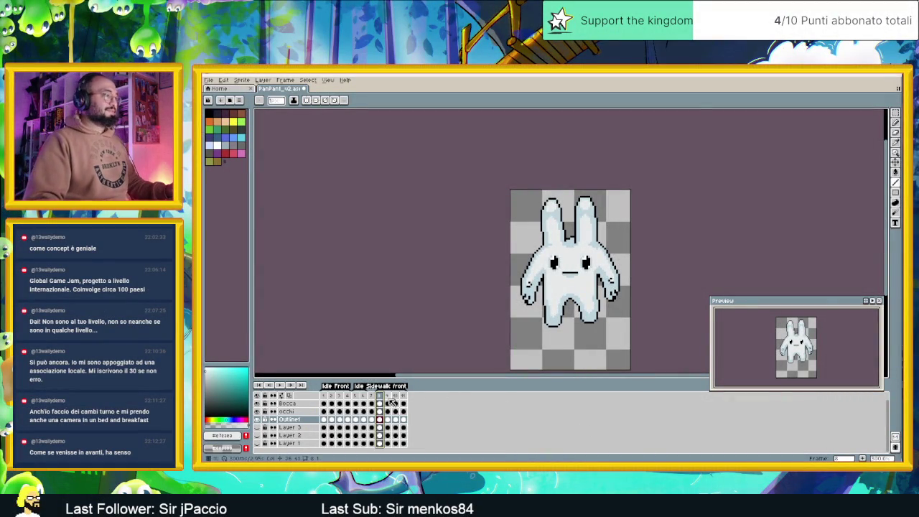
Step: Flip between walk frames 7, 8, 9 and 10 to compare poses, settling on frame 8
key(Left)
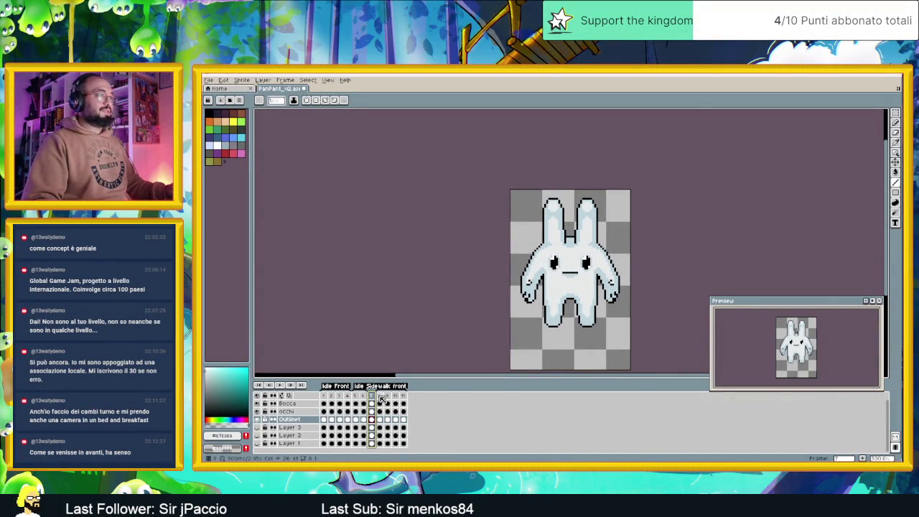
click(380, 396)
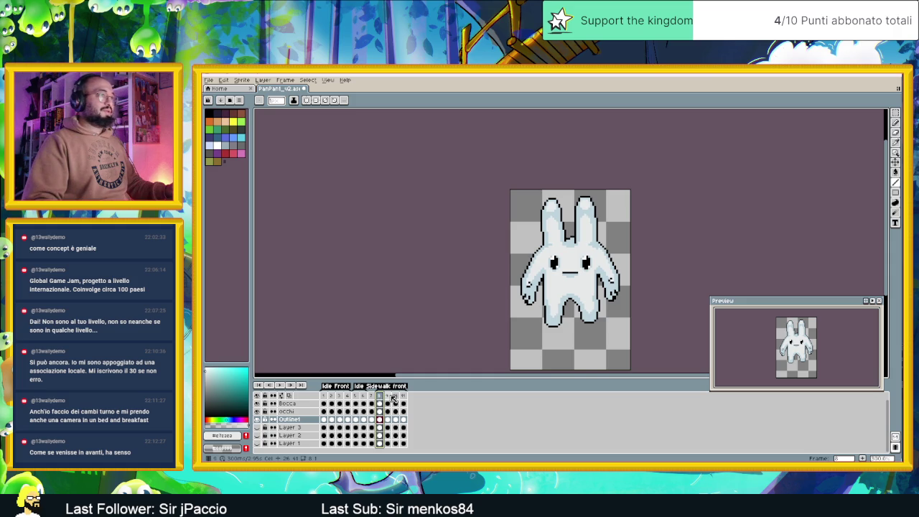
click(391, 397)
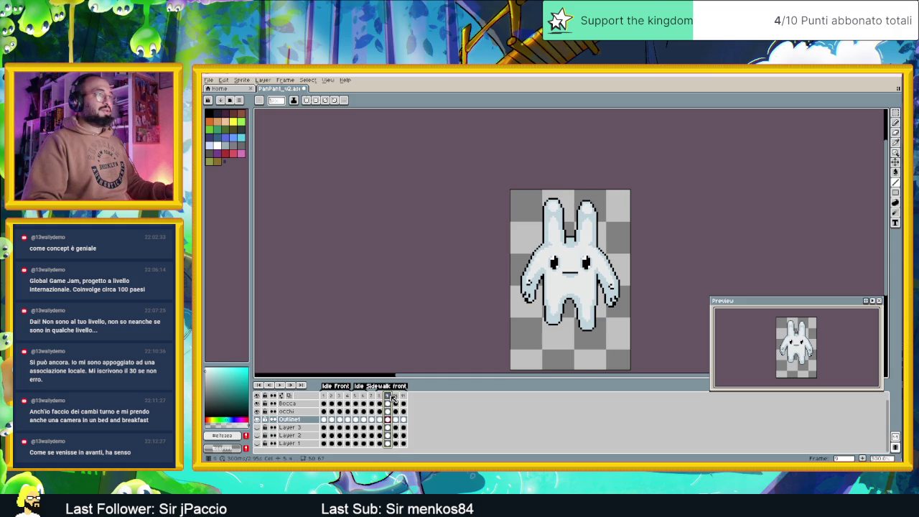
click(395, 397)
click(397, 396)
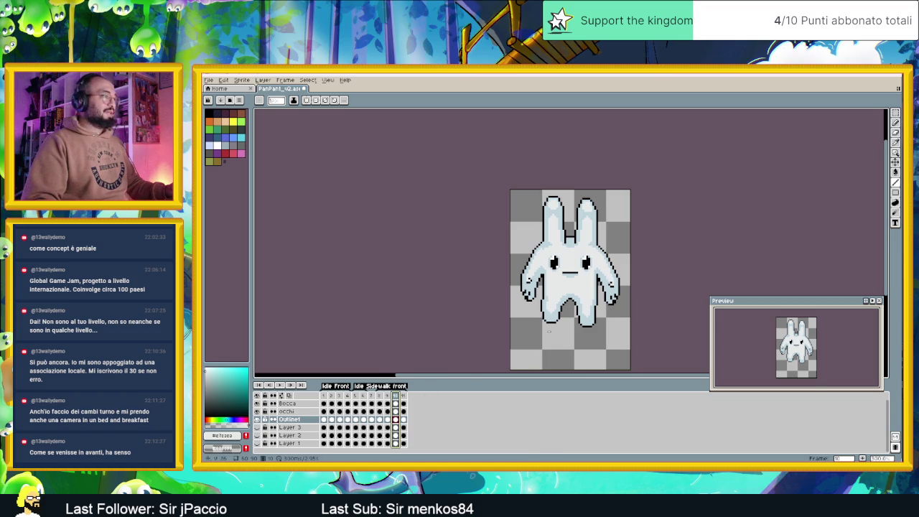
scroll(624, 283, up, 1)
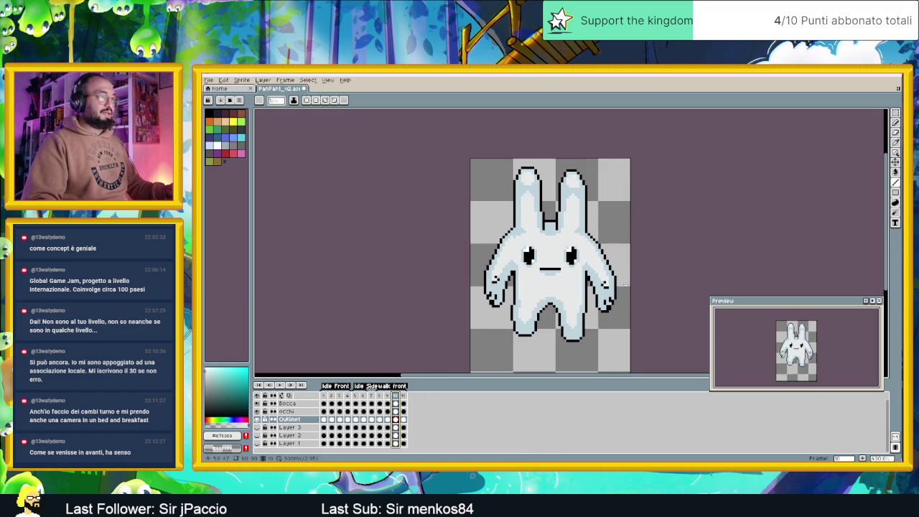
click(380, 396)
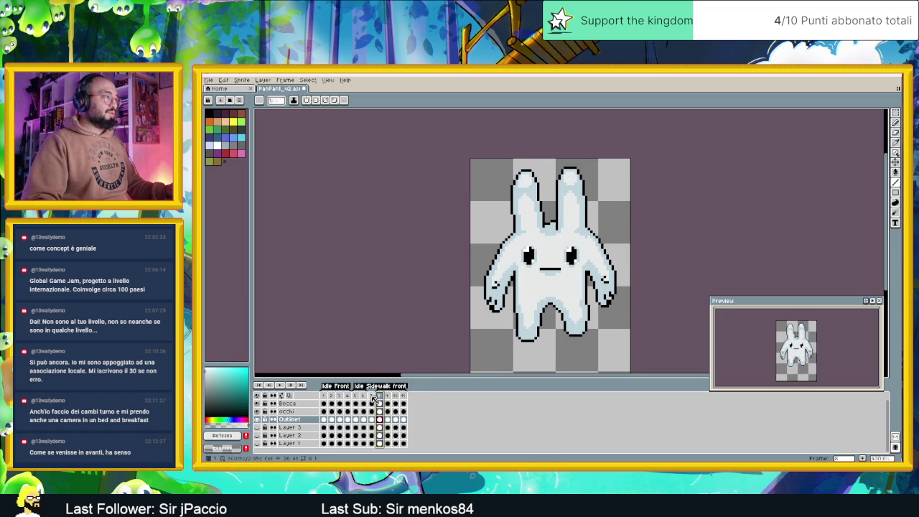
key(Left)
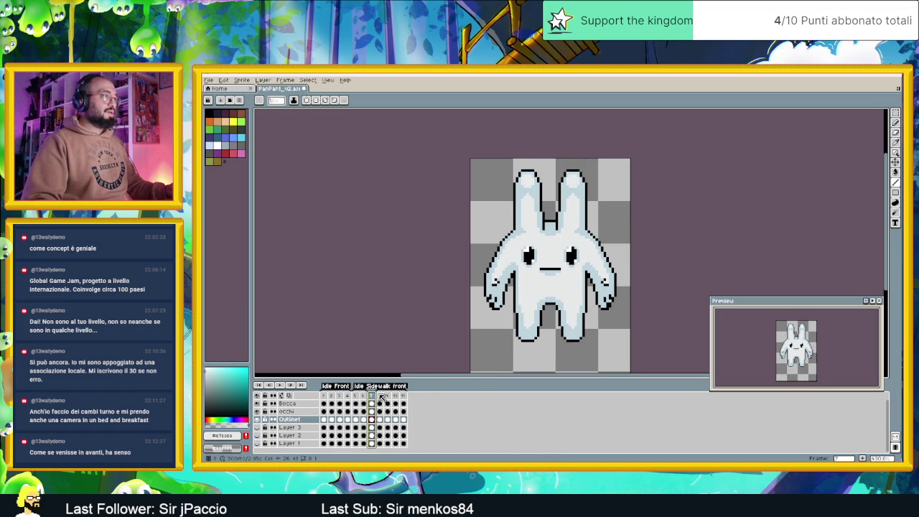
click(381, 397)
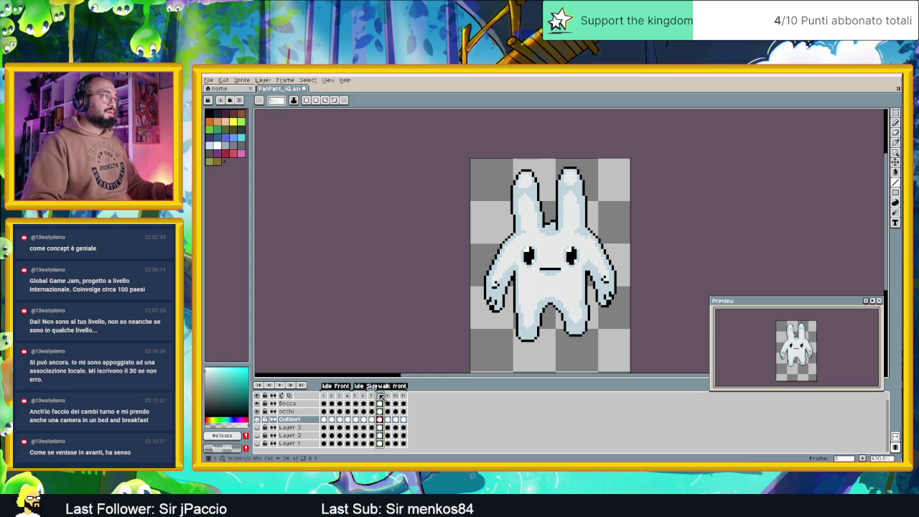
scroll(531, 286, up, 1)
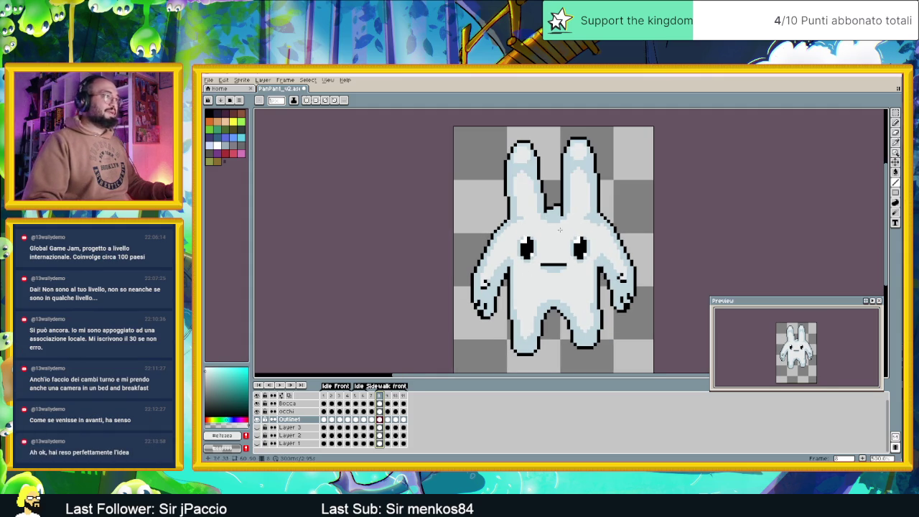
Step: Select the bunny's left arm with the Rectangular Marquee and commit its new position
click(896, 114)
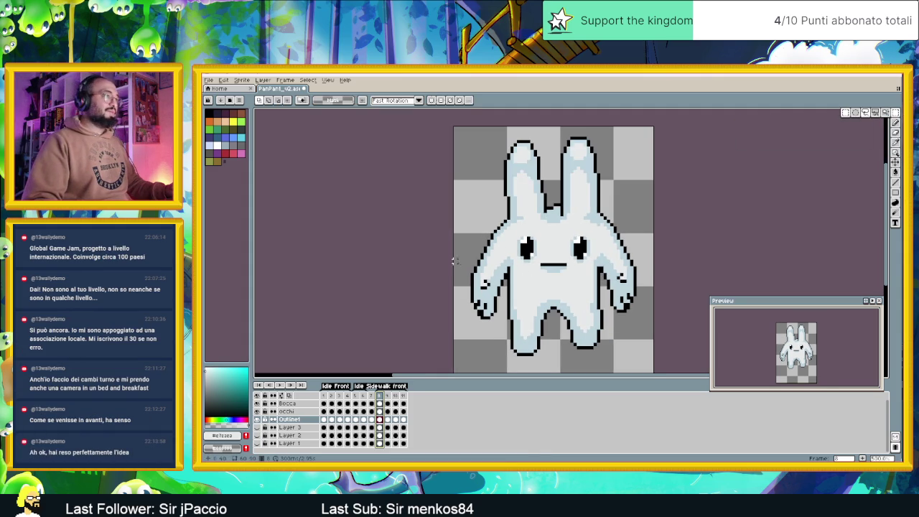
mouse_move(467, 221)
mouse_down()
mouse_move(502, 322)
mouse_move(501, 296)
mouse_up()
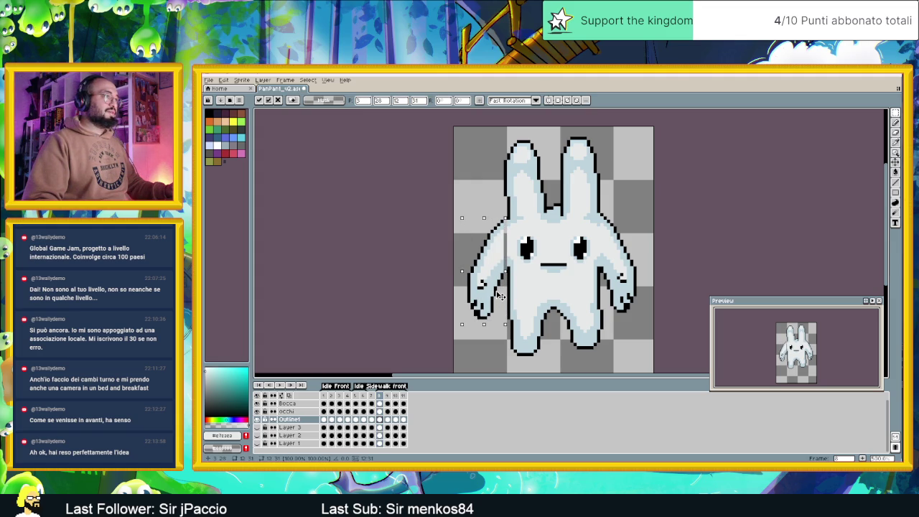
key(Return)
scroll(532, 224, up, 1)
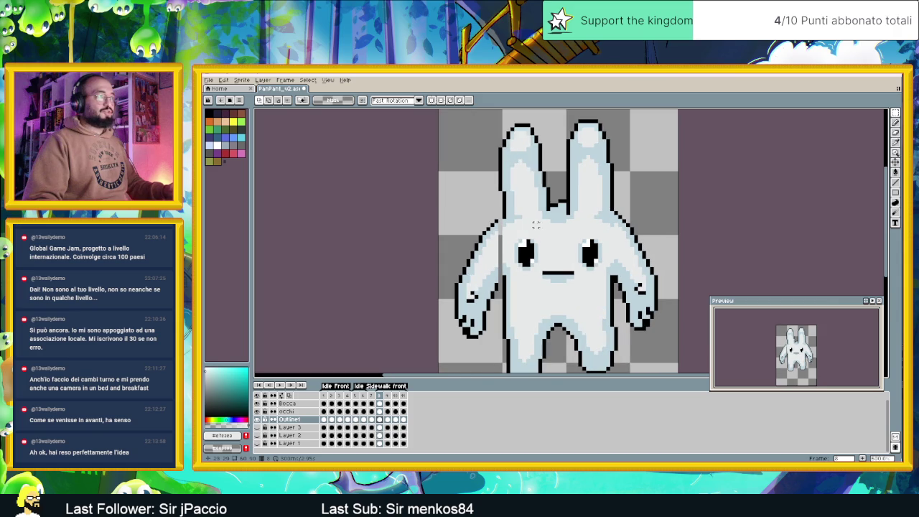
Step: With the Pencil, sample outline and body shades from the bunny, ending on pale blue
click(895, 182)
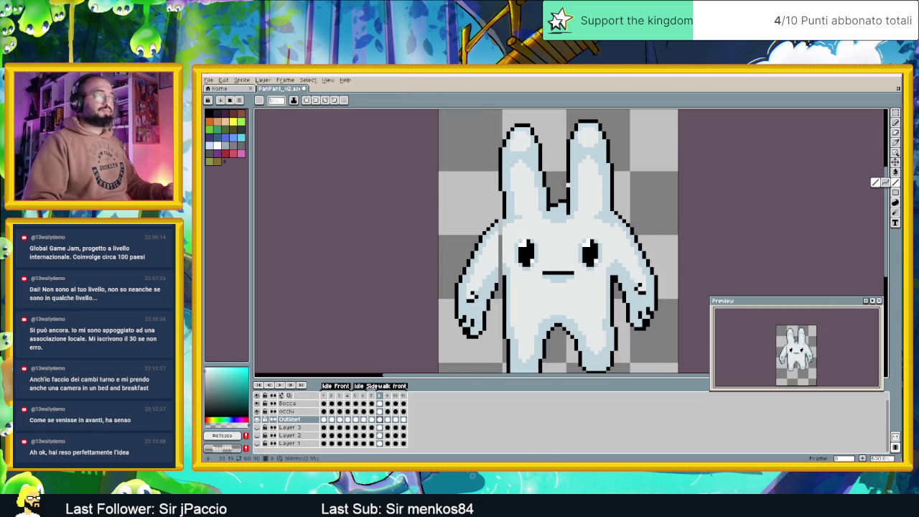
alt+click(502, 216)
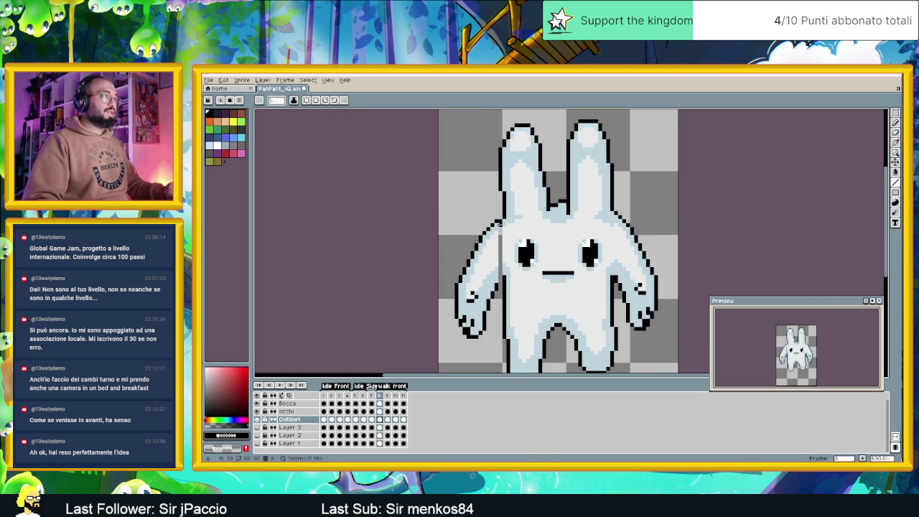
scroll(500, 280, down, 2)
scroll(510, 258, up, 1)
scroll(516, 243, up, 2)
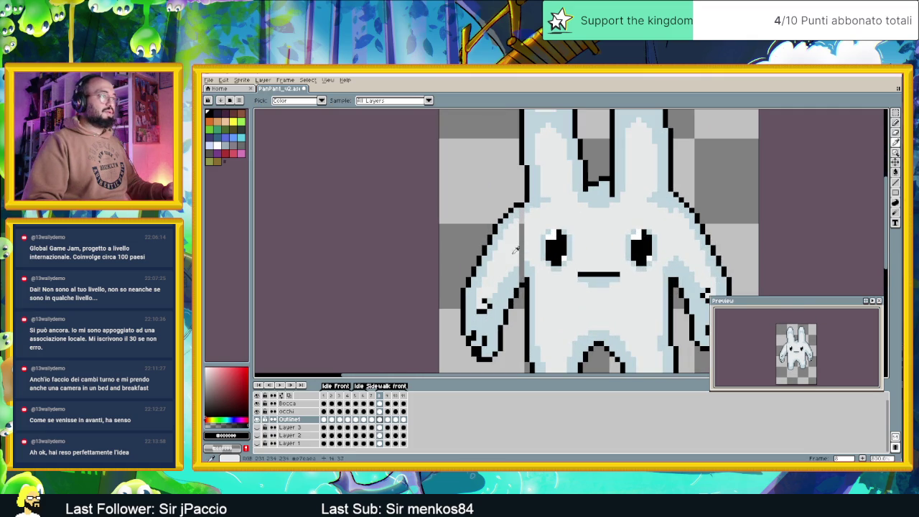
alt+click(517, 271)
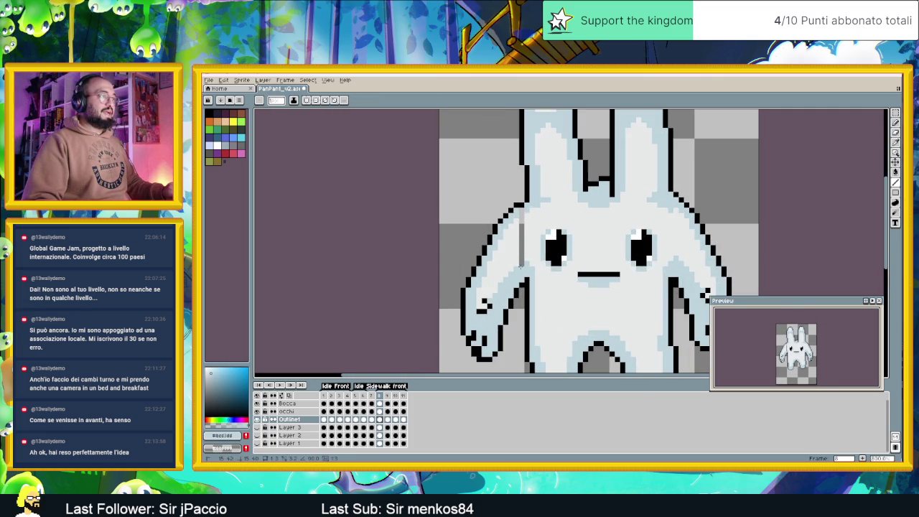
alt+click(519, 254)
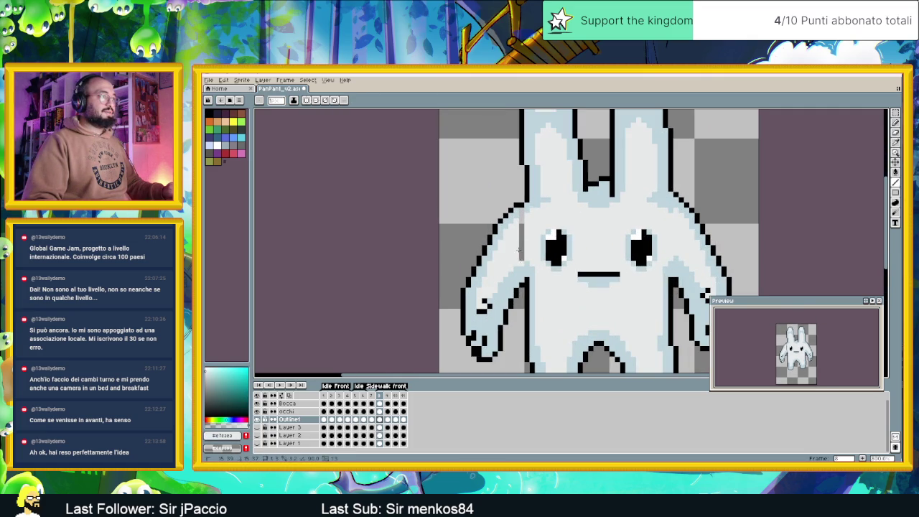
alt+click(521, 210)
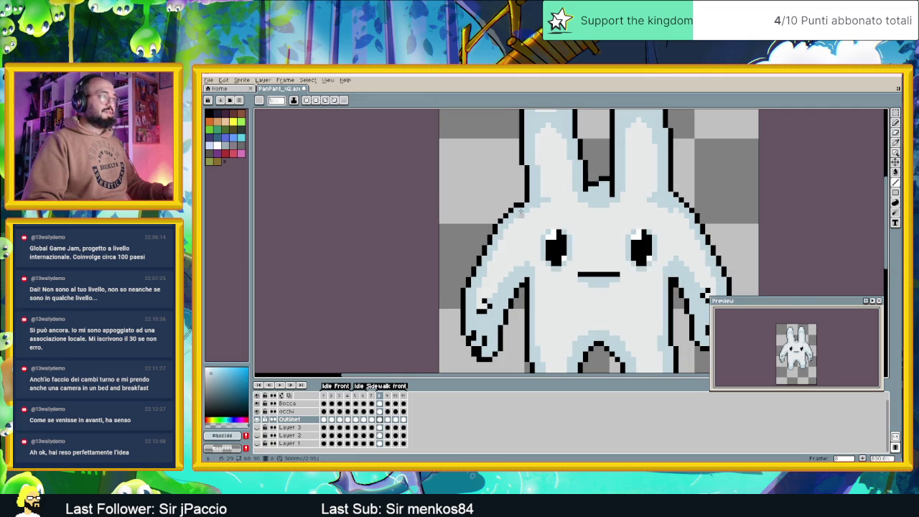
alt+click(524, 217)
scroll(571, 242, down, 3)
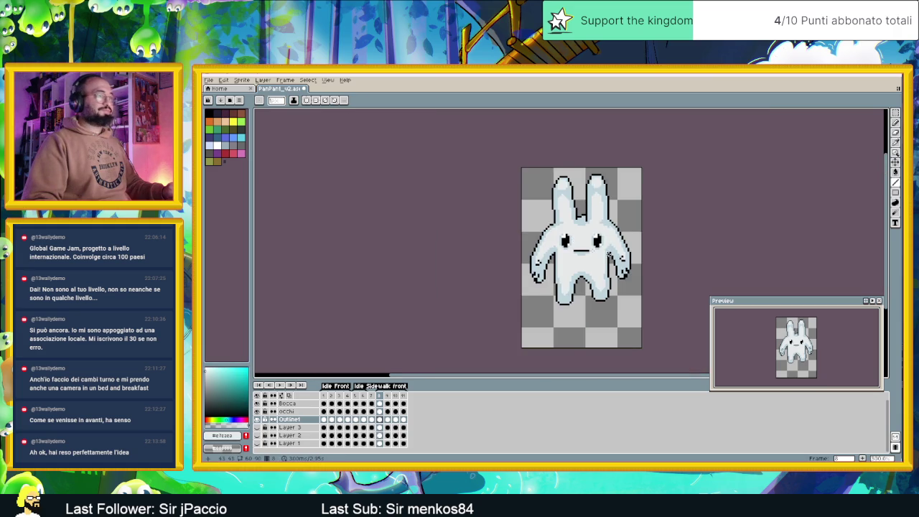
Step: Show walk frame 8 and sample the light grey shading from the bunny's head
drag(607, 251, 575, 240)
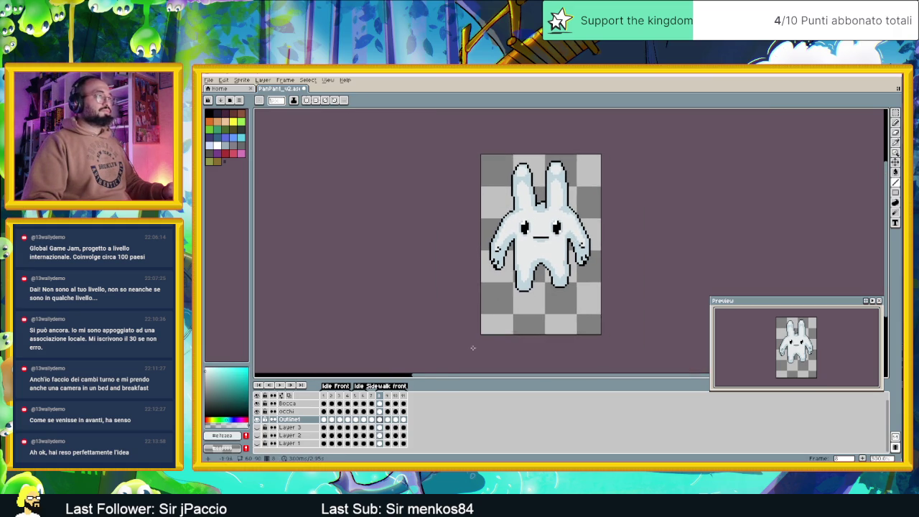
click(380, 396)
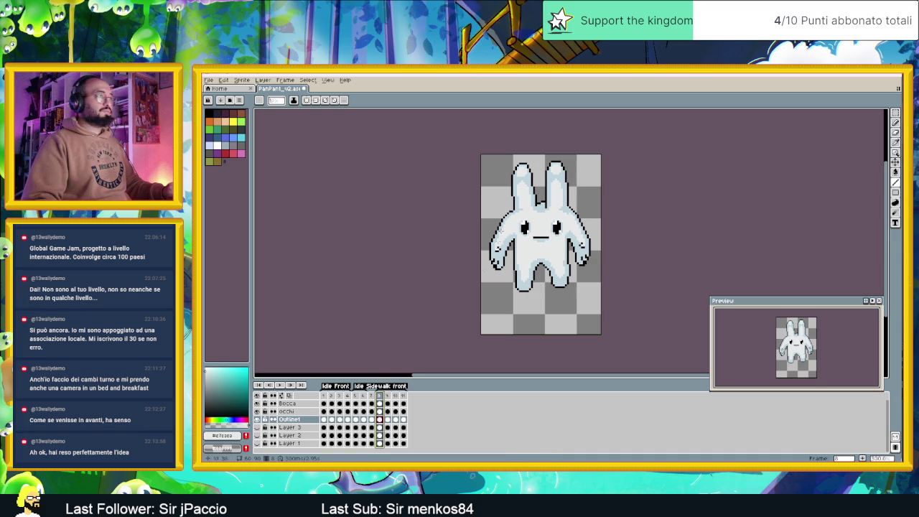
scroll(529, 200, up, 3)
alt+click(529, 200)
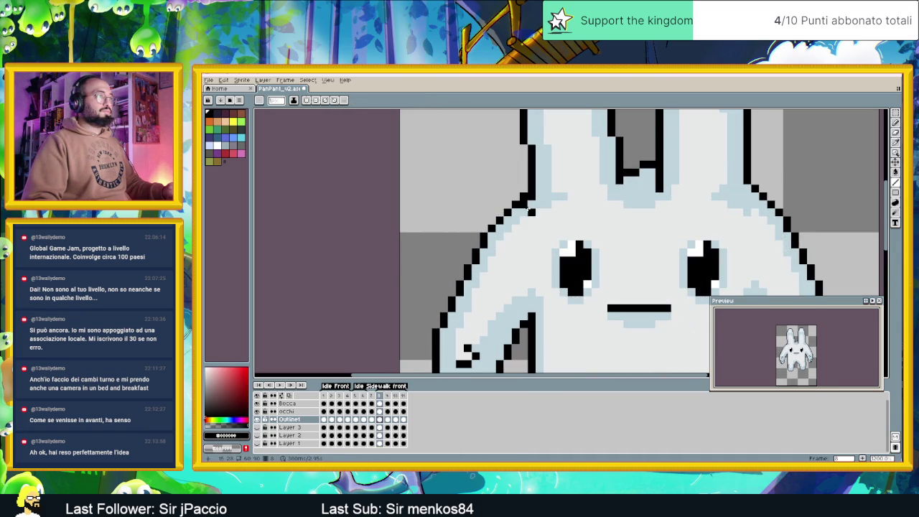
alt+click(537, 227)
scroll(537, 227, down, 3)
scroll(538, 225, up, 2)
scroll(540, 221, up, 1)
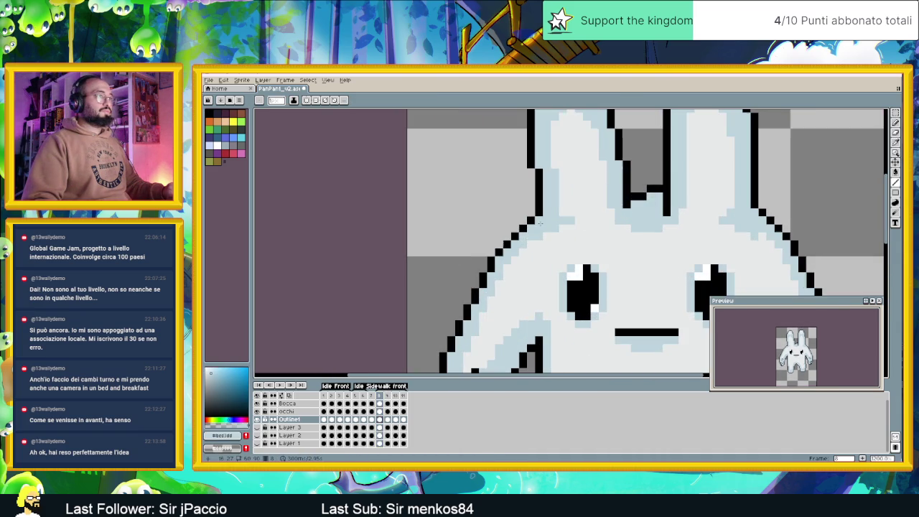
scroll(536, 221, down, 3)
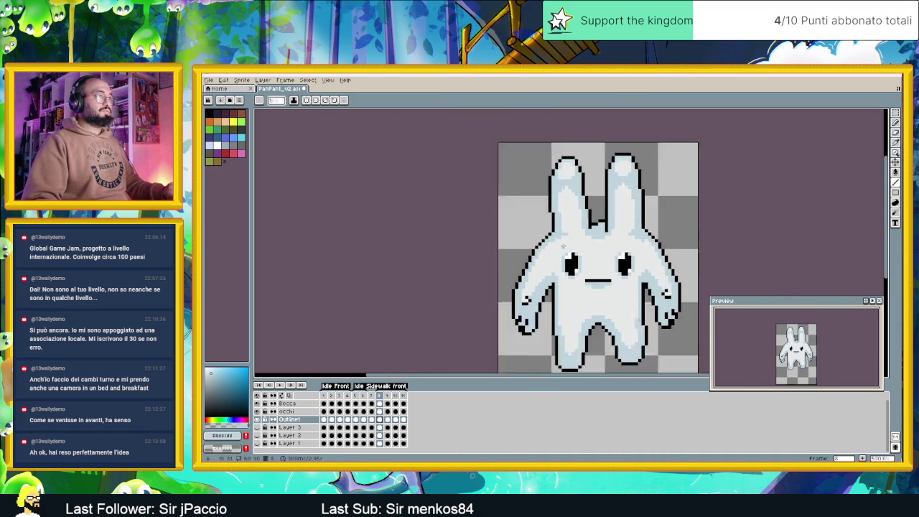
scroll(567, 265, down, 1)
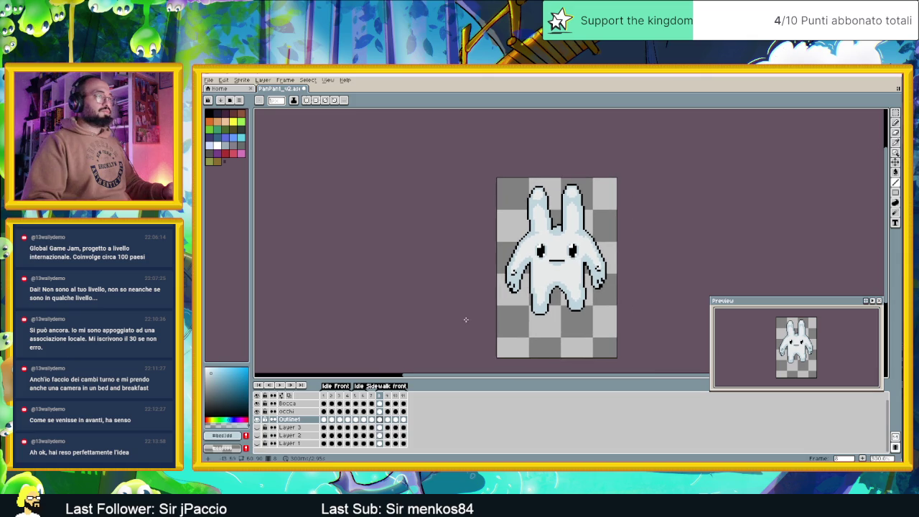
Step: Flip between frames 7, 8, 9 and 10 comparing poses, finishing on frame 8
click(372, 397)
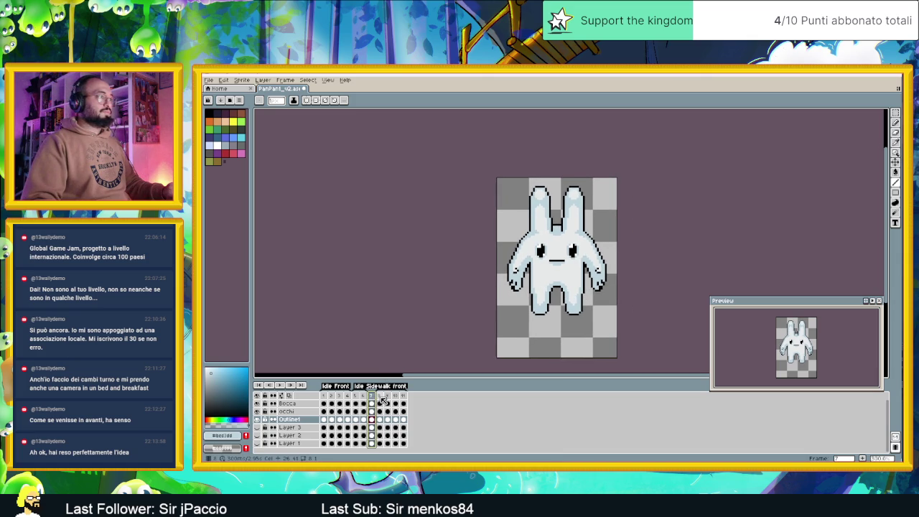
click(380, 397)
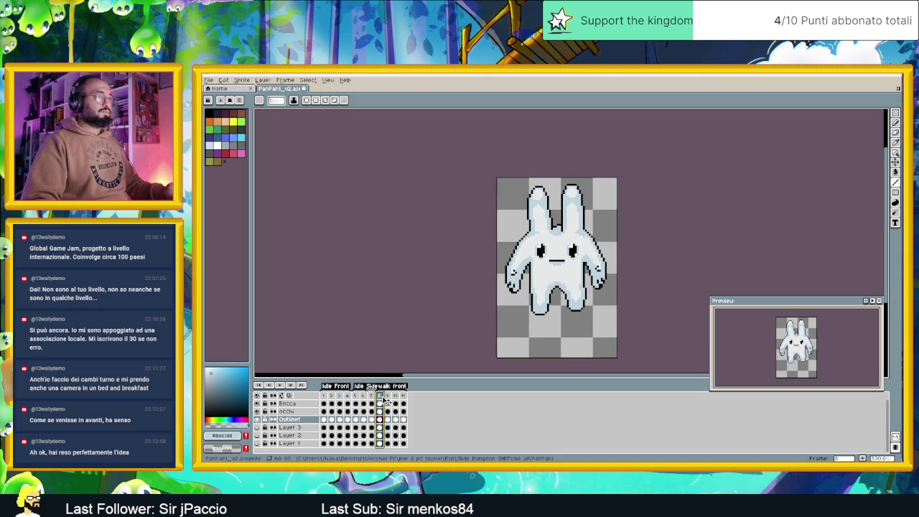
click(372, 397)
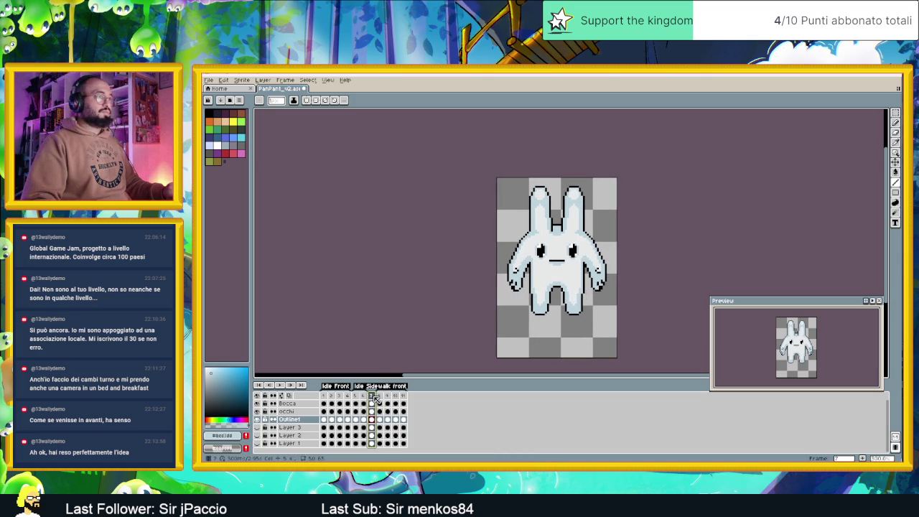
click(380, 397)
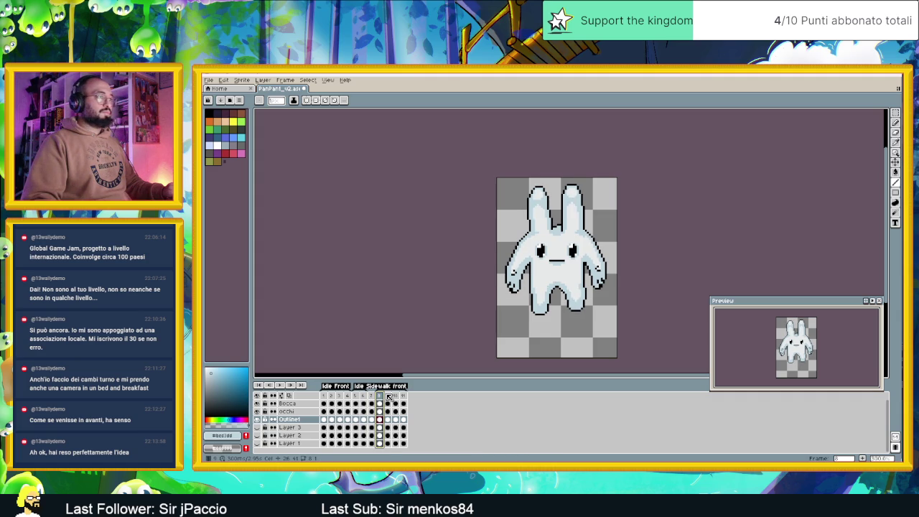
click(388, 397)
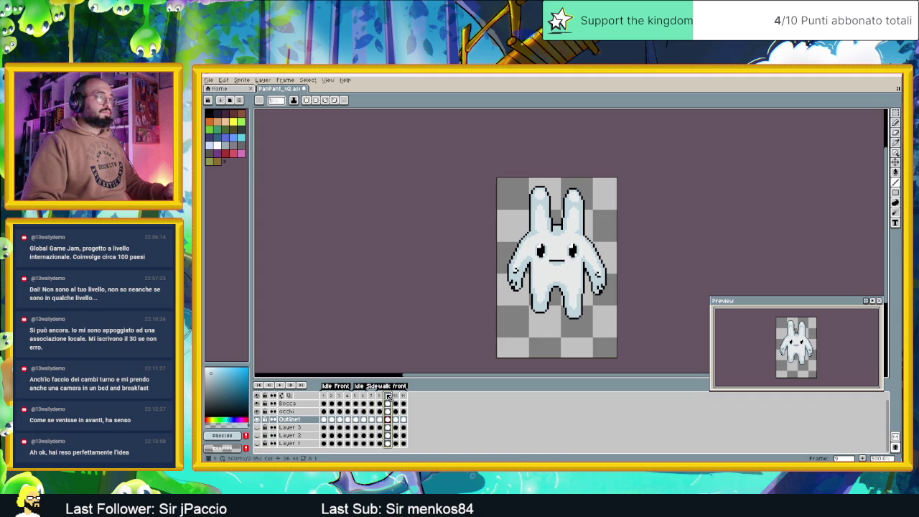
click(381, 397)
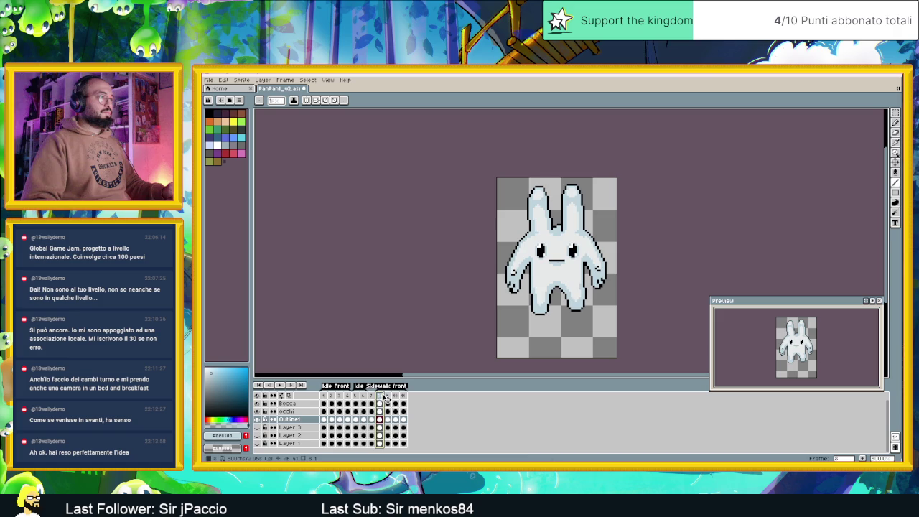
click(389, 397)
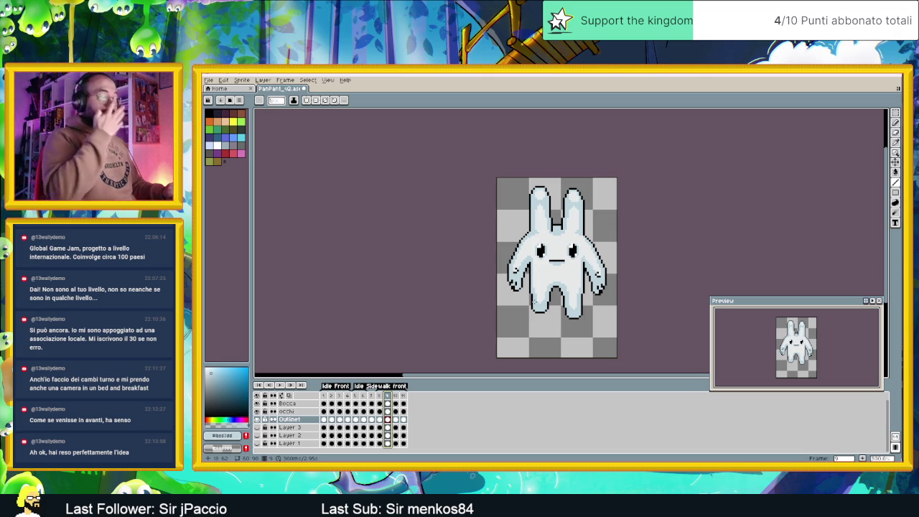
click(382, 395)
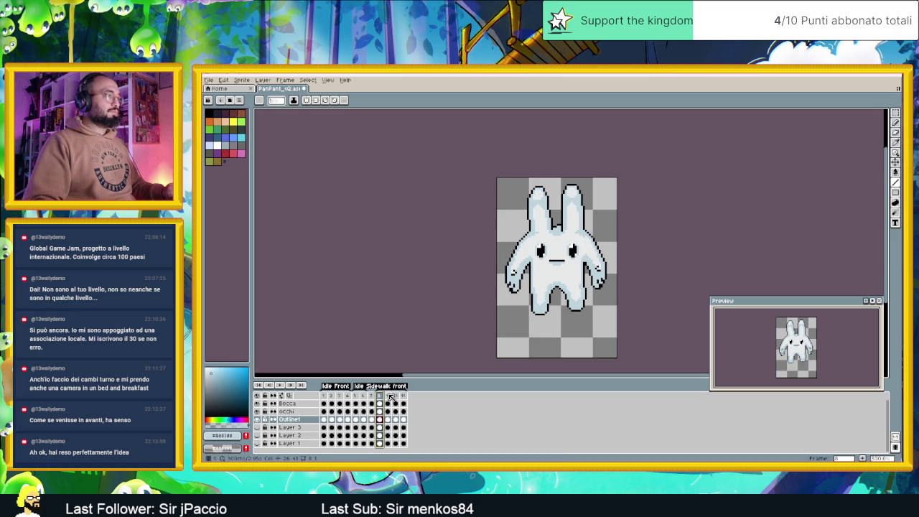
click(390, 396)
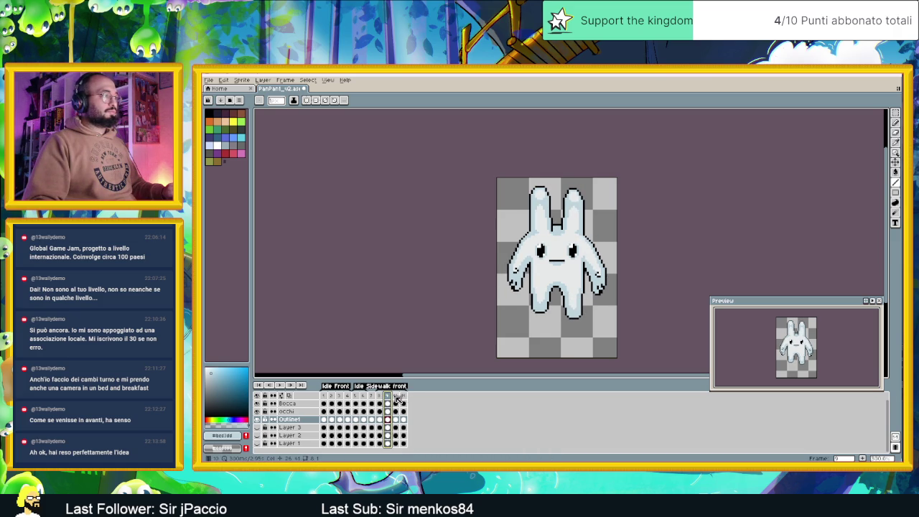
click(397, 397)
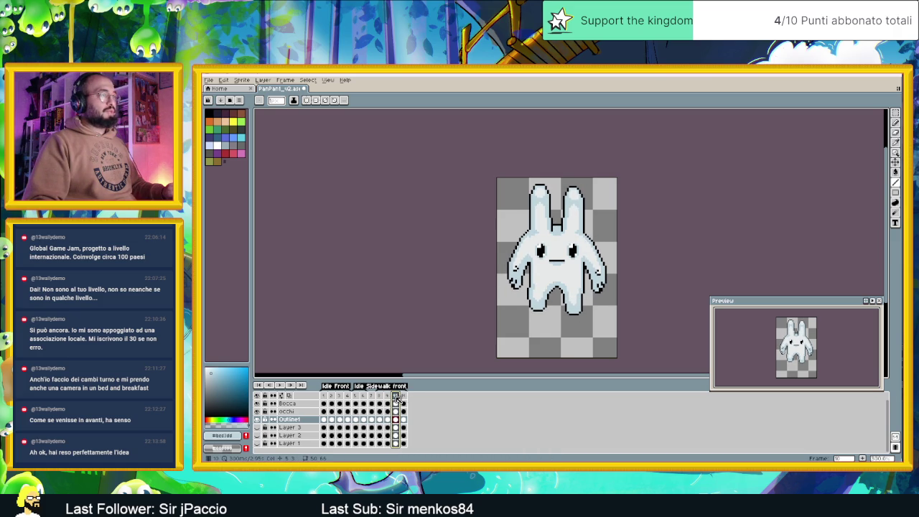
click(388, 397)
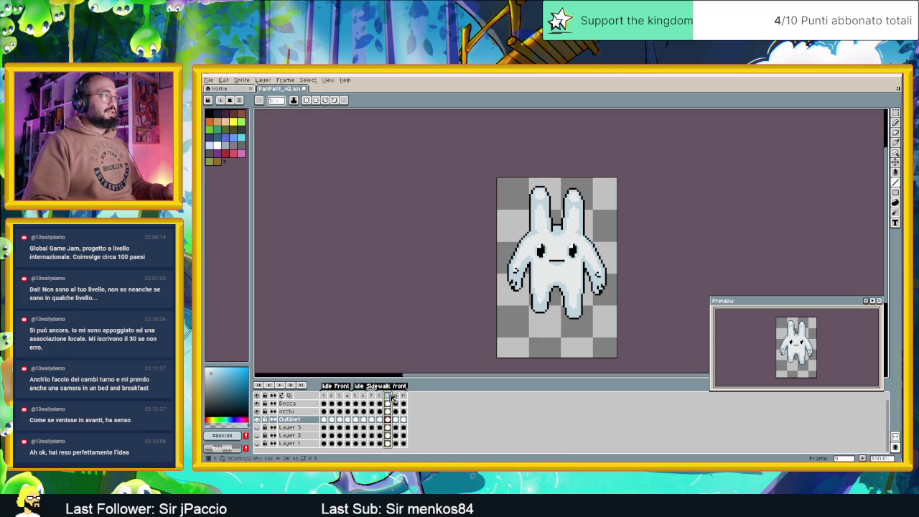
click(380, 397)
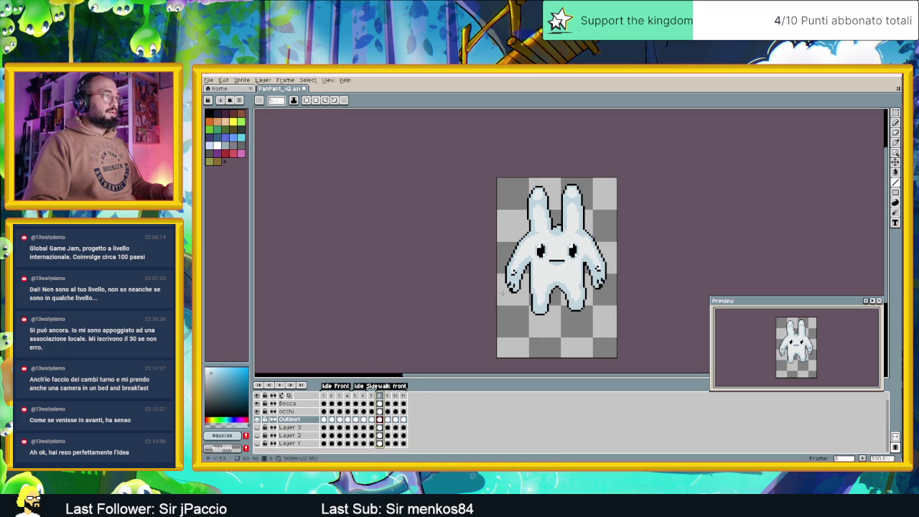
Step: Add black outline pixels along the left arm, then sample the light blue body colour
scroll(528, 266, up, 2)
scroll(532, 266, up, 3)
scroll(526, 298, down, 2)
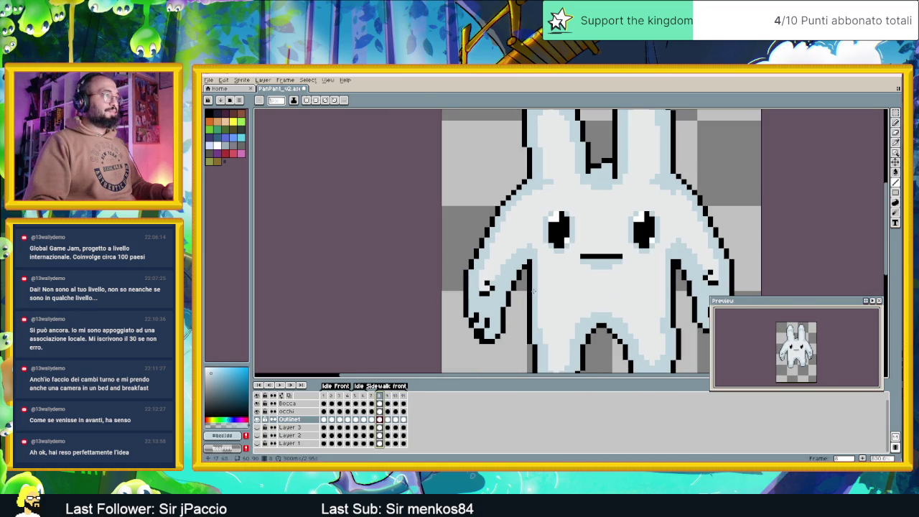
alt+click(524, 285)
drag(524, 286, 525, 278)
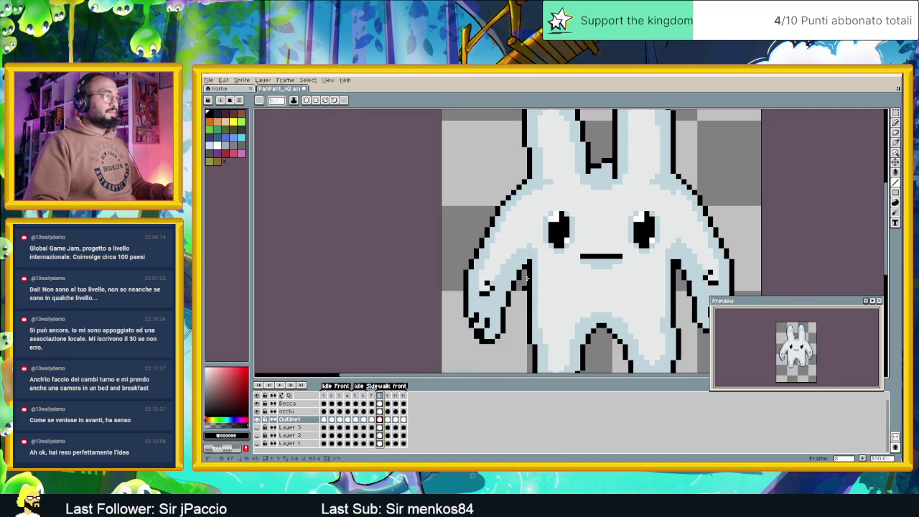
alt+click(532, 264)
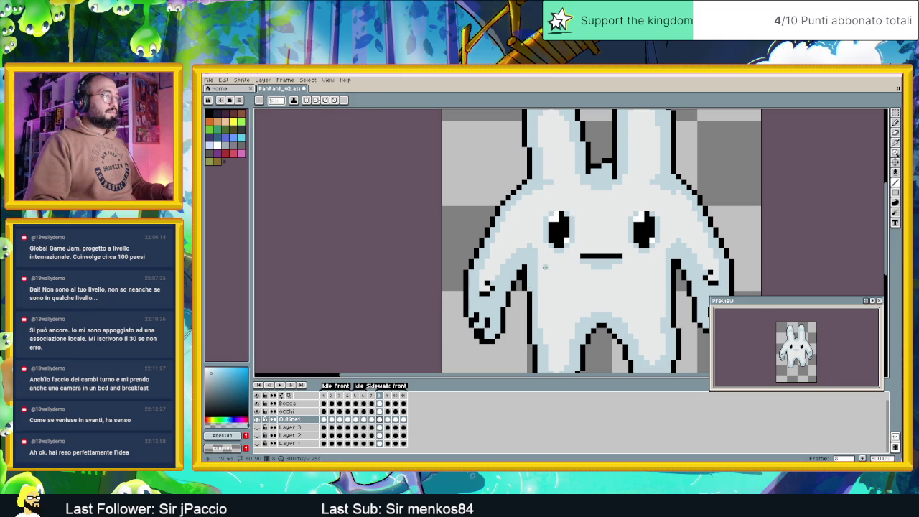
scroll(544, 266, down, 2)
scroll(540, 281, up, 1)
scroll(537, 291, up, 1)
scroll(533, 304, down, 2)
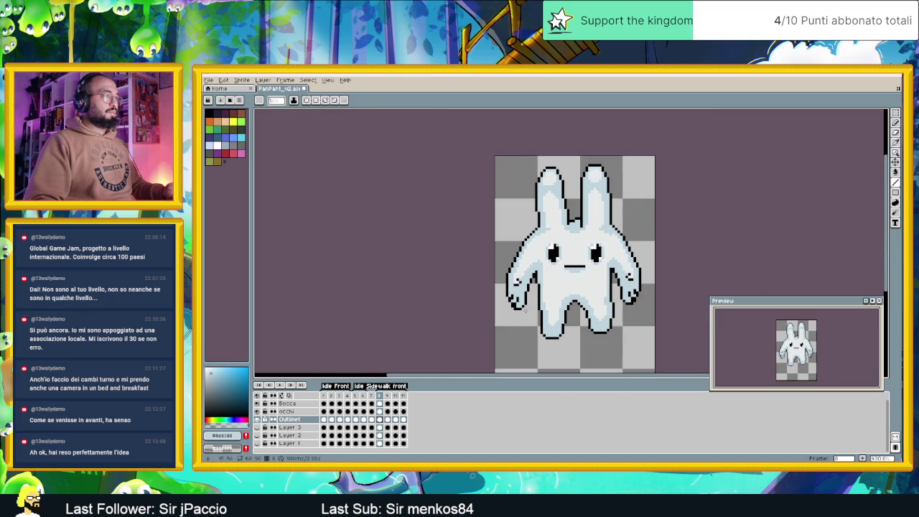
click(371, 395)
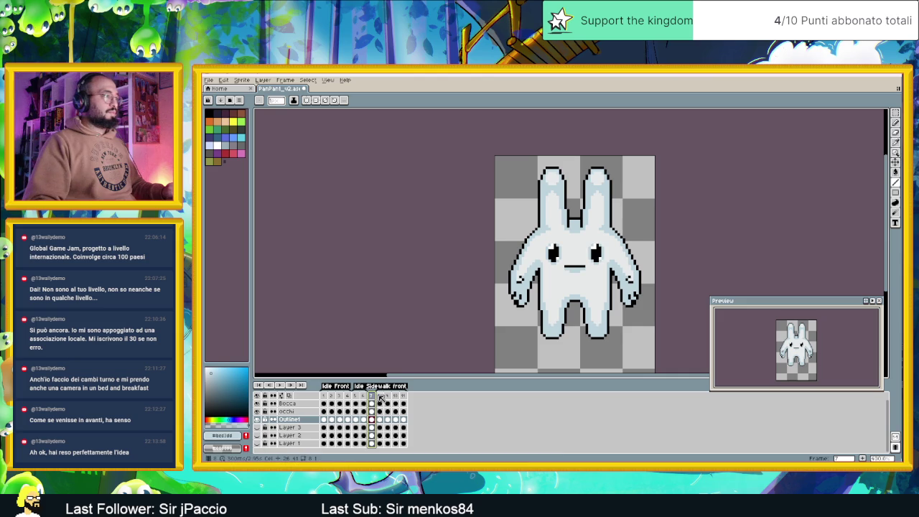
click(380, 395)
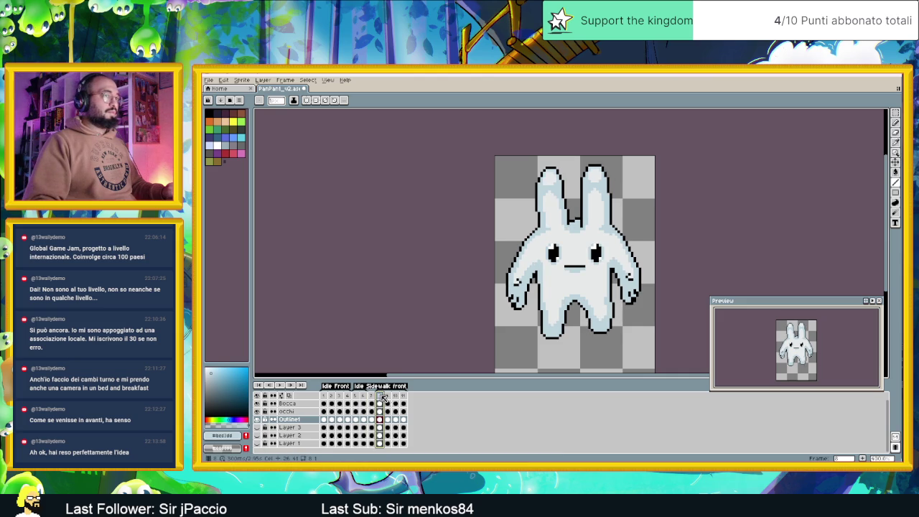
click(389, 396)
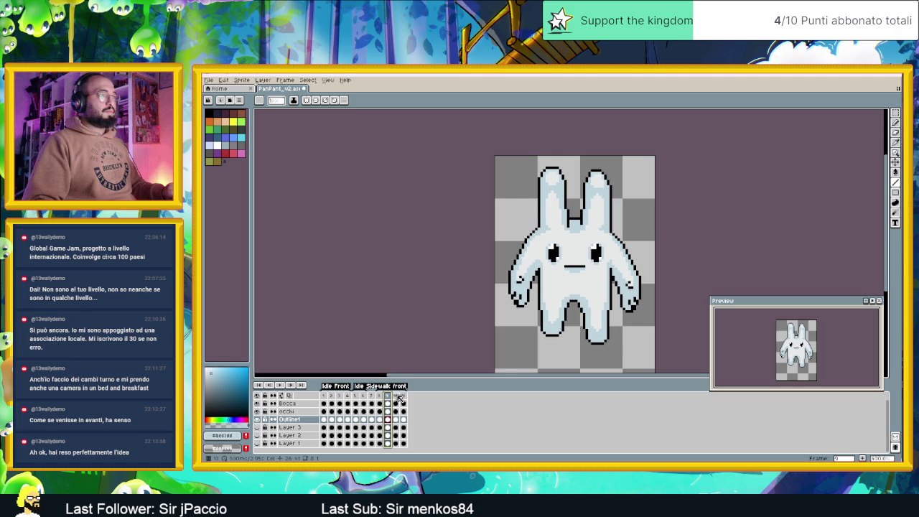
click(397, 396)
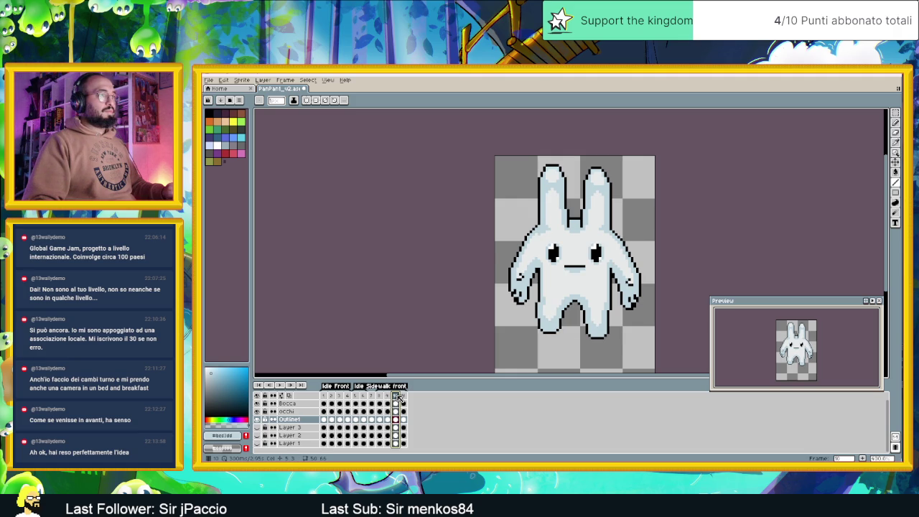
click(387, 396)
key(Left)
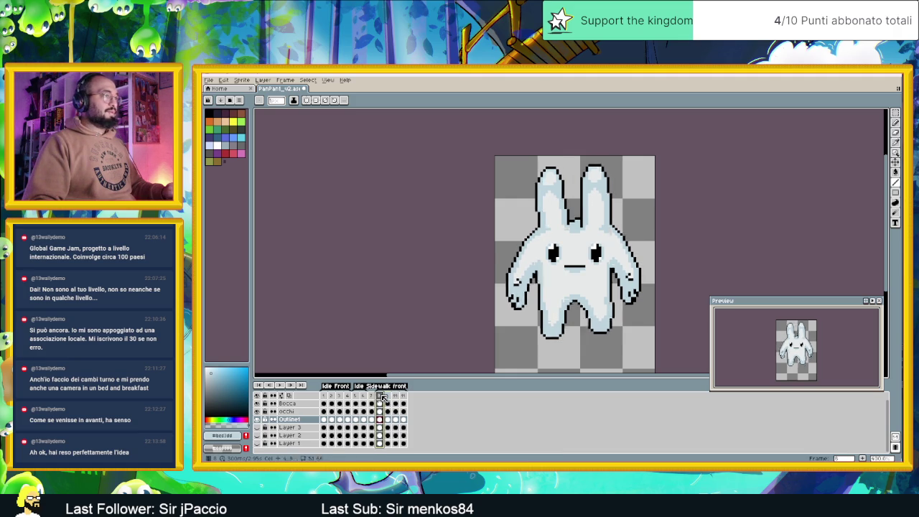
click(388, 397)
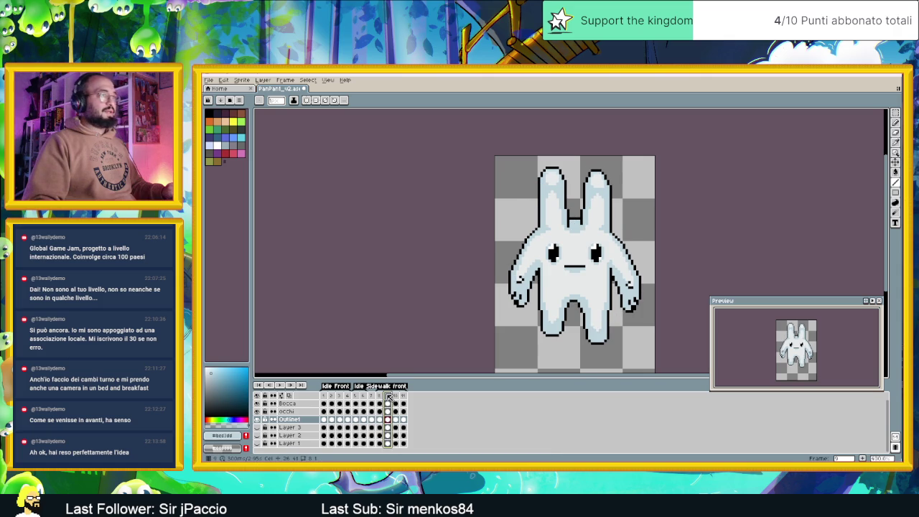
click(376, 398)
click(376, 397)
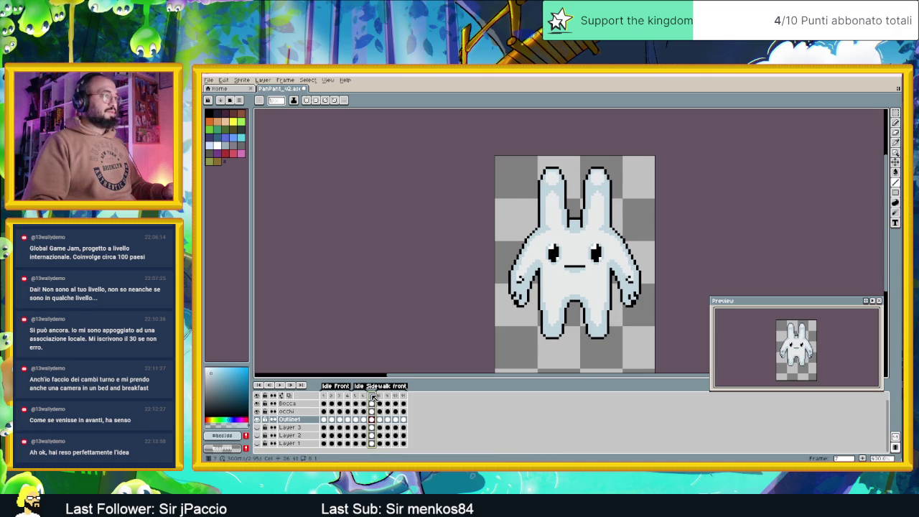
click(381, 397)
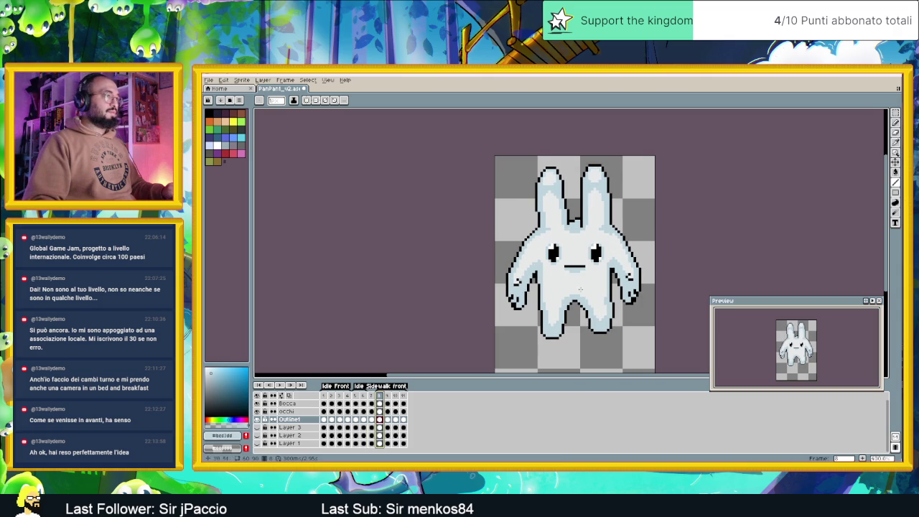
scroll(618, 268, up, 1)
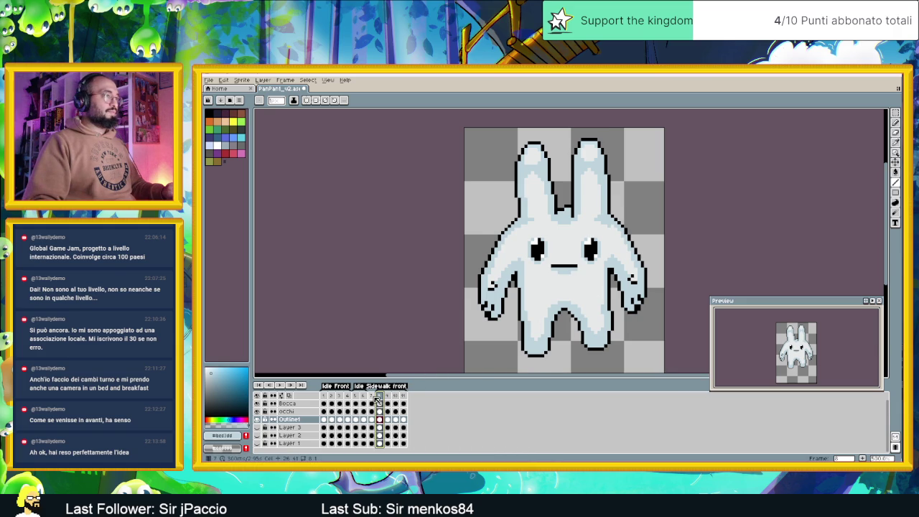
key(Left)
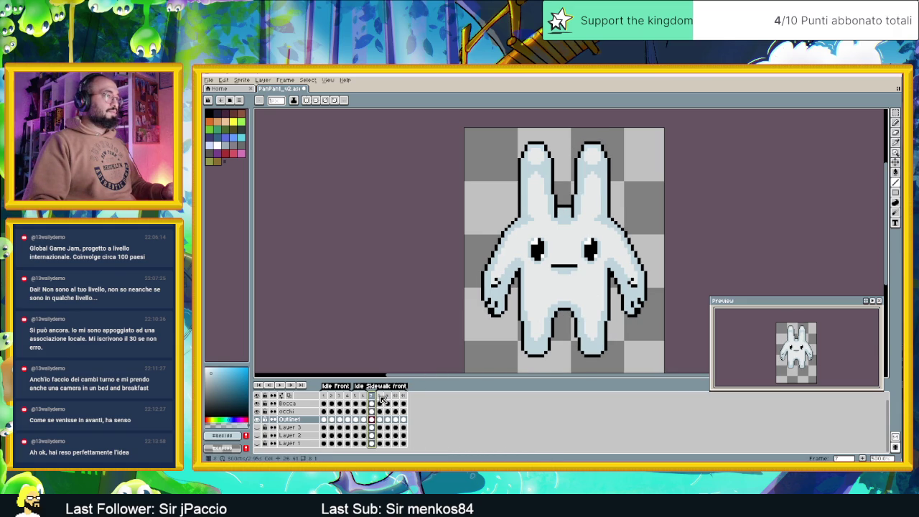
key(Right)
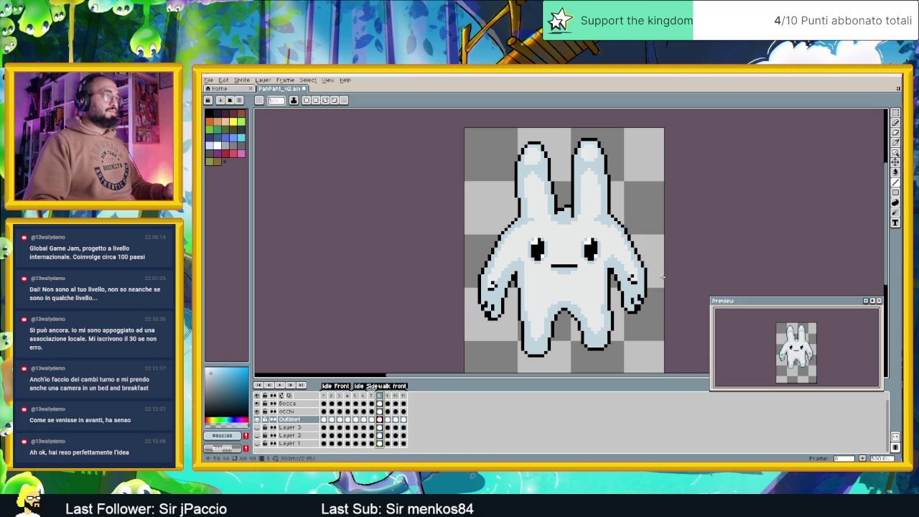
click(895, 113)
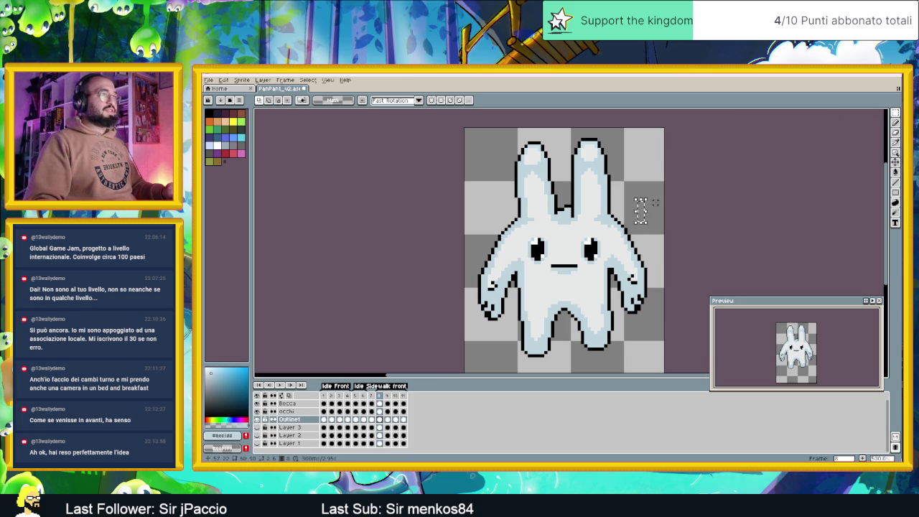
Step: Move the selected right arm up one pixel and left one pixel, then deselect
mouse_move(657, 202)
mouse_down()
mouse_move(615, 307)
mouse_move(626, 304)
mouse_move(630, 256)
mouse_up()
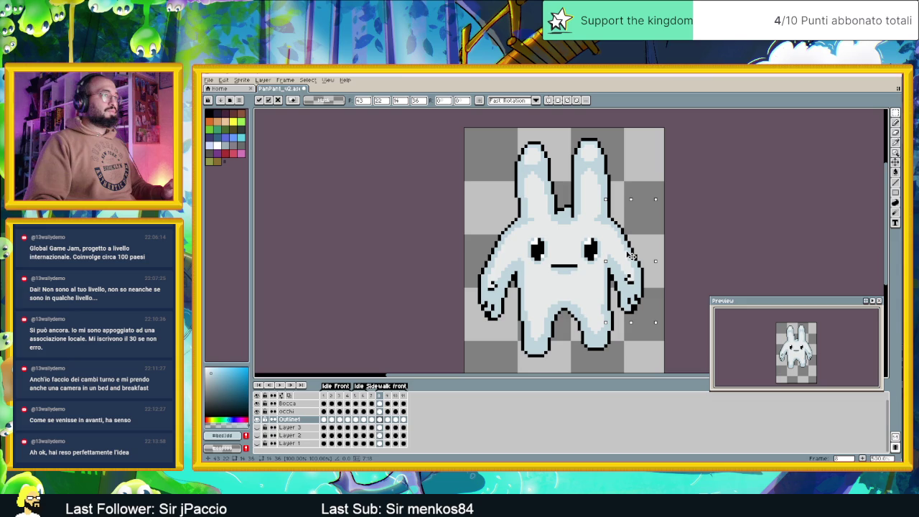
drag(629, 255, 631, 253)
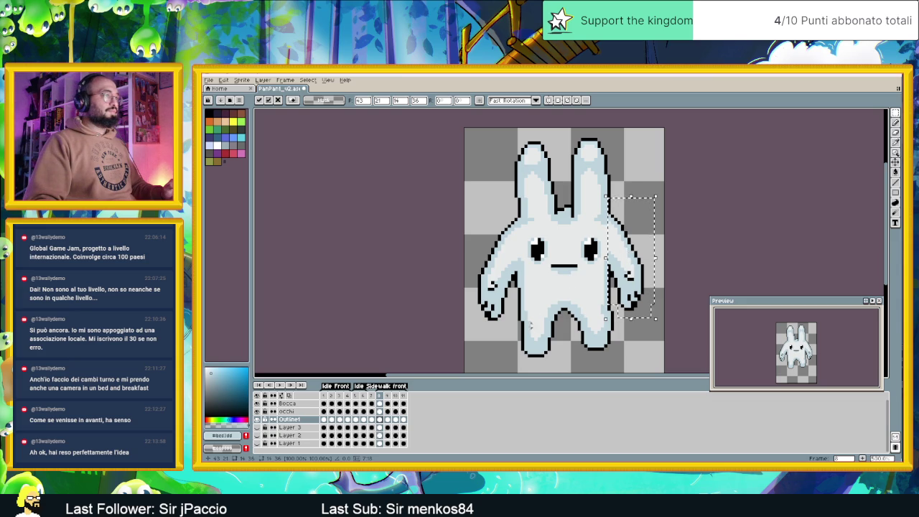
click(374, 395)
click(380, 396)
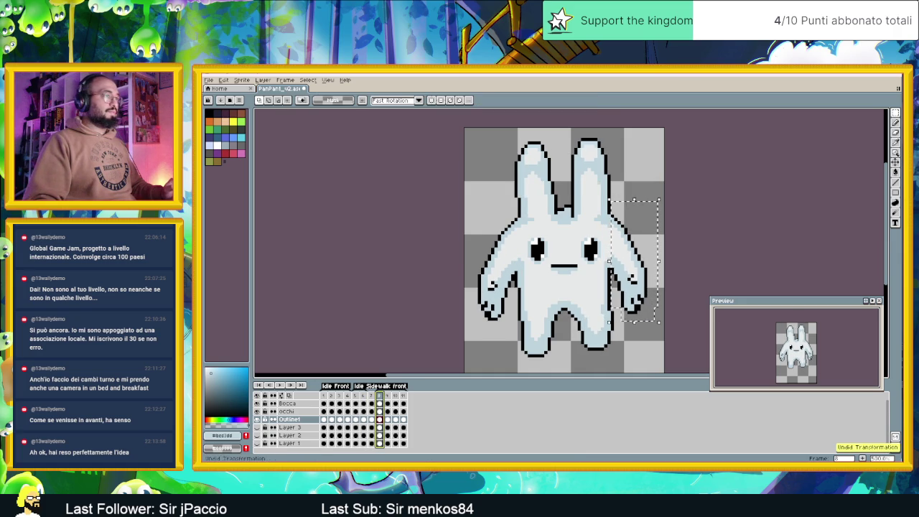
drag(625, 265, 629, 269)
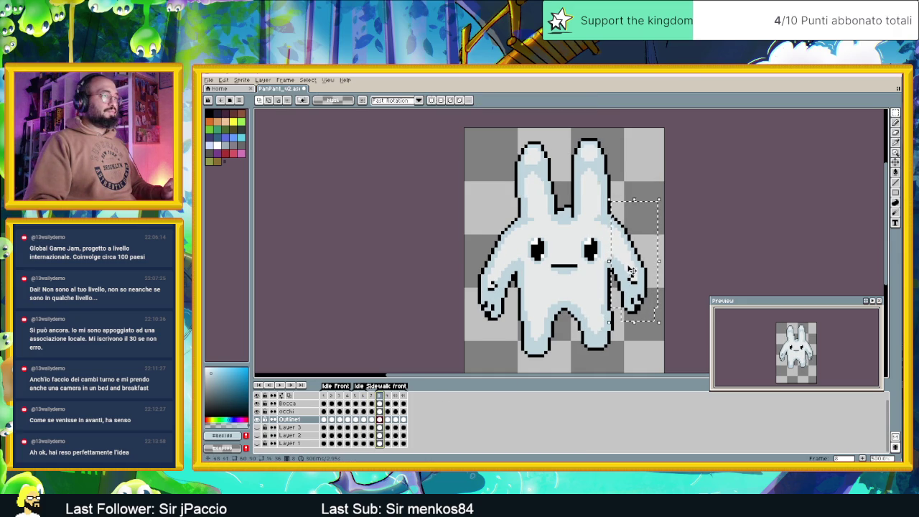
click(630, 270)
key(Left)
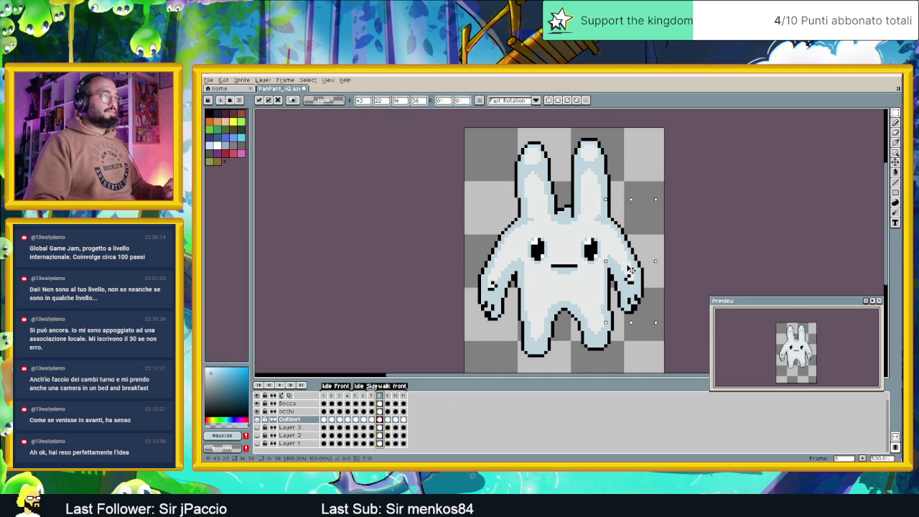
key(ctrl+d)
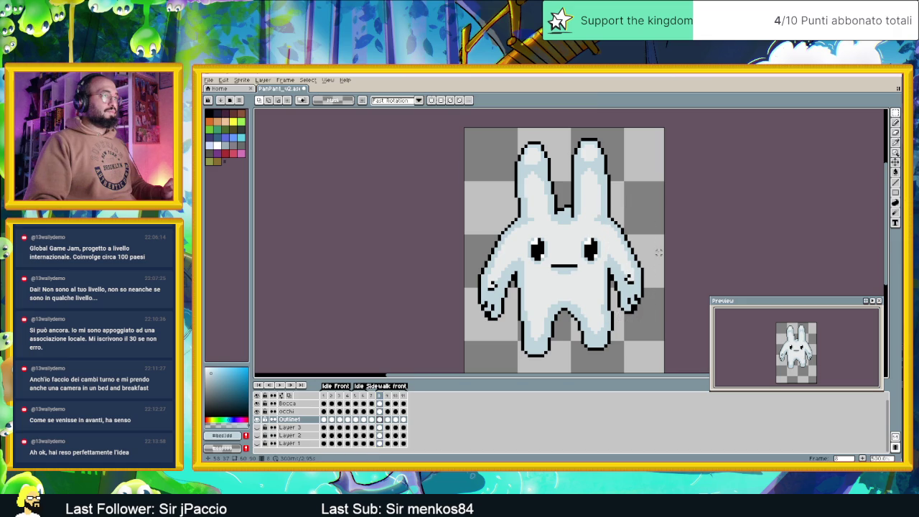
scroll(652, 285, down, 2)
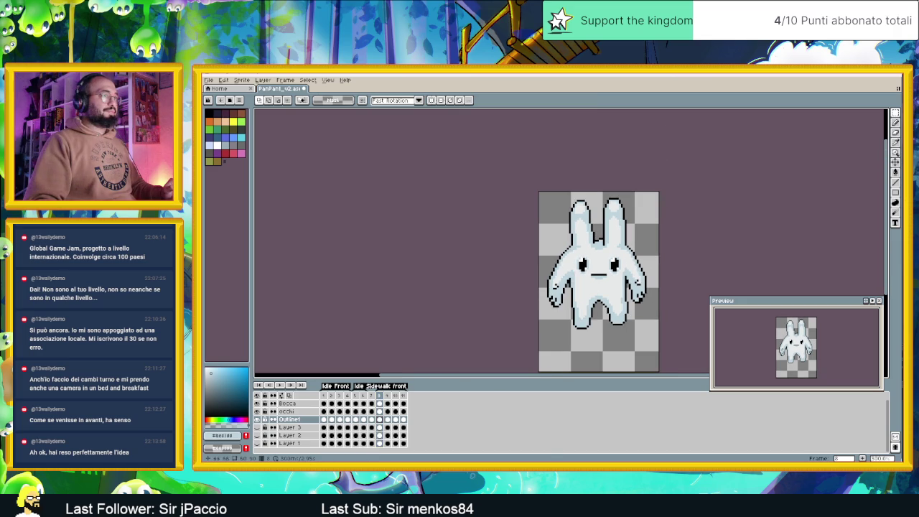
Step: Check frames 7–9, play and stop the walk animation, then return to frame 8
click(373, 396)
click(381, 396)
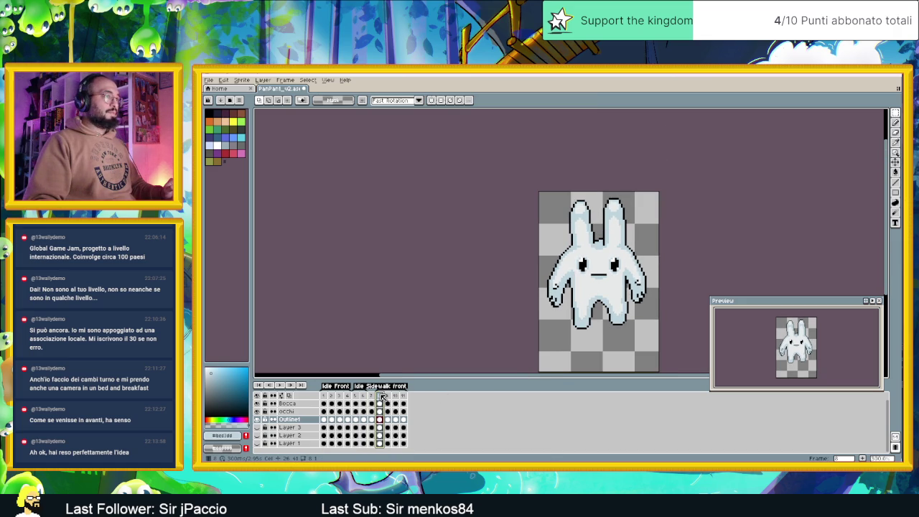
click(388, 396)
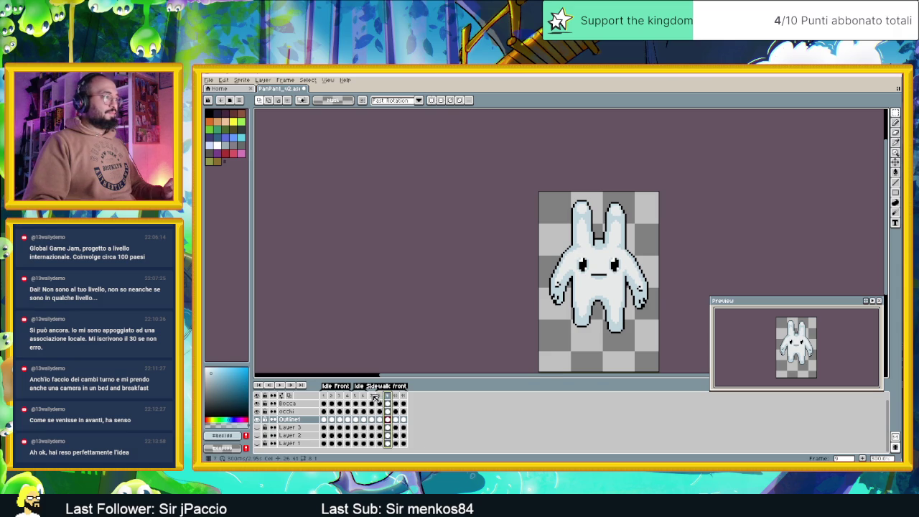
click(380, 396)
click(372, 395)
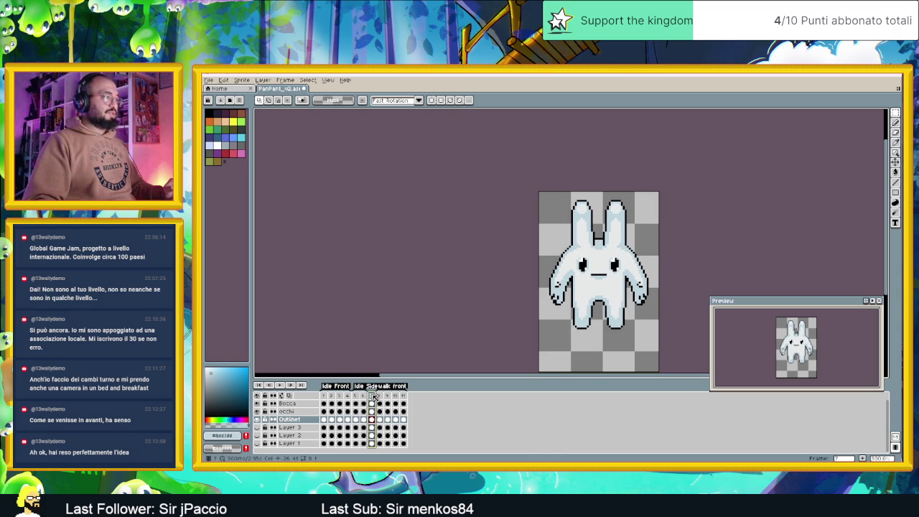
click(280, 385)
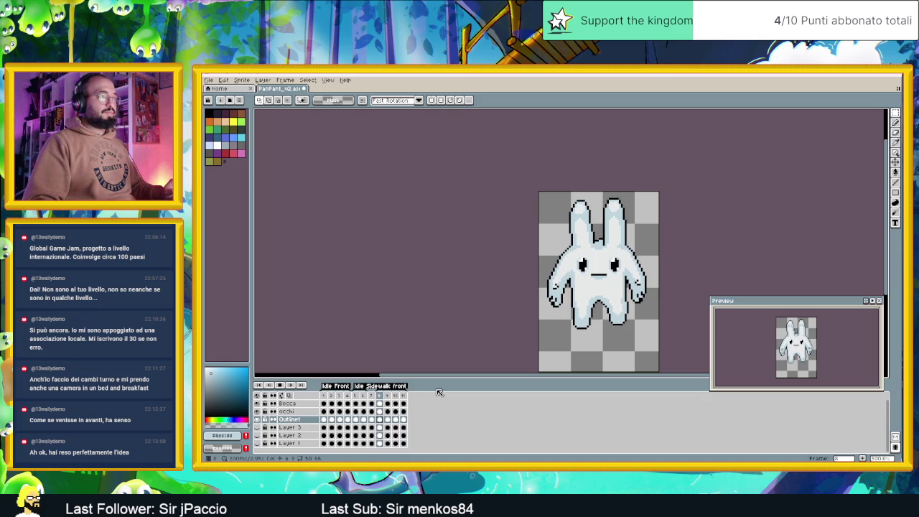
click(281, 385)
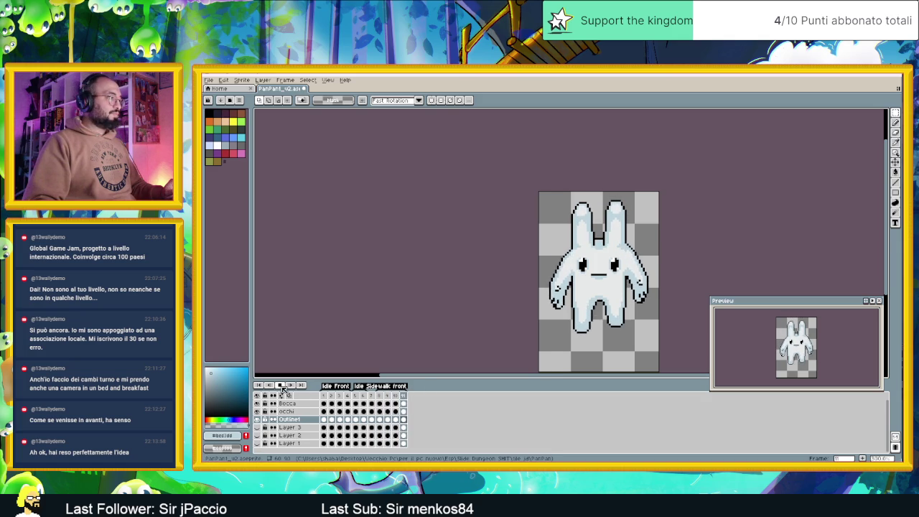
click(381, 396)
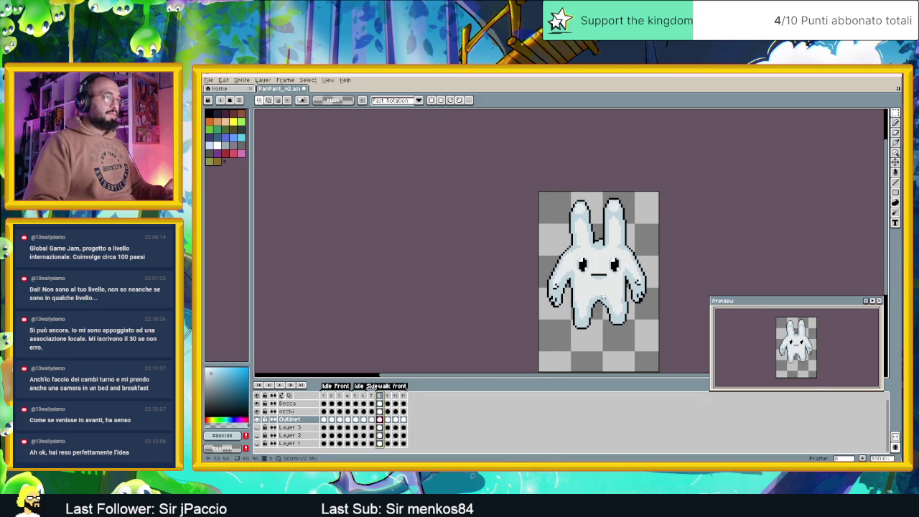
Step: Extend the right arm's inner black outline with a line and paint light-blue shading beside it
scroll(630, 281, up, 1)
scroll(630, 281, up, 1)
scroll(630, 281, down, 1)
scroll(632, 282, up, 1)
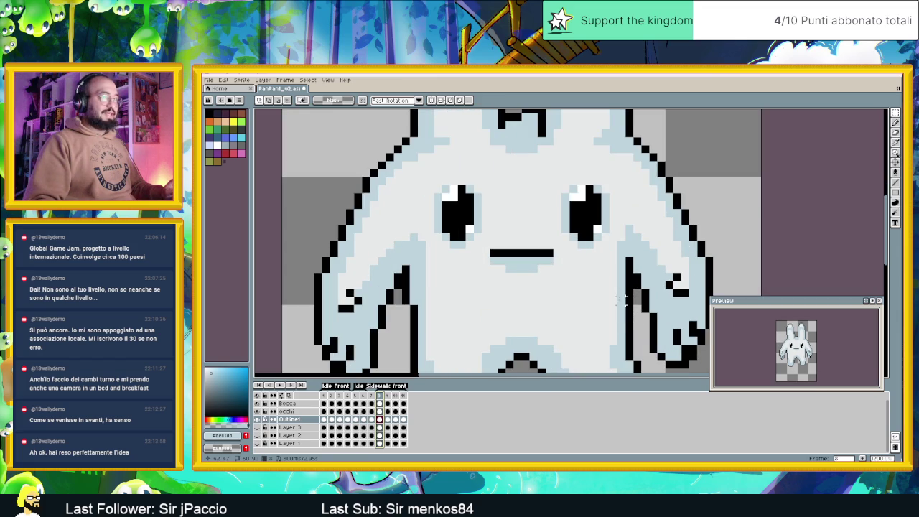
alt+click(629, 294)
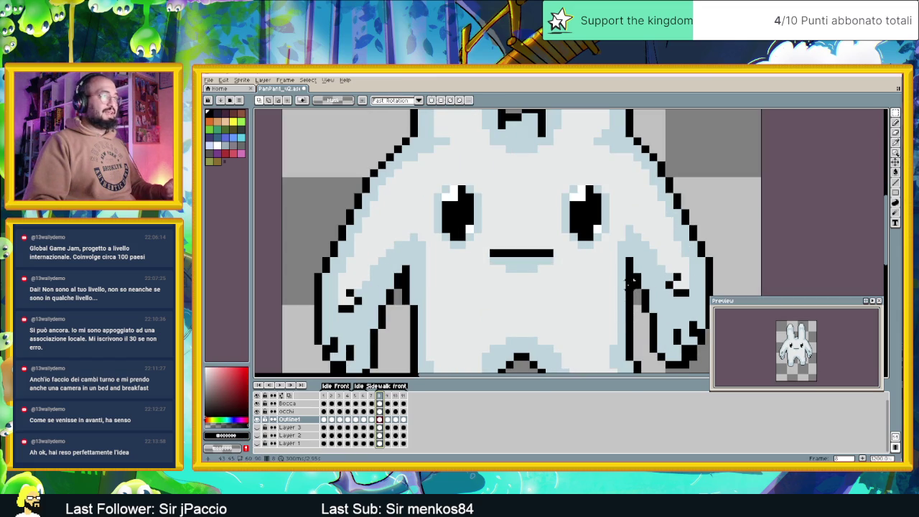
click(895, 183)
mouse_move(619, 293)
mouse_down()
mouse_move(628, 265)
mouse_move(629, 284)
mouse_up()
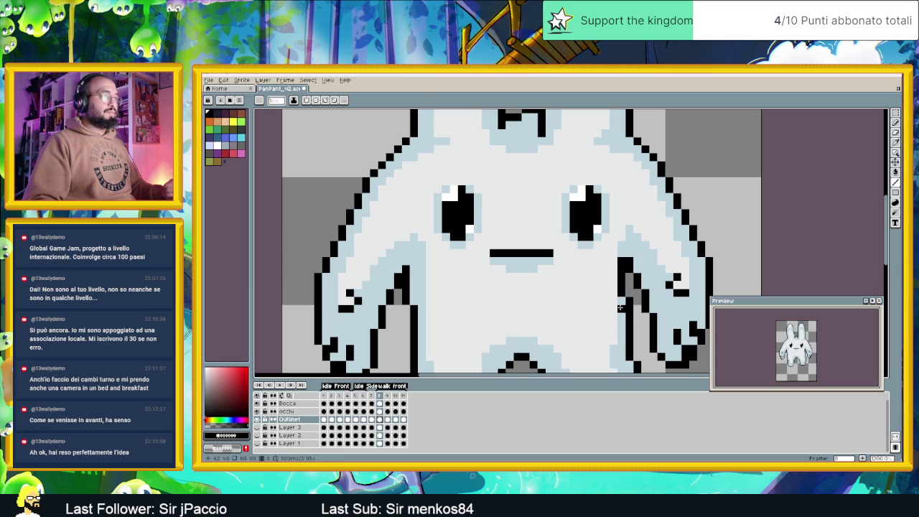
alt+click(616, 305)
drag(613, 255, 614, 292)
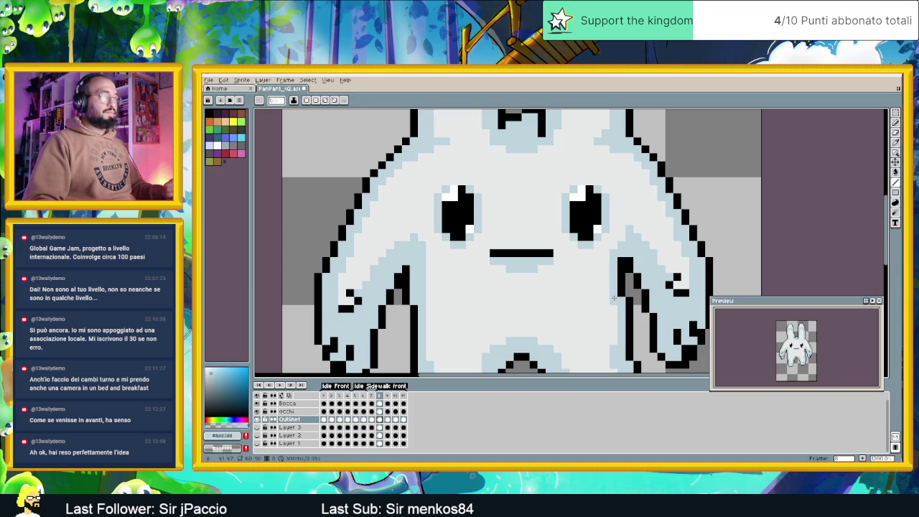
scroll(625, 305, down, 2)
scroll(661, 340, down, 1)
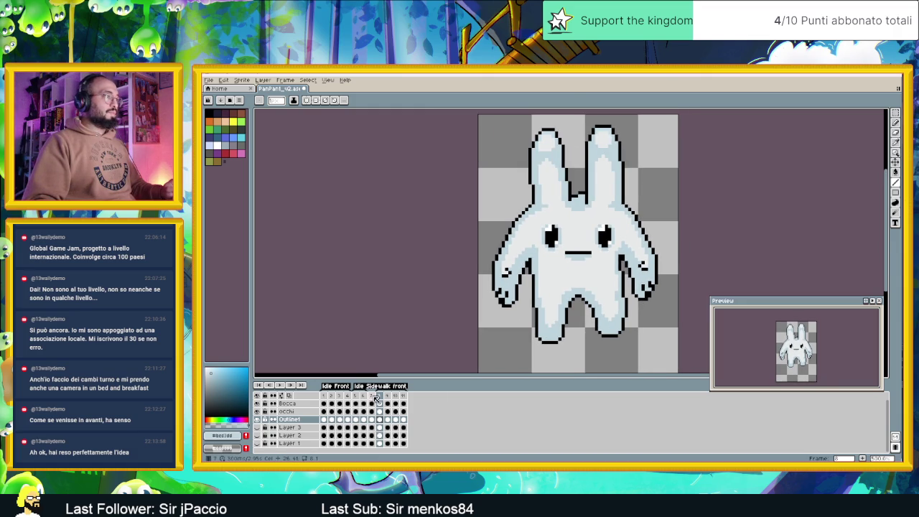
Step: Compare frame 8's pose against frames 7 and 9
key(Left)
key(Right)
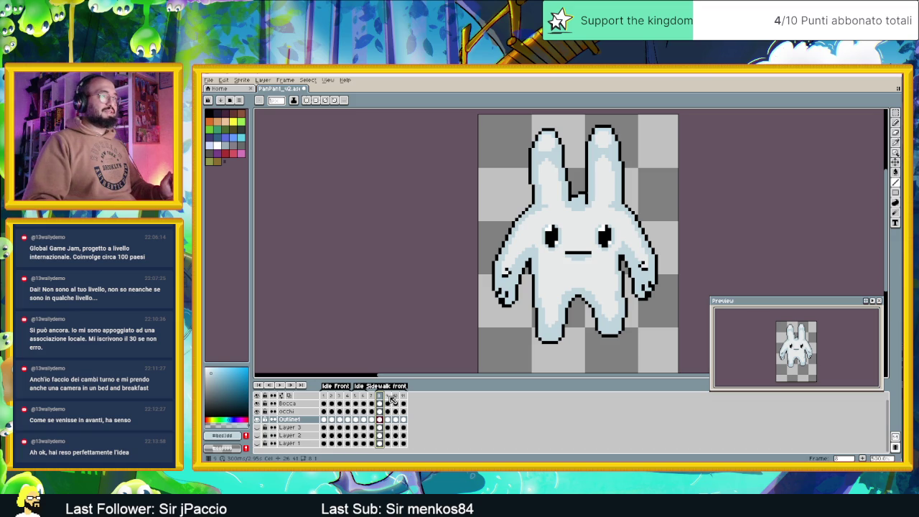
scroll(629, 257, up, 2)
scroll(619, 257, up, 2)
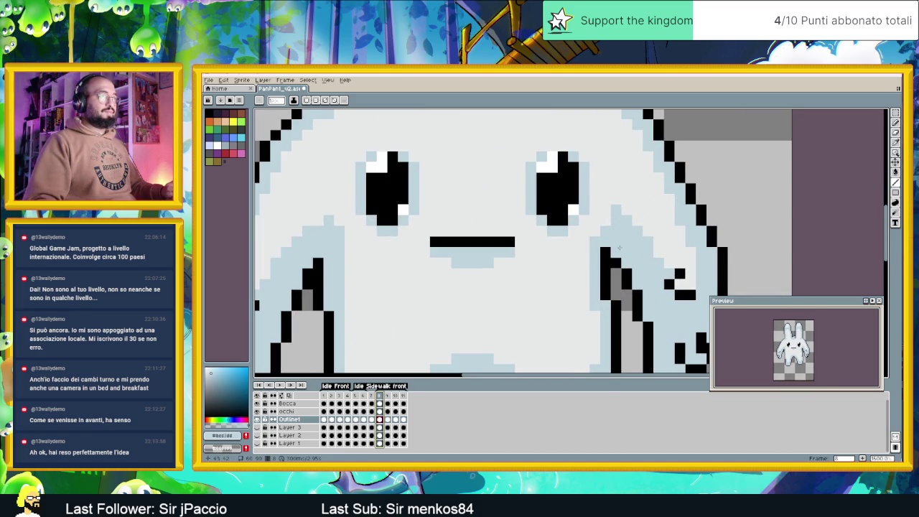
scroll(618, 251, down, 3)
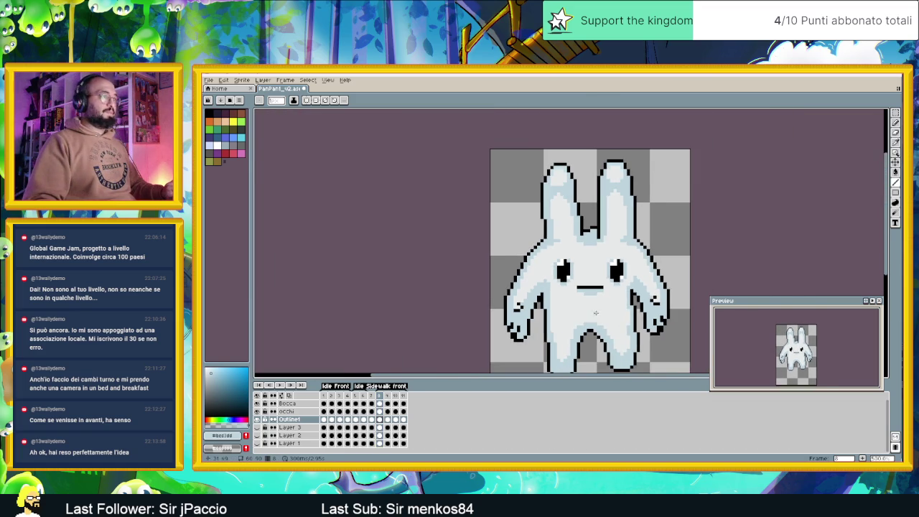
scroll(571, 274, down, 1)
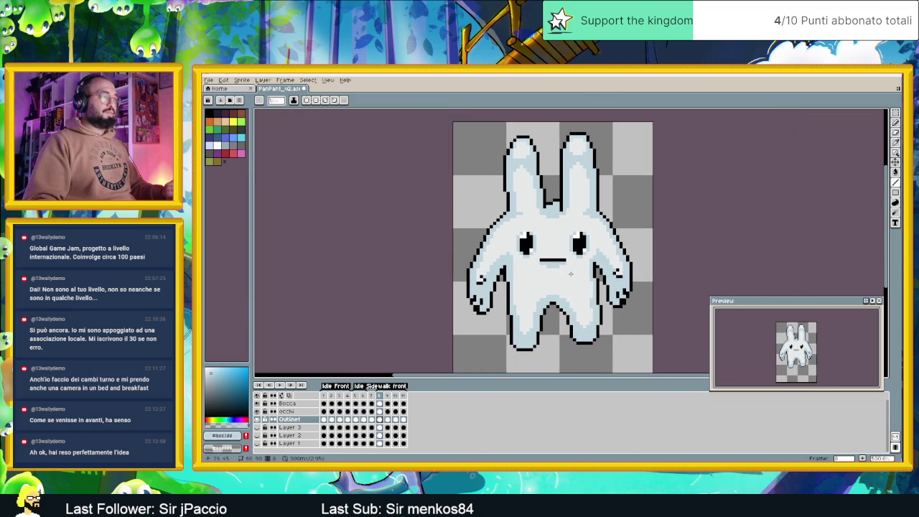
click(372, 395)
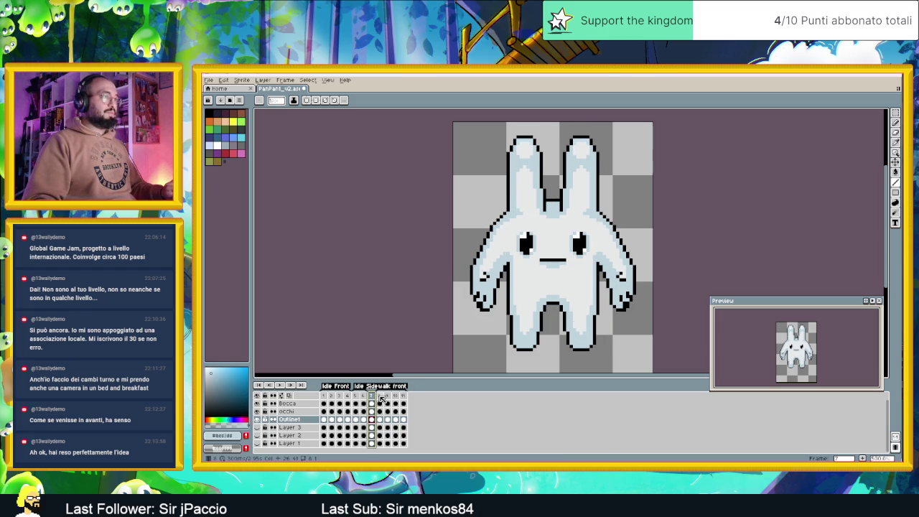
click(381, 397)
click(391, 396)
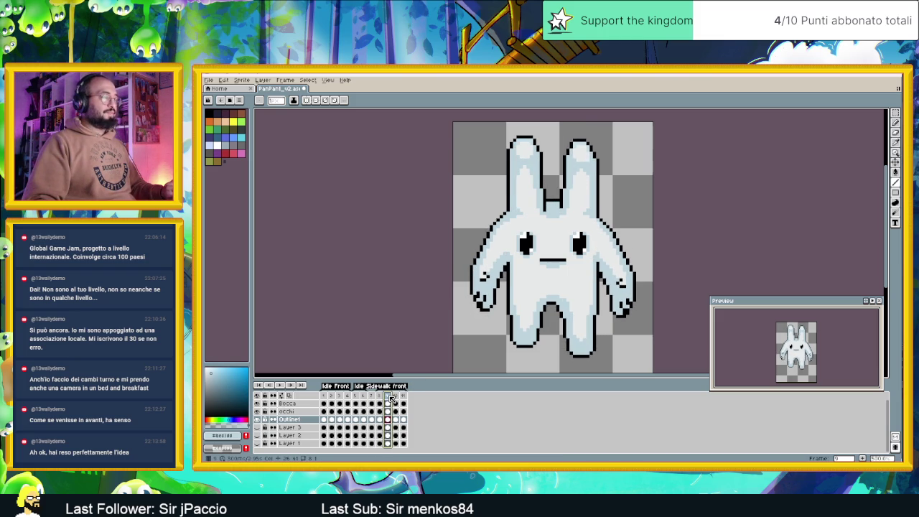
key(Left)
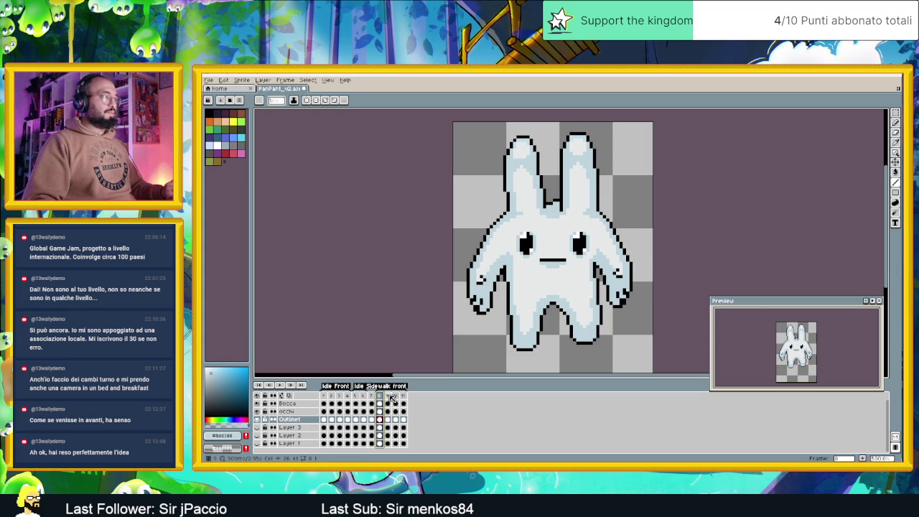
click(392, 397)
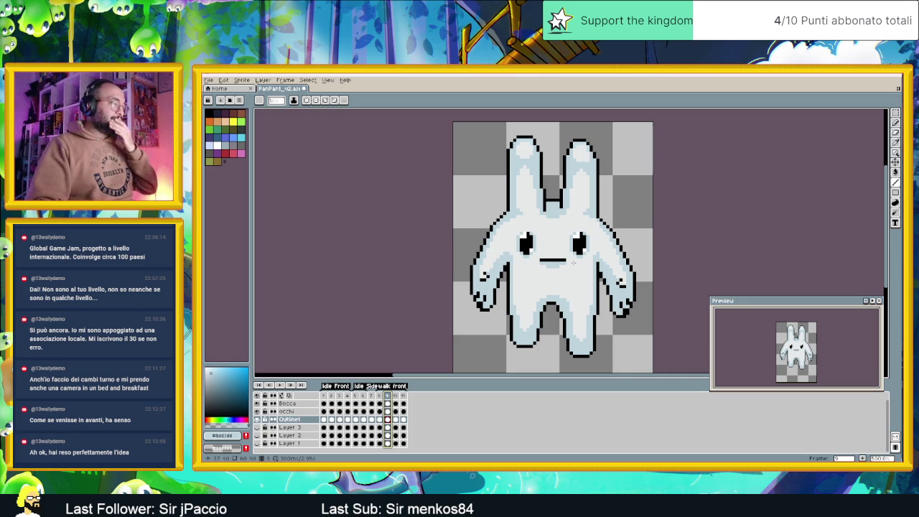
Step: Toggle between frames 8 and 10 to compare their poses, ending on frame 8
click(397, 396)
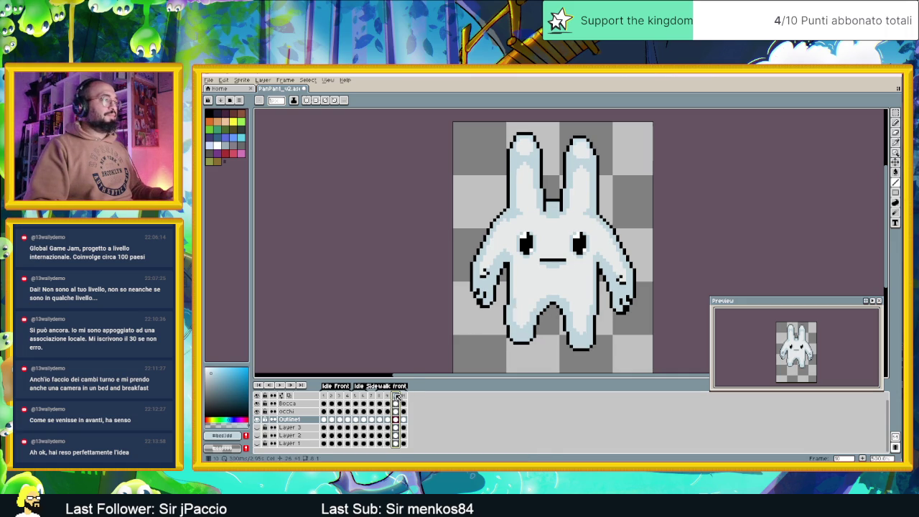
key(Left)
key(Left)
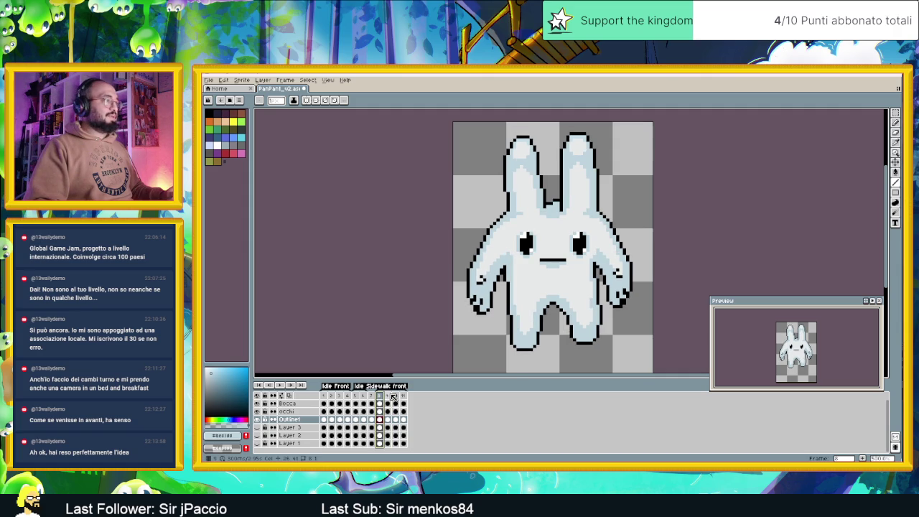
click(395, 396)
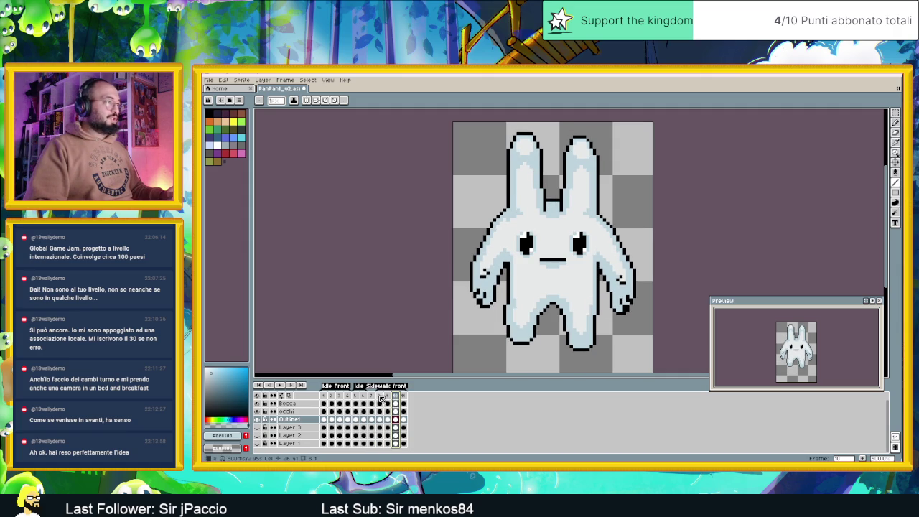
click(380, 397)
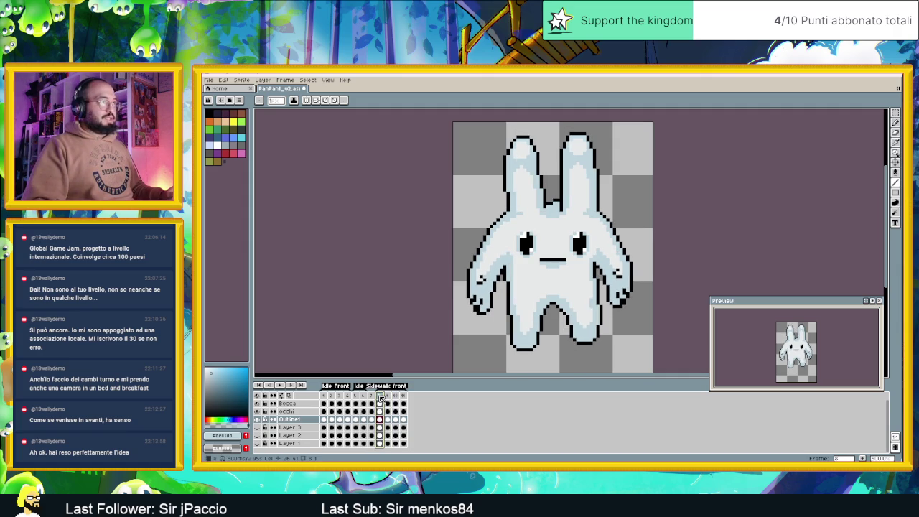
click(395, 397)
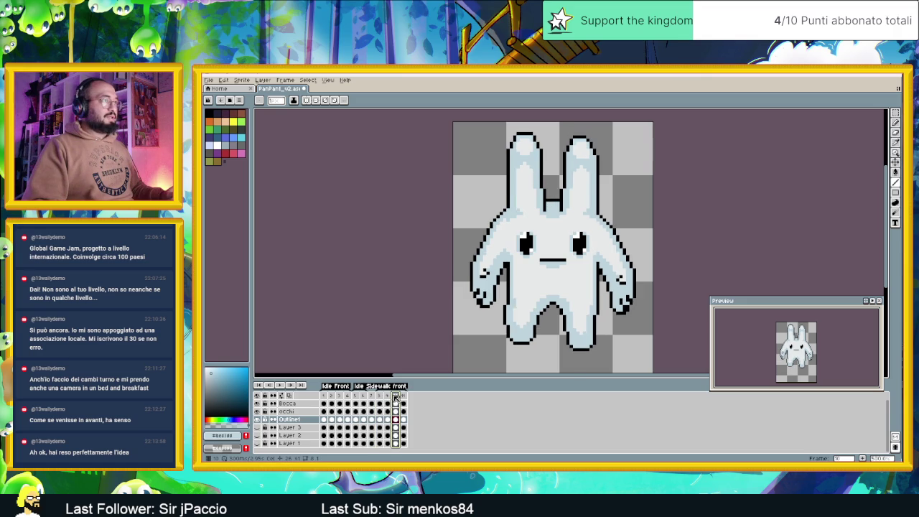
click(380, 397)
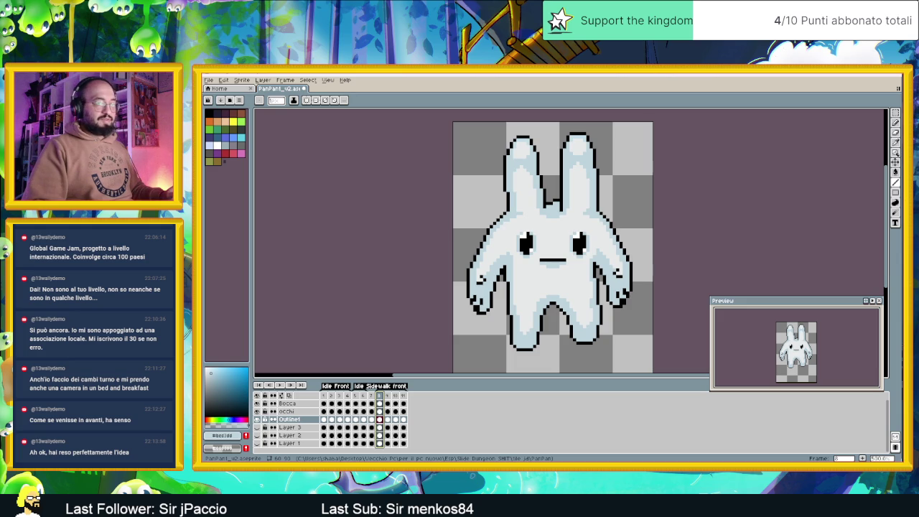
Step: Take a Win+Shift+S screen snip of the area around the bunny sprite
key(super)
key(Escape)
key(F7)
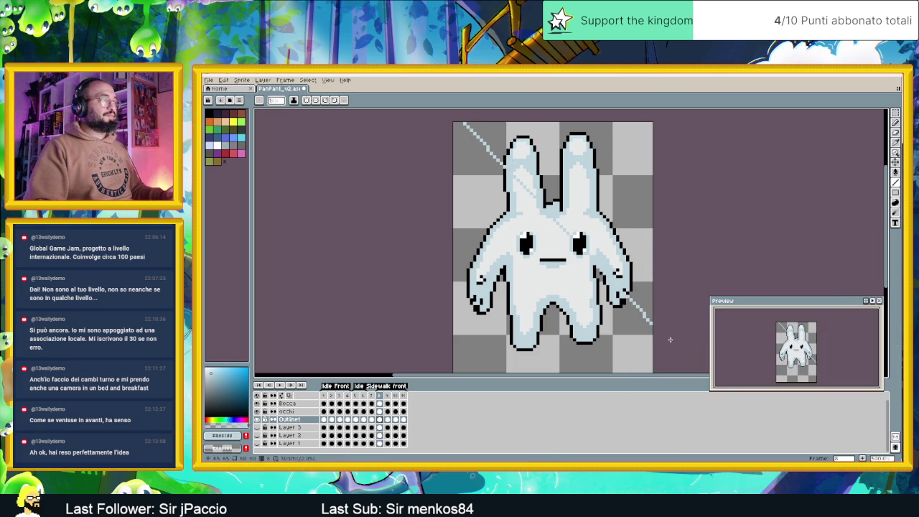
key(v)
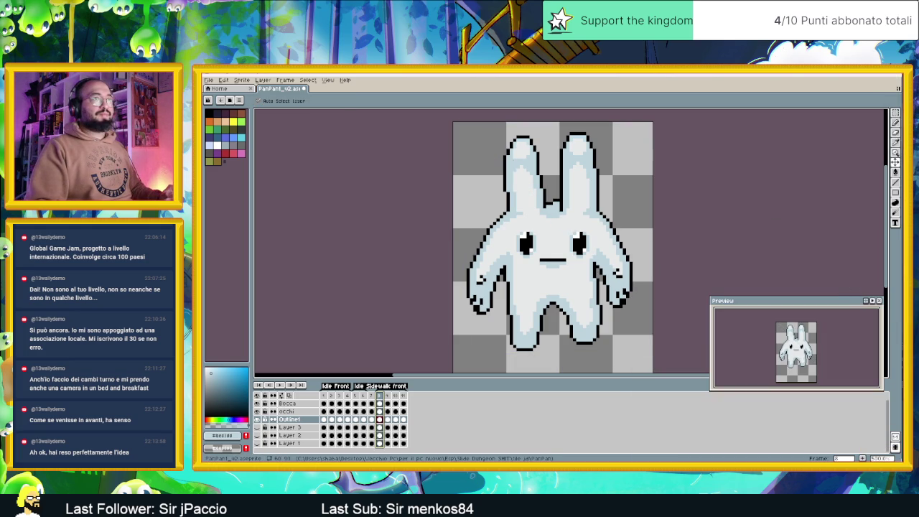
key(super+shift+s)
drag(459, 122, 651, 386)
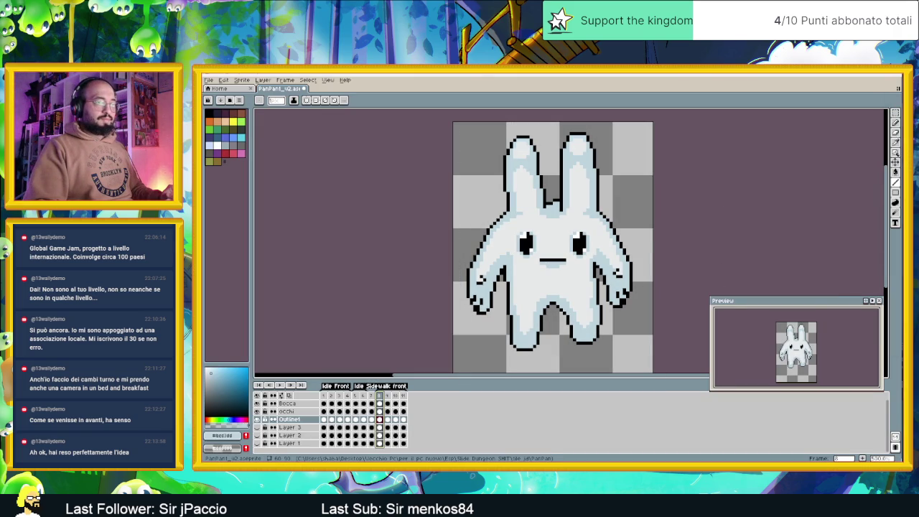
Step: Launch PureRef from the Start menu search and restore its autosaved reference board
key(super)
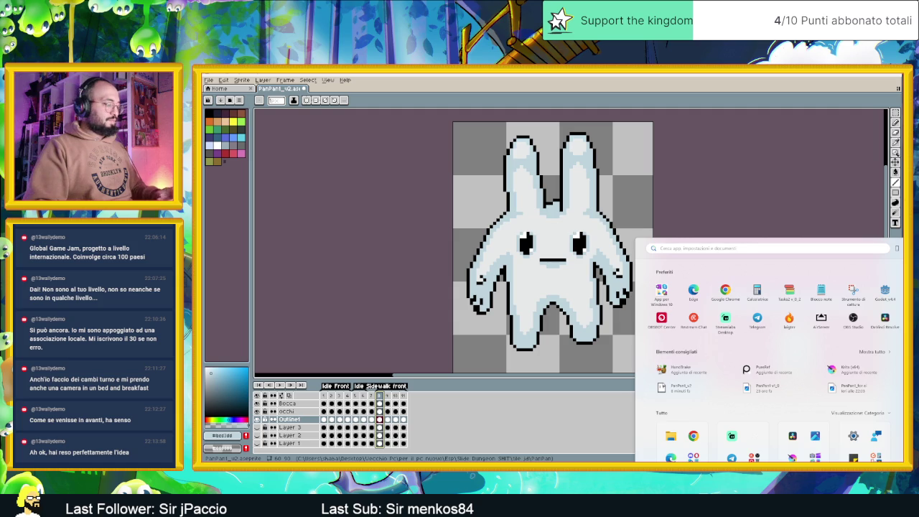
text(postaureRef)
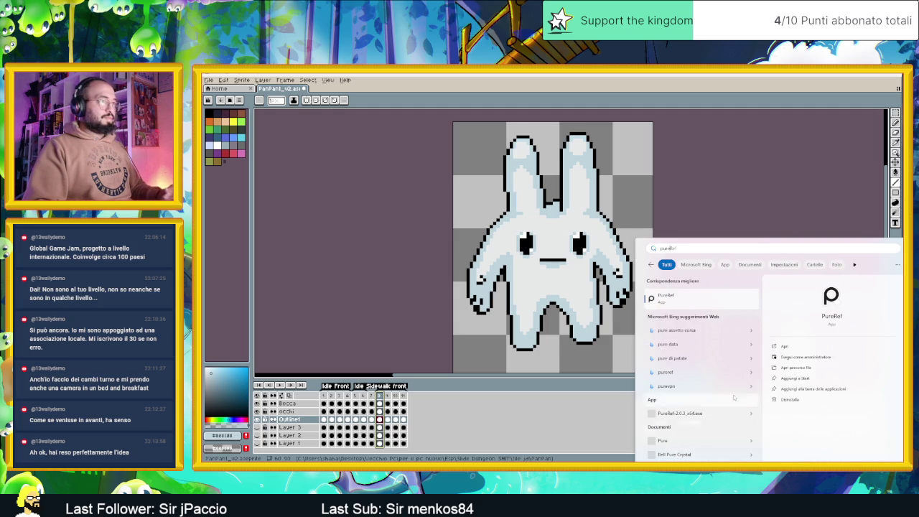
key(Escape)
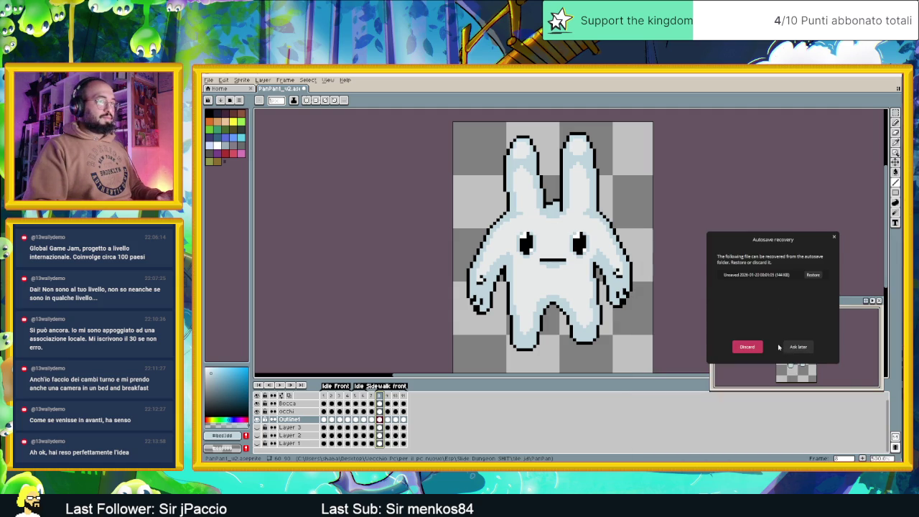
click(812, 275)
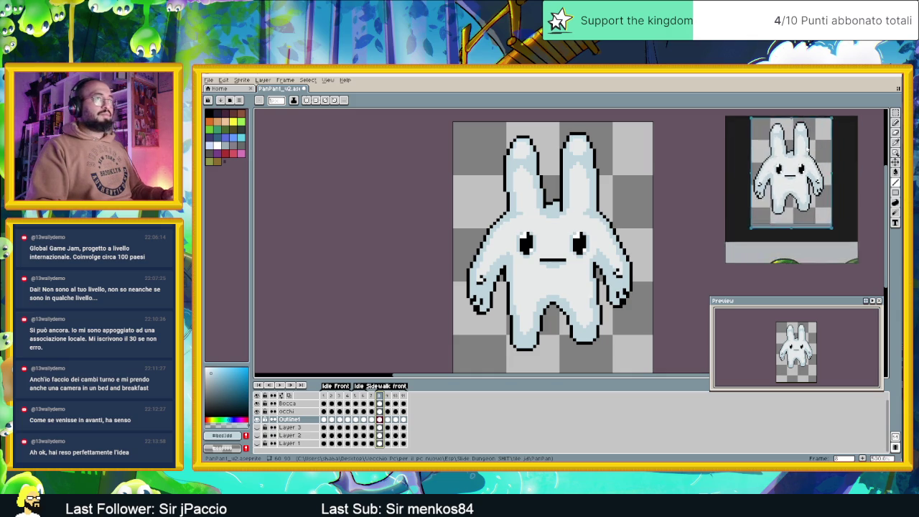
Step: Adjust the pasted bunny capture and toggle its context-menu drawing option, then dismiss the menu
drag(805, 157, 810, 162)
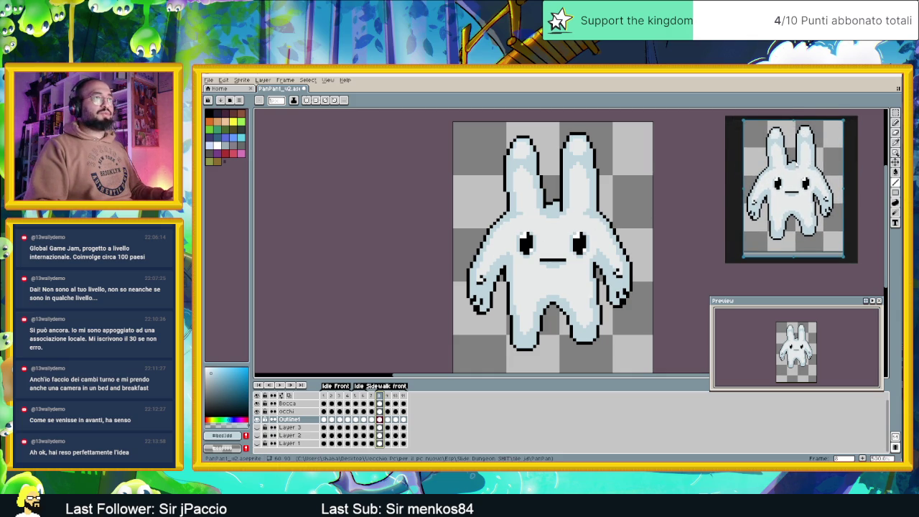
right_click(796, 163)
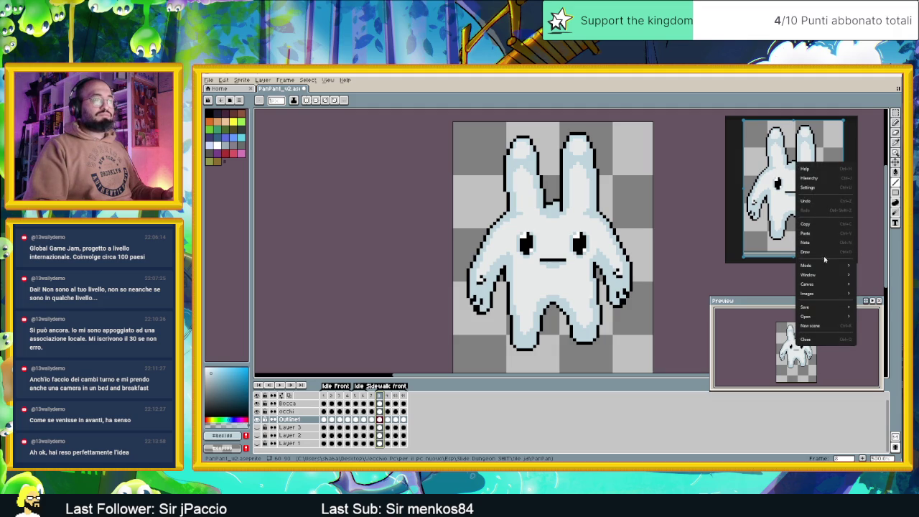
mouse_move(809, 274)
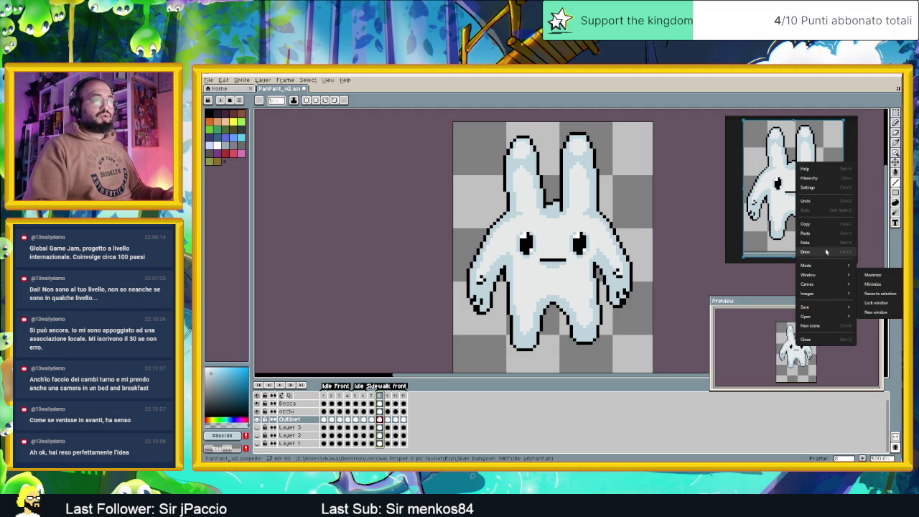
click(824, 251)
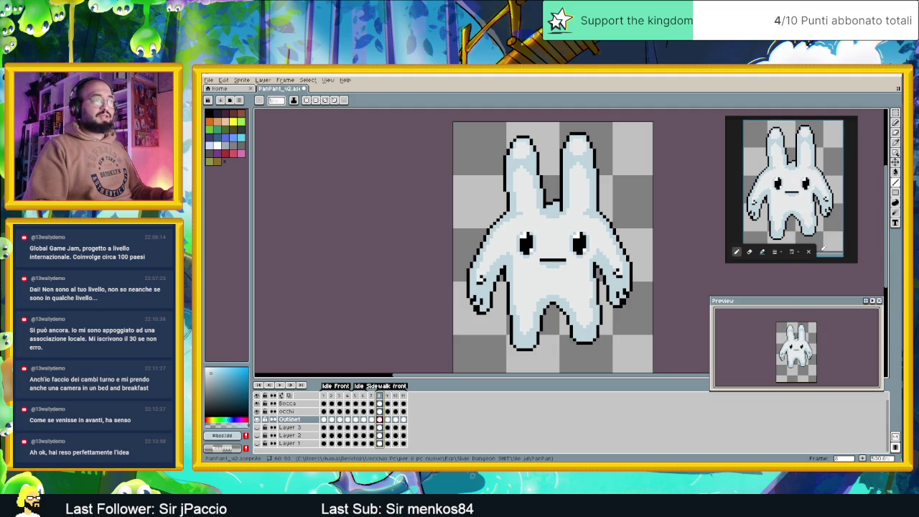
click(809, 252)
right_click(795, 188)
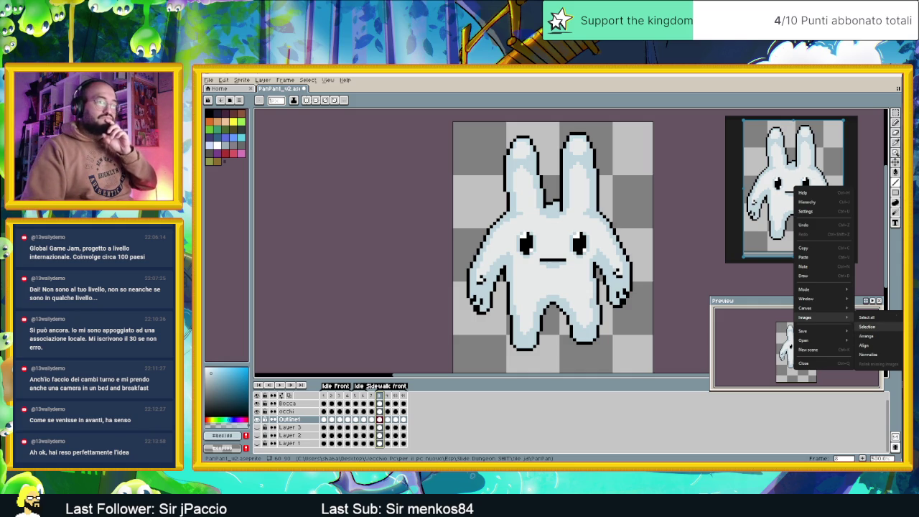
click(733, 250)
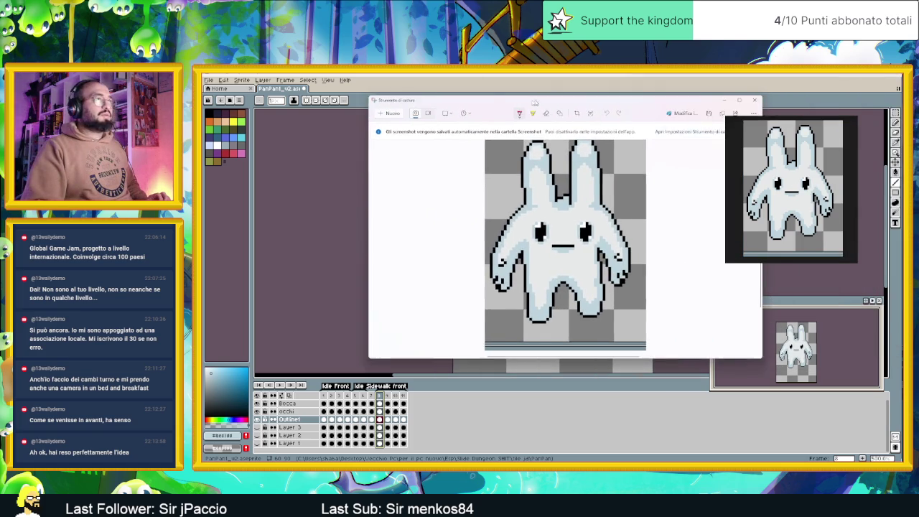
Step: Keep the bunny capture uncropped and close Snipping Tool
click(529, 115)
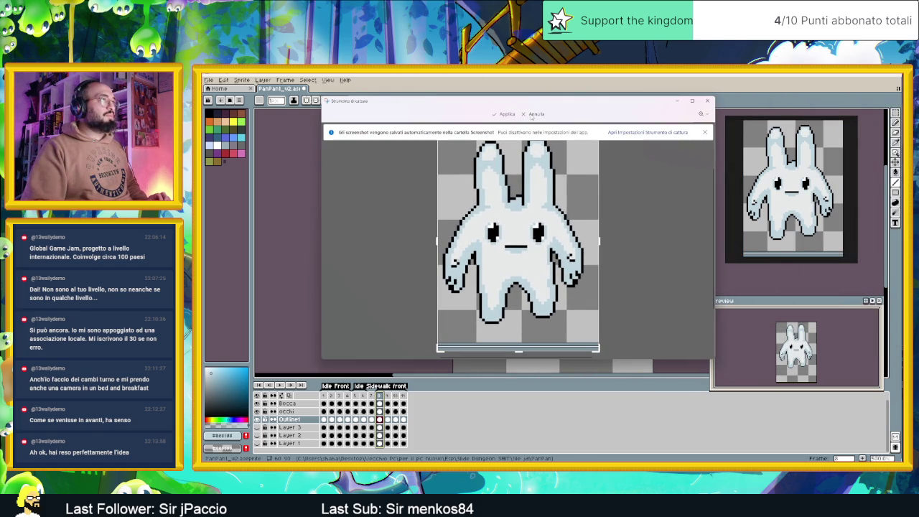
click(535, 115)
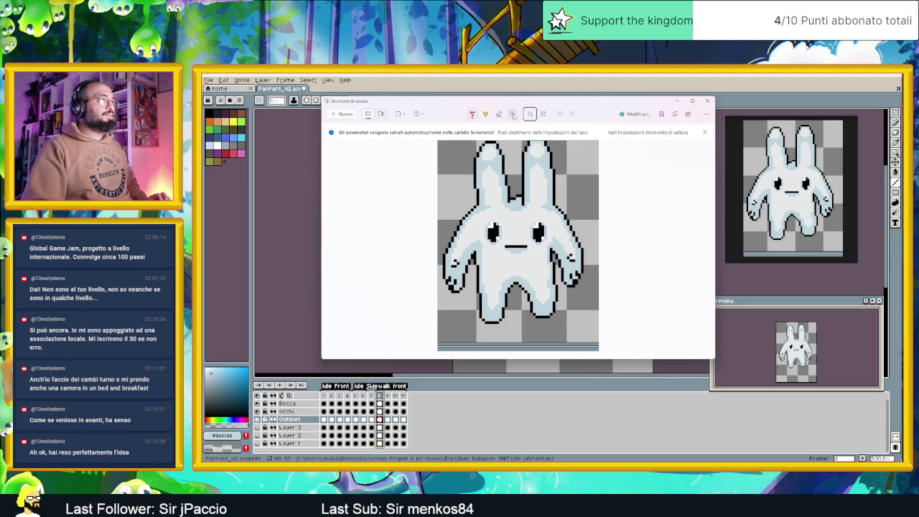
click(708, 102)
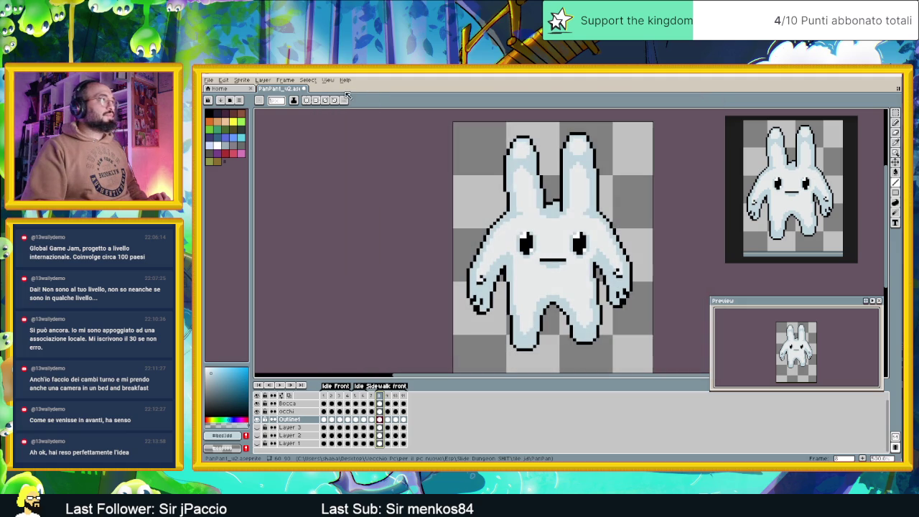
Step: Create a new blank sprite and paste the bunny capture into it
click(208, 79)
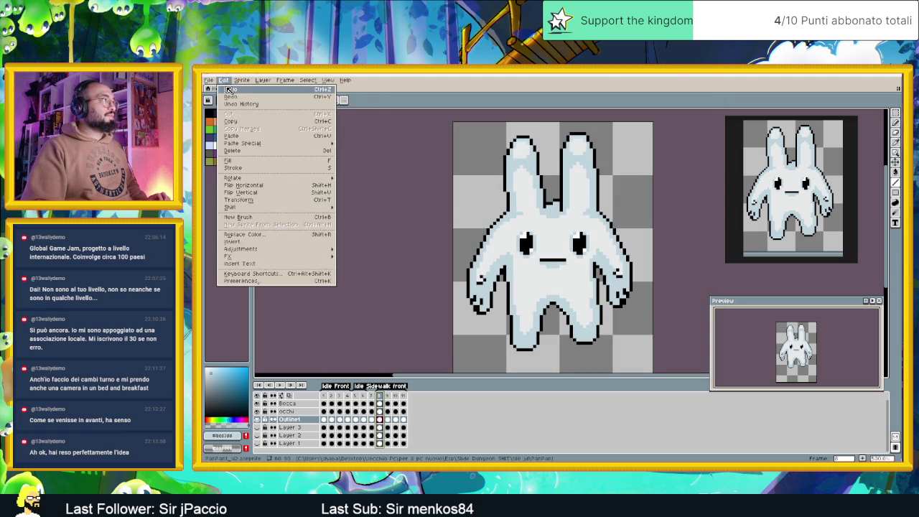
click(213, 92)
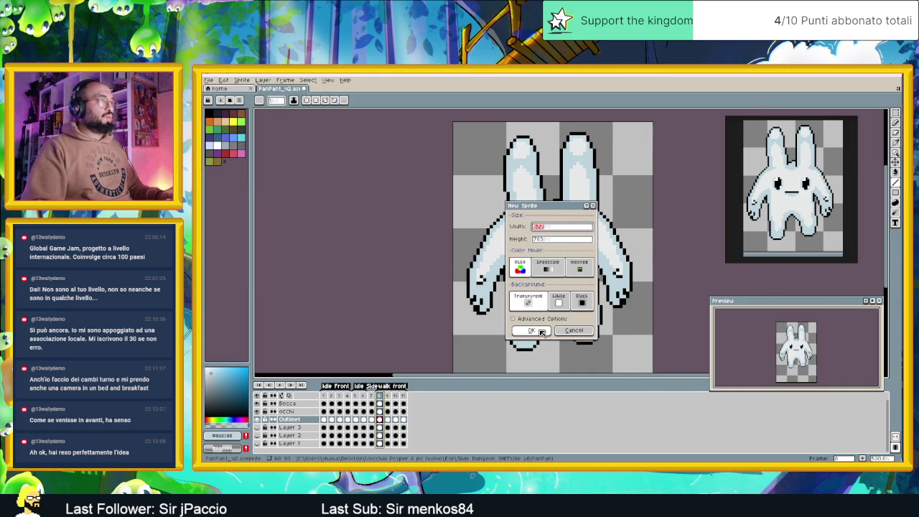
click(532, 331)
key(ctrl+v)
scroll(594, 253, down, 2)
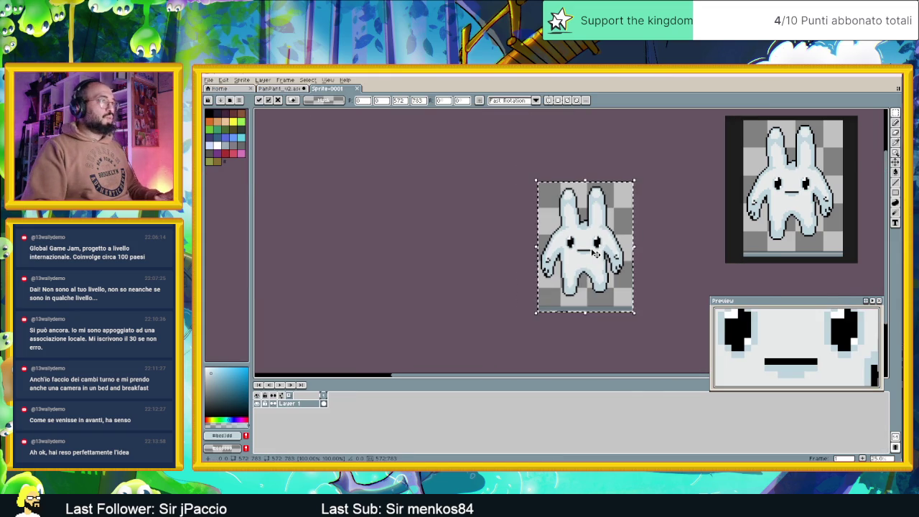
drag(617, 248, 624, 246)
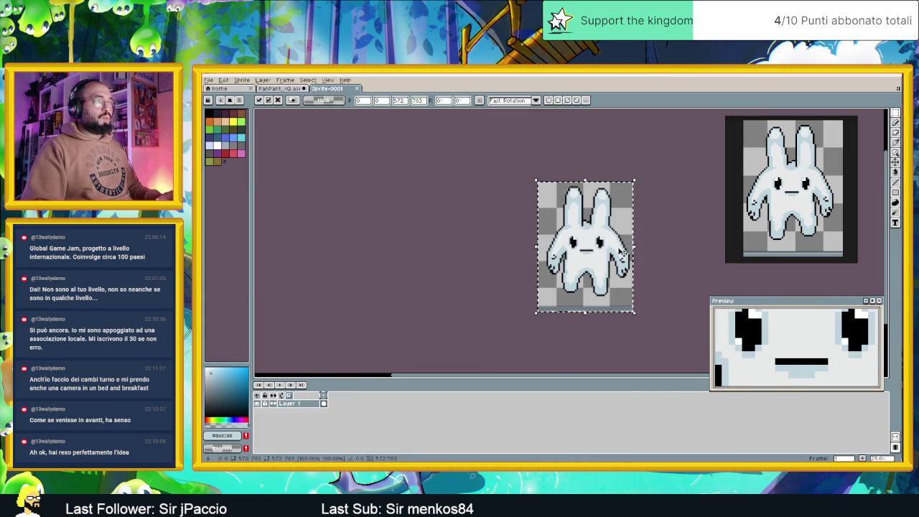
Step: Add a second bunny copy to the PureRef board and close Sprite-0001 with Don't Save
mouse_move(842, 198)
mouse_down()
mouse_move(892, 206)
mouse_move(778, 190)
mouse_move(778, 181)
mouse_move(801, 183)
mouse_up()
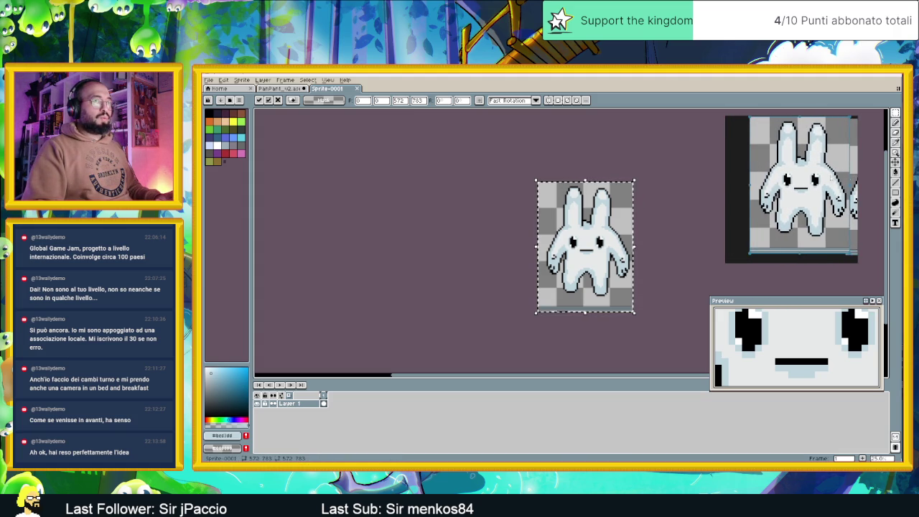
click(357, 88)
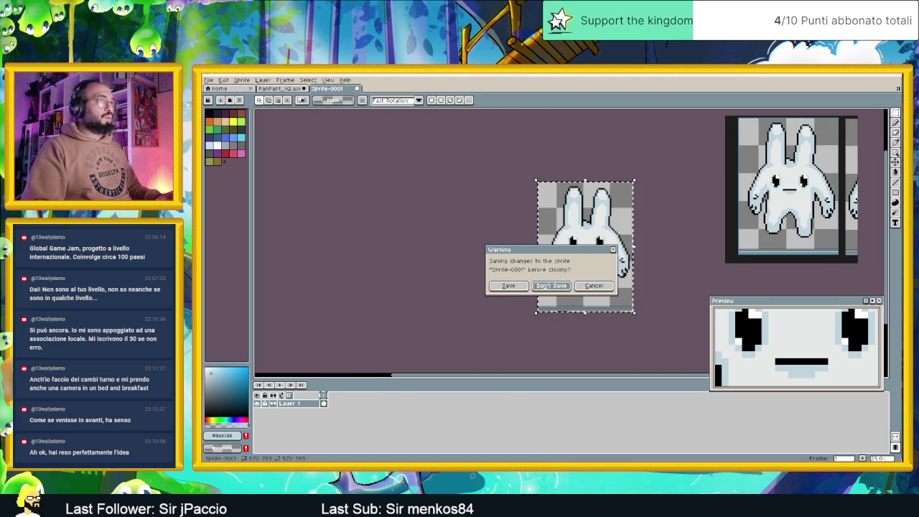
click(552, 286)
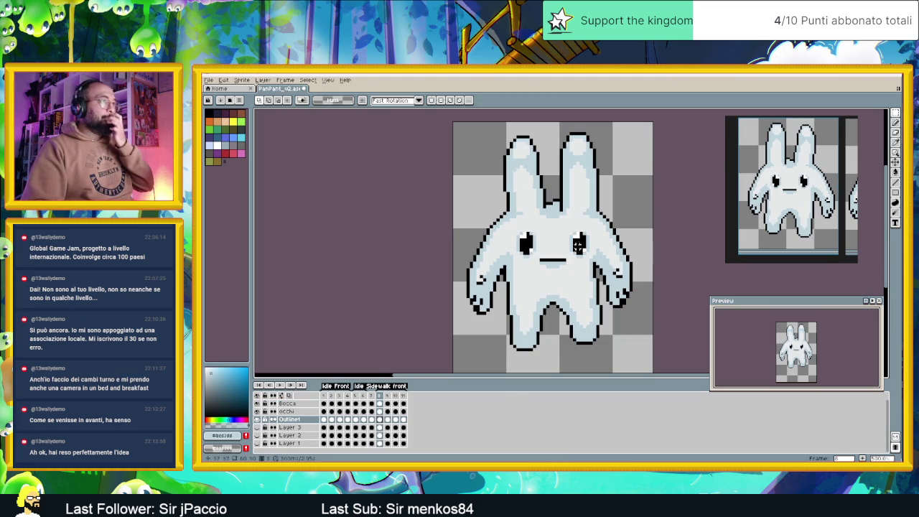
Step: Go to frame 10 of the walk-front cycle and zoom in on the bunny's ears and face
scroll(578, 247, up, 1)
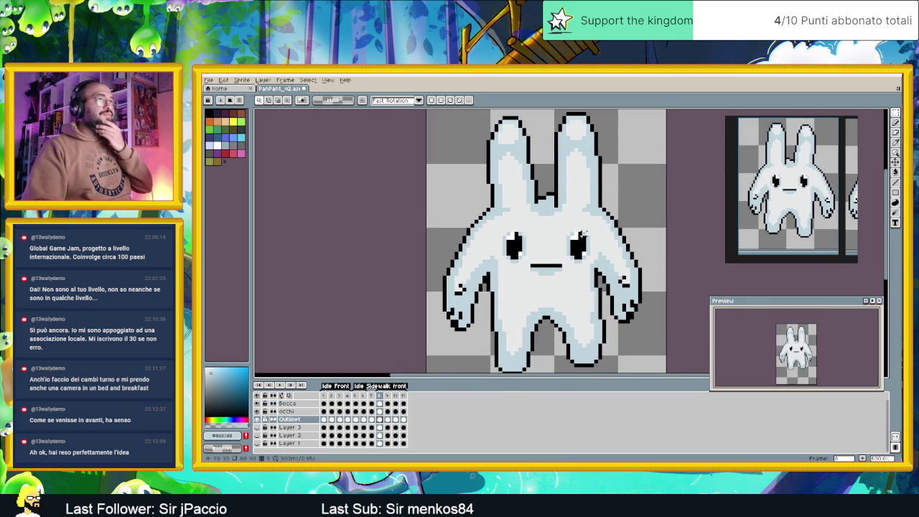
scroll(590, 224, up, 1)
scroll(601, 215, down, 1)
scroll(601, 215, up, 1)
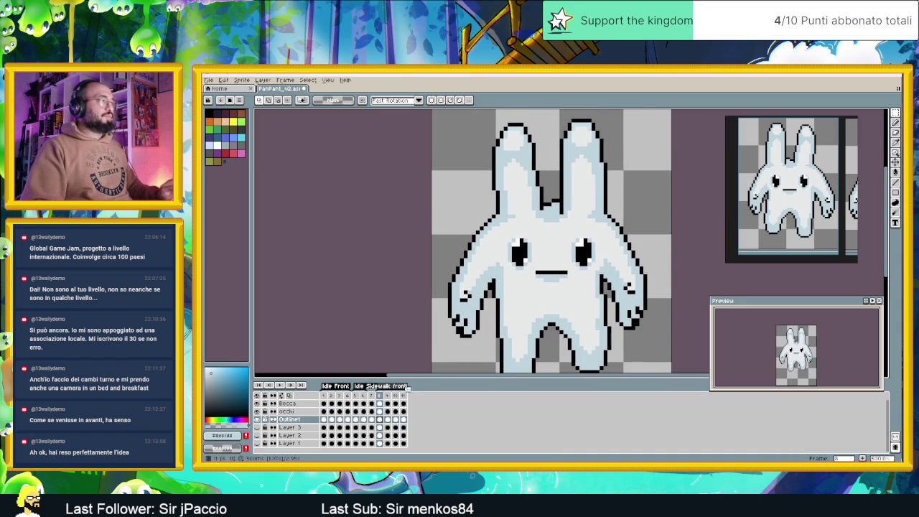
click(395, 396)
drag(640, 153, 636, 190)
scroll(601, 222, up, 1)
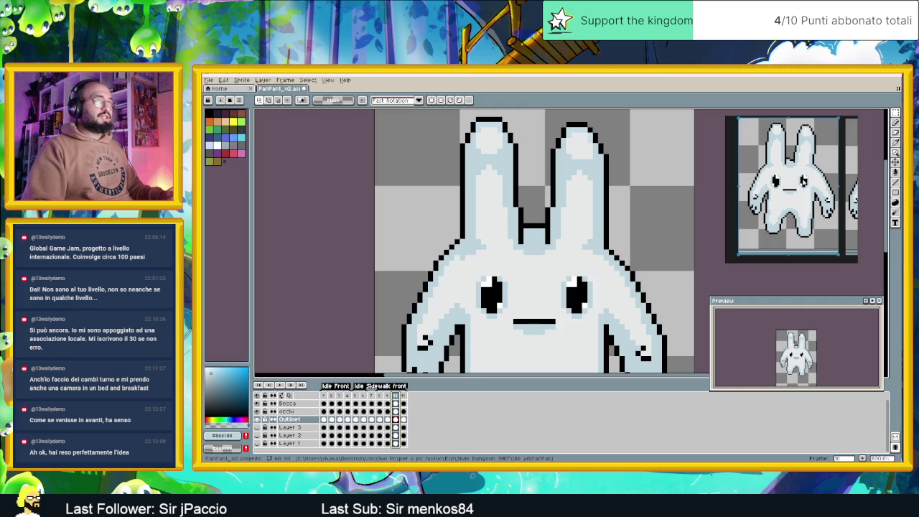
Step: Slide the reference board back to the front bunny and play the walk animation
scroll(731, 187, right, 3)
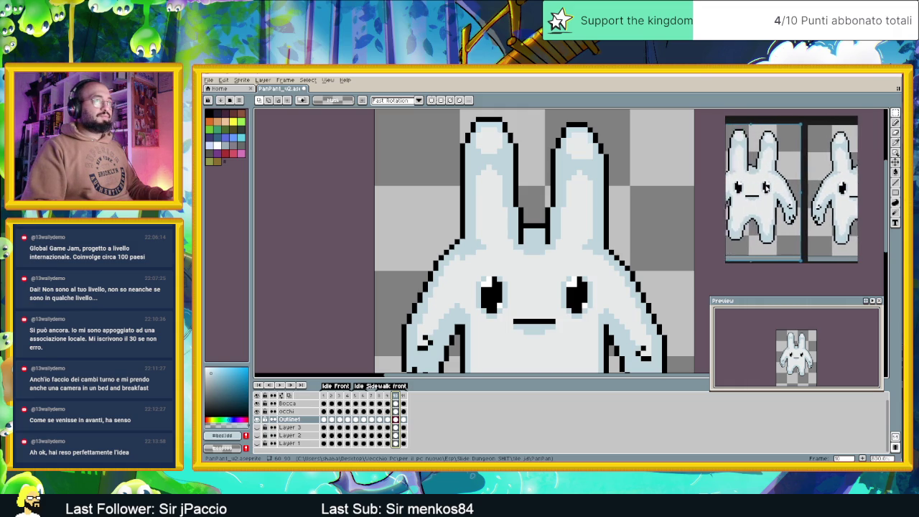
mouse_move(746, 187)
mouse_down()
mouse_move(735, 186)
mouse_move(772, 187)
mouse_up()
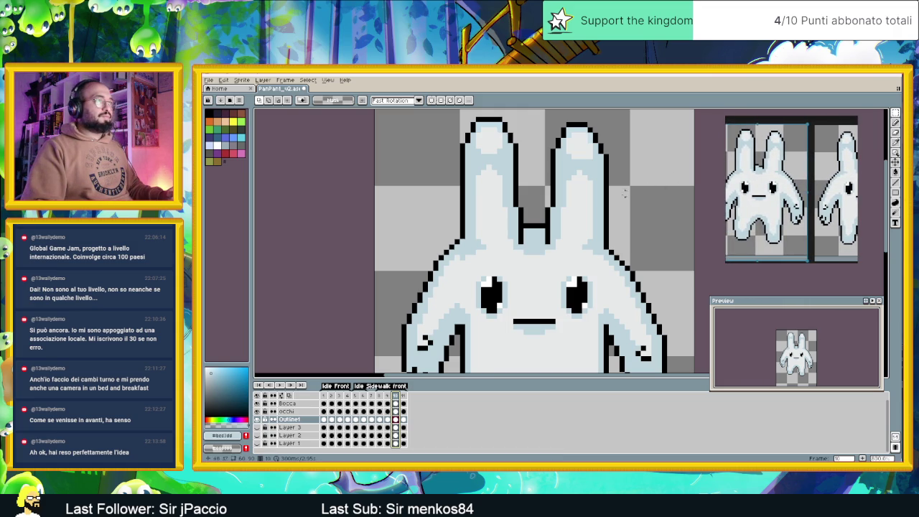
drag(761, 182, 787, 182)
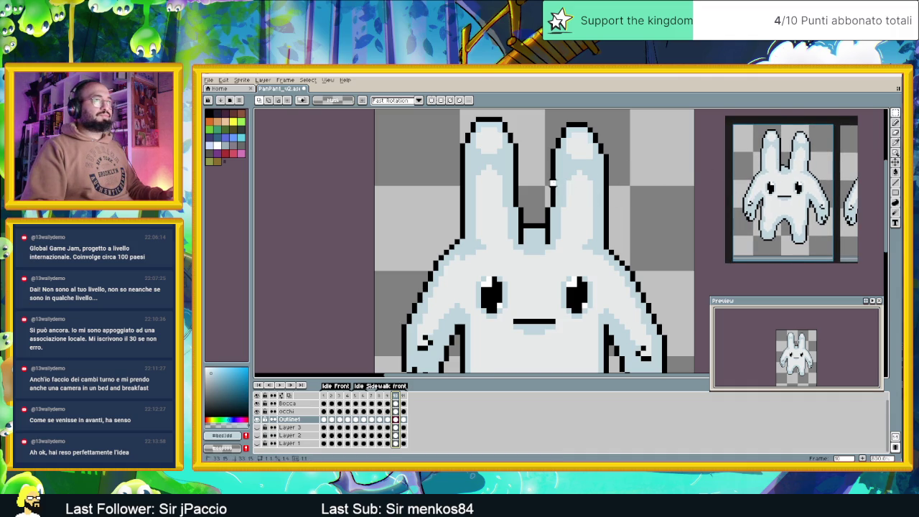
key(Return)
Step: Undo a stray right-ear outline stroke and clear the right-ear selections
drag(595, 183, 611, 206)
key(ctrl+z)
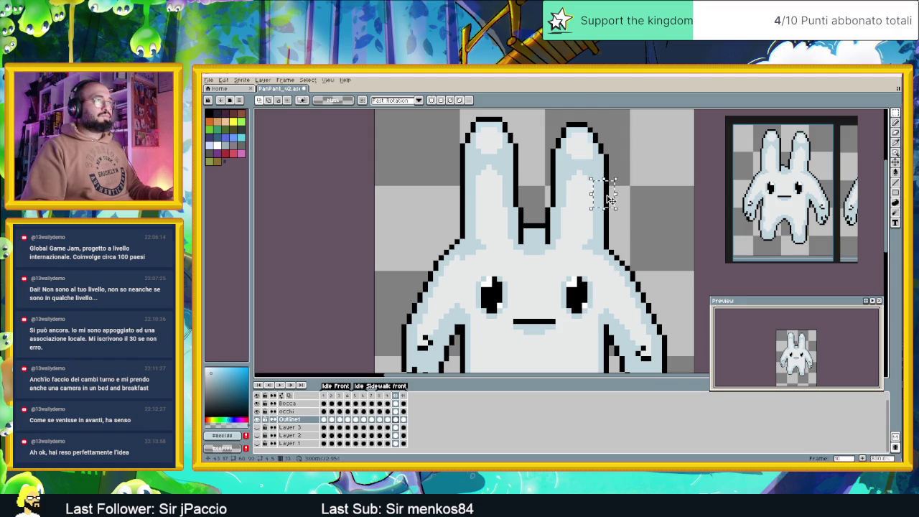
drag(612, 204, 614, 201)
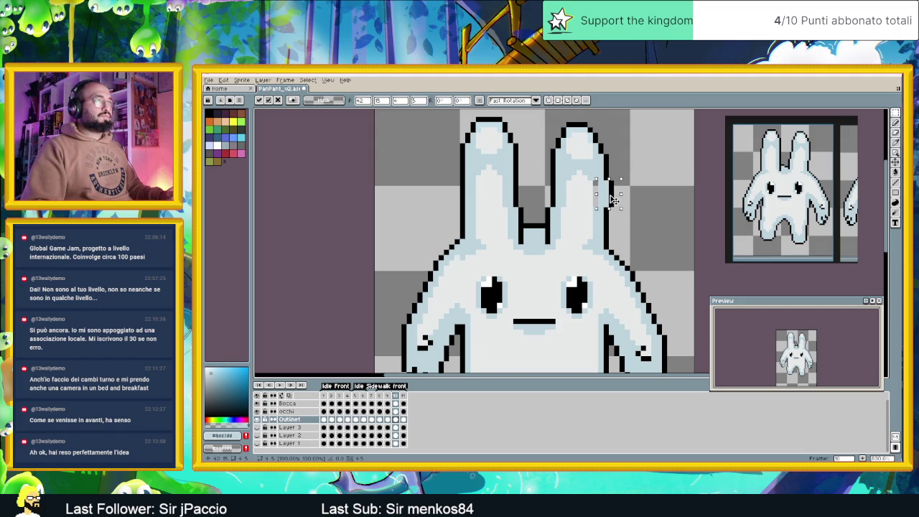
click(646, 172)
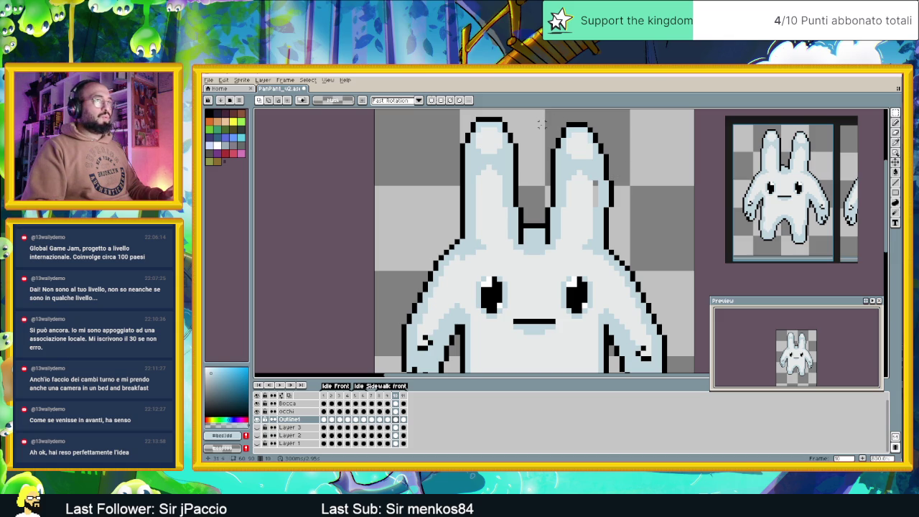
drag(544, 116, 631, 181)
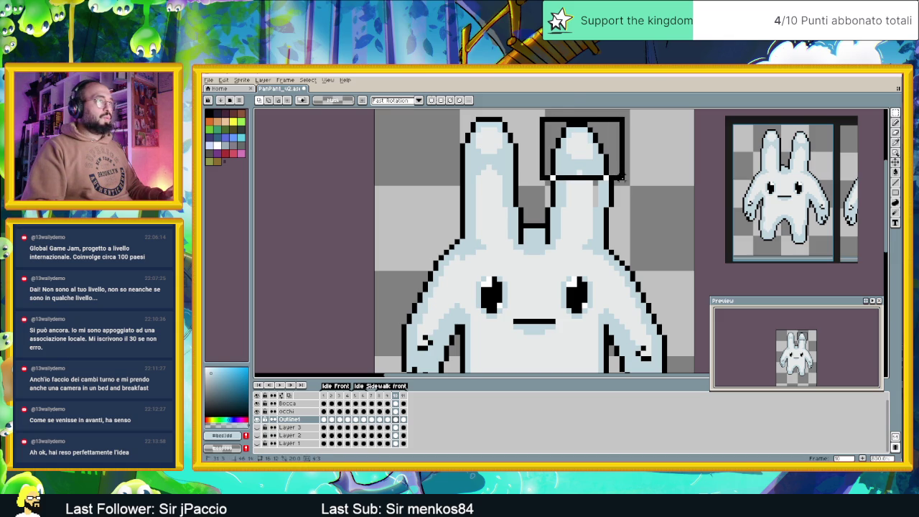
key(ctrl+d)
Step: Eyedrop the light ear colour and return to the Pencil
key(i)
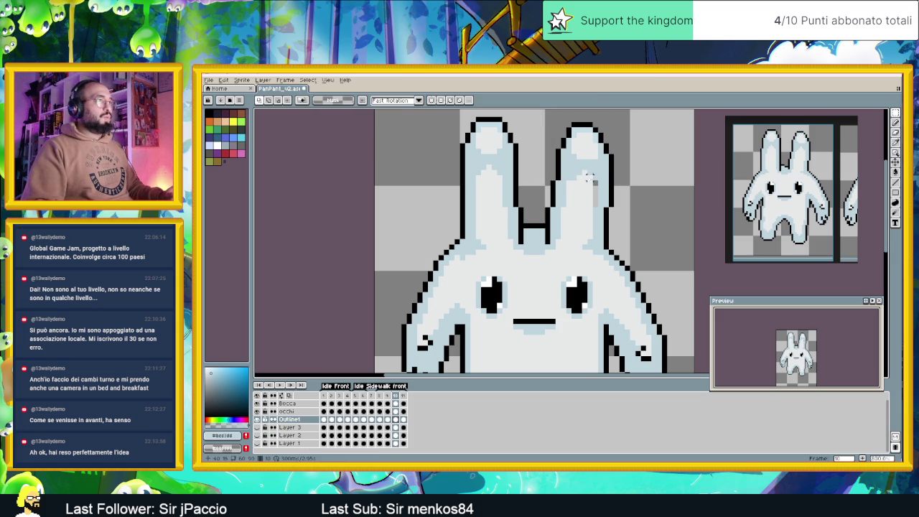
click(590, 188)
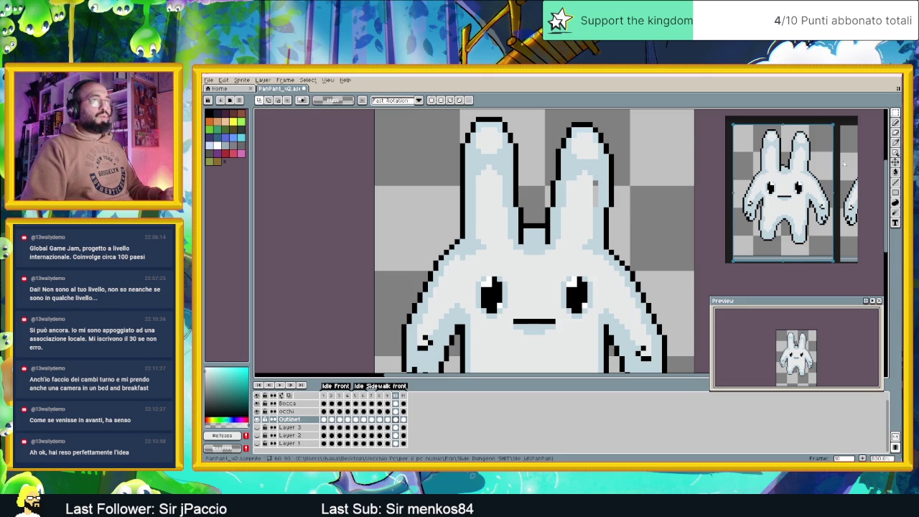
click(896, 124)
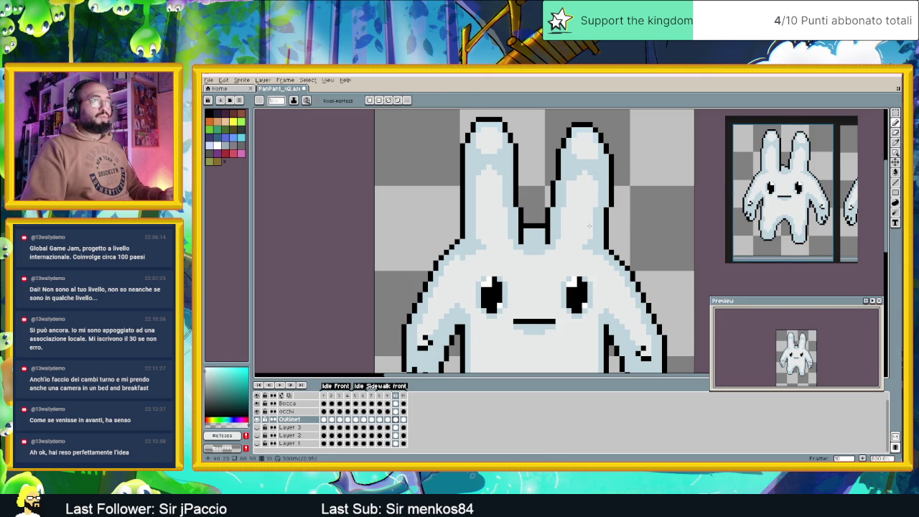
Step: Zoom in and marquee-select the bunny's left ear, cancelling a first transform
scroll(622, 226, down, 1)
scroll(619, 251, down, 1)
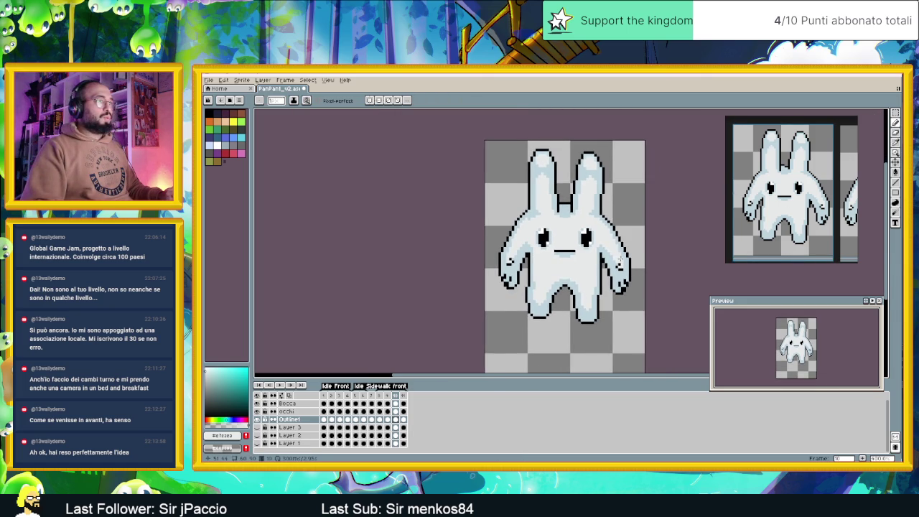
scroll(619, 260, up, 1)
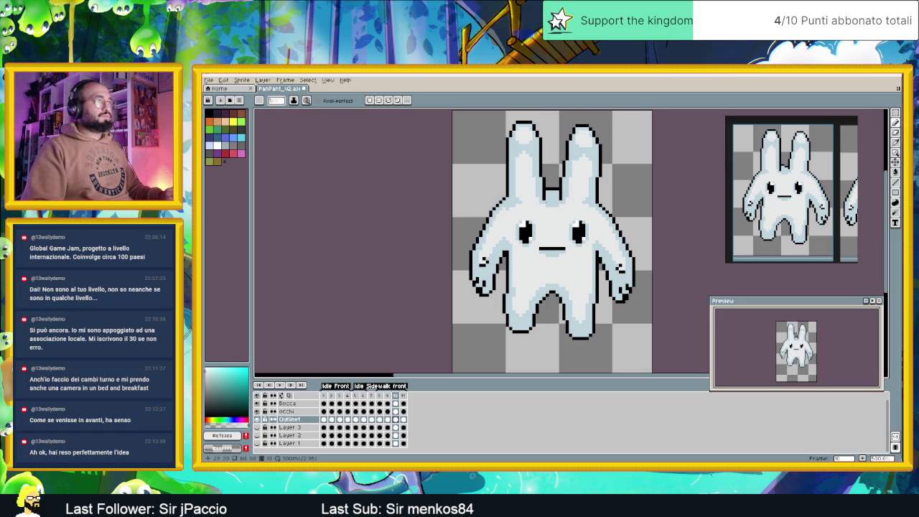
scroll(532, 181, up, 1)
scroll(531, 181, up, 1)
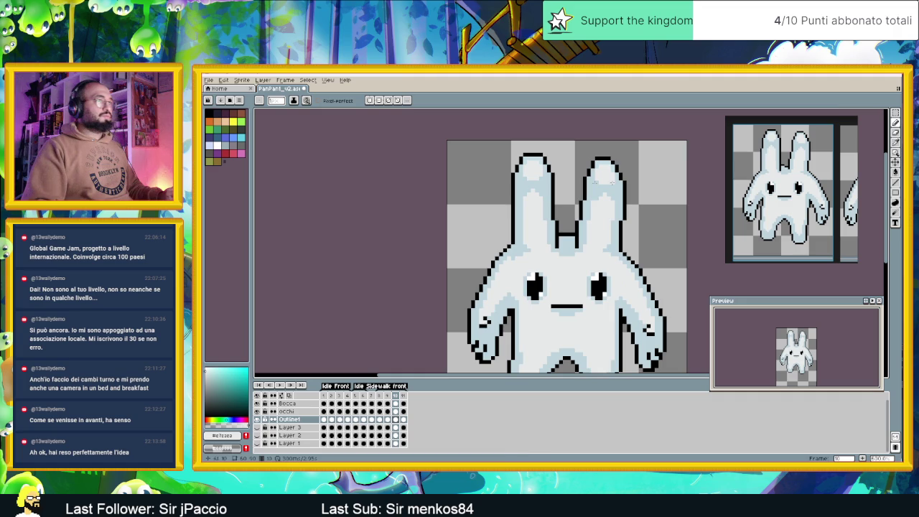
click(896, 113)
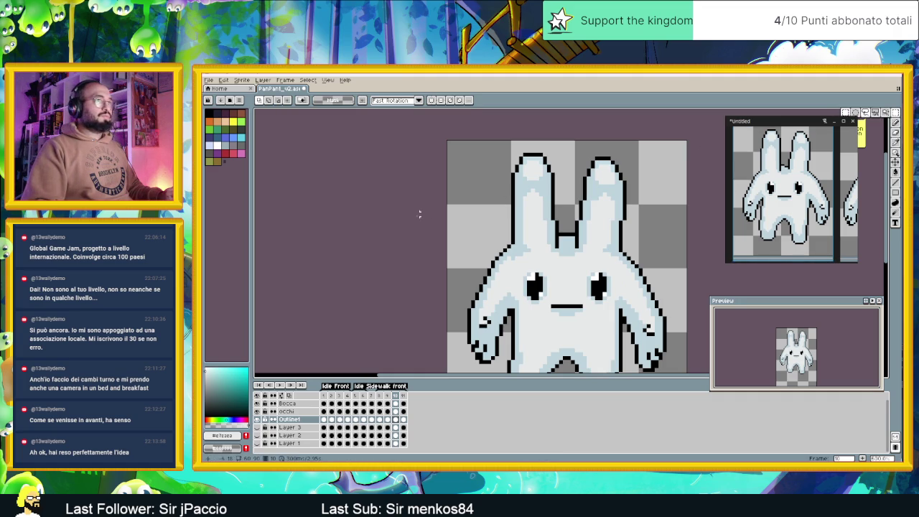
drag(492, 146, 560, 222)
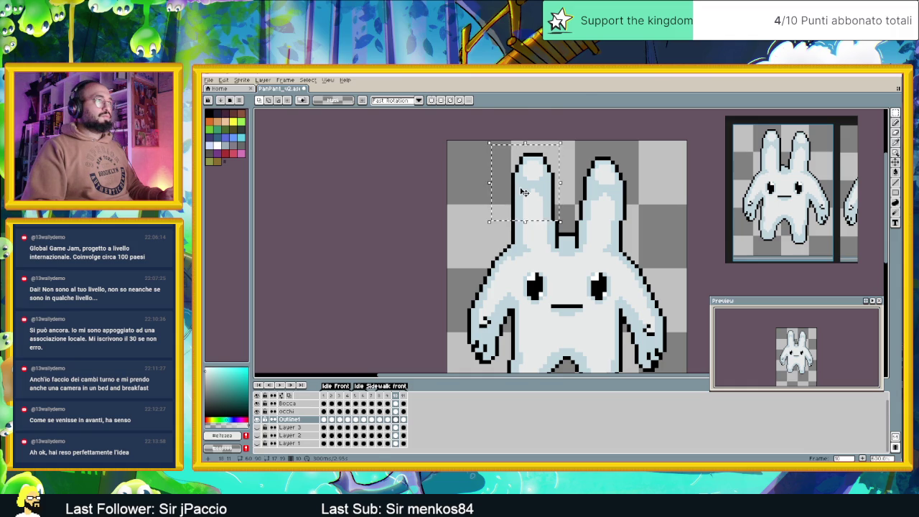
click(524, 192)
click(468, 178)
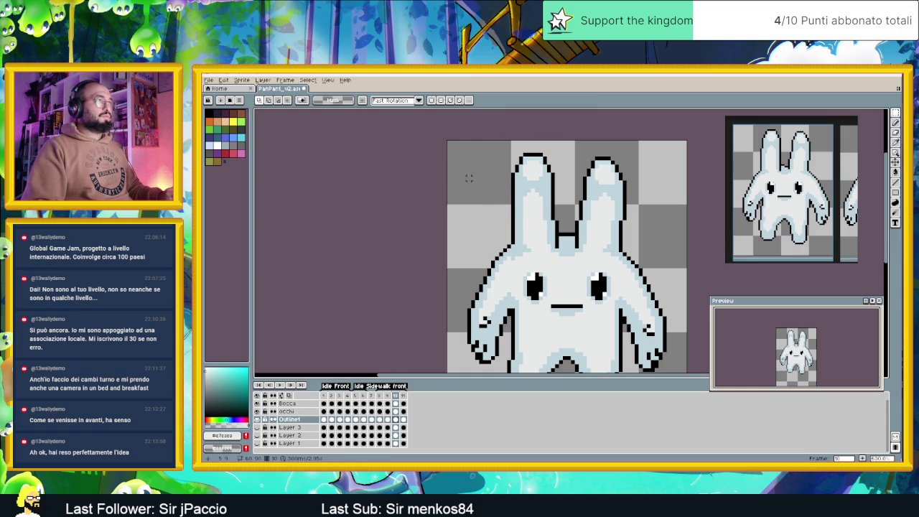
Step: Select and transform the left ear tip, then deselect and zoom out
drag(501, 152, 567, 203)
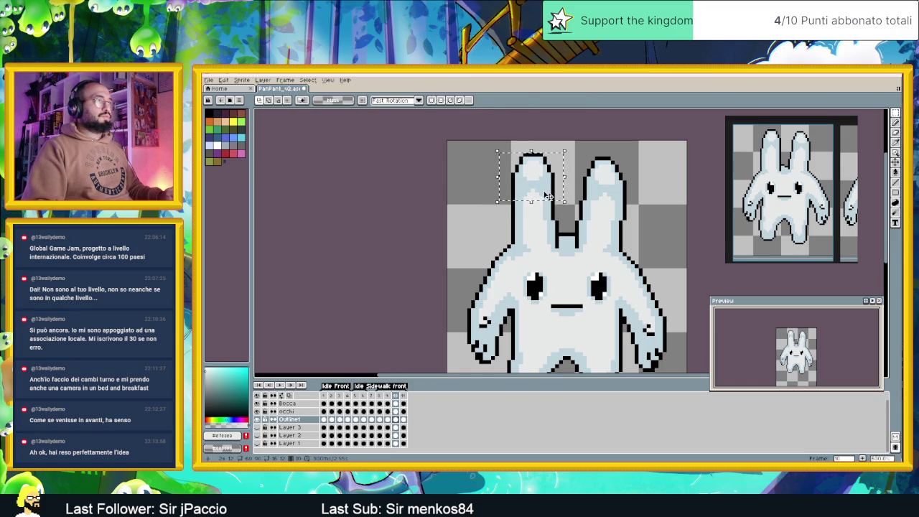
click(552, 196)
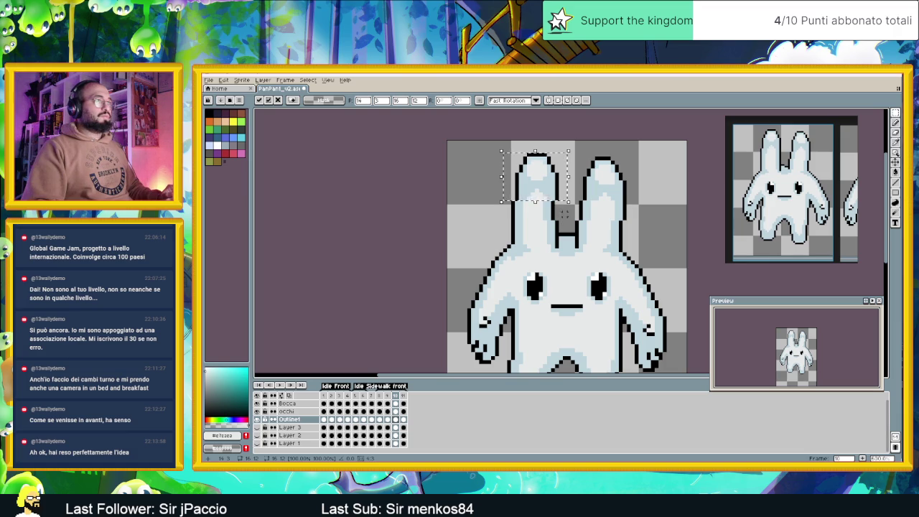
key(ctrl+d)
drag(545, 199, 561, 221)
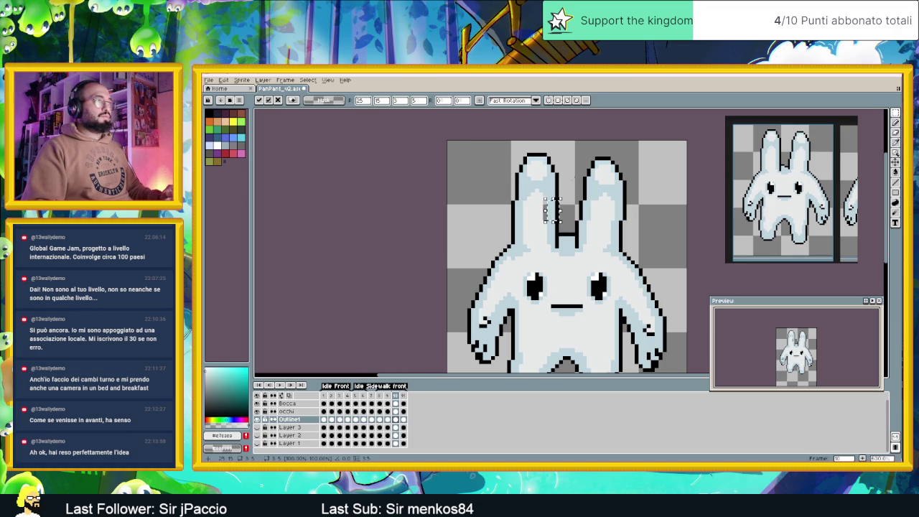
click(575, 169)
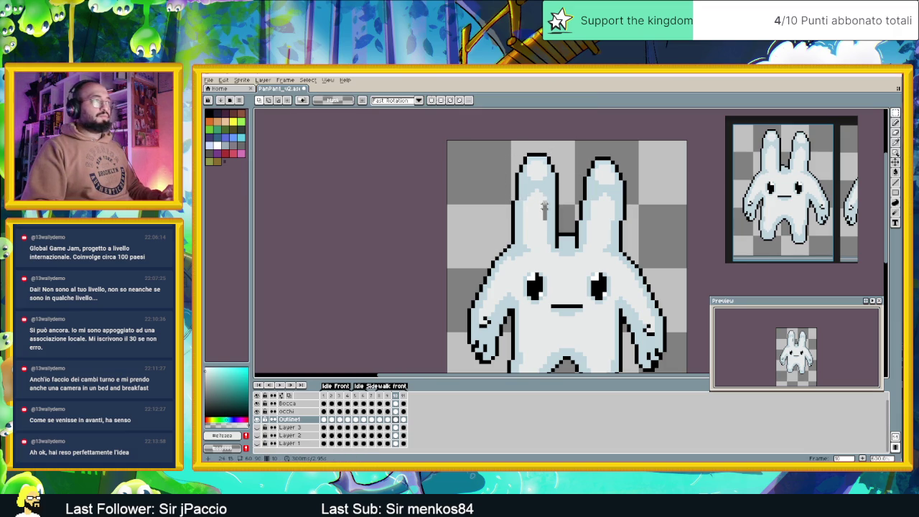
scroll(530, 213, down, 1)
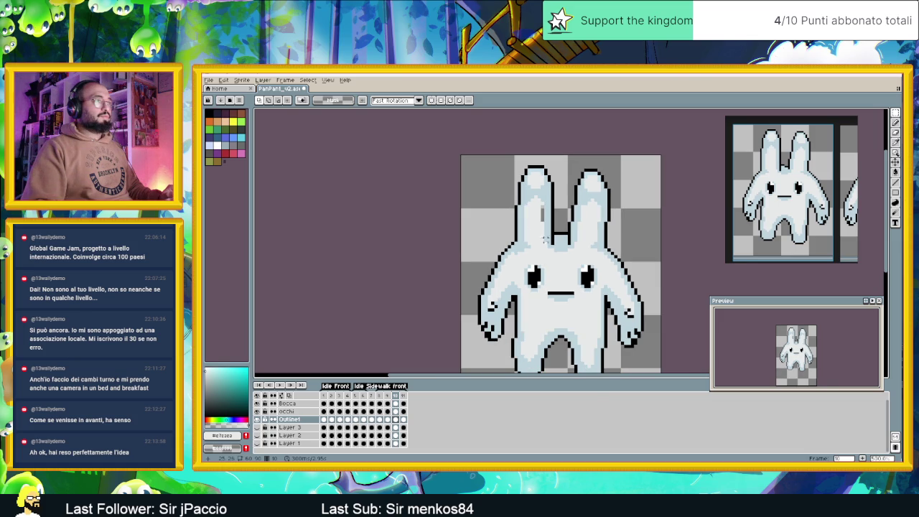
Step: Copy the ears from frame 8 and paste them onto frame 10, nudged right and up
click(380, 421)
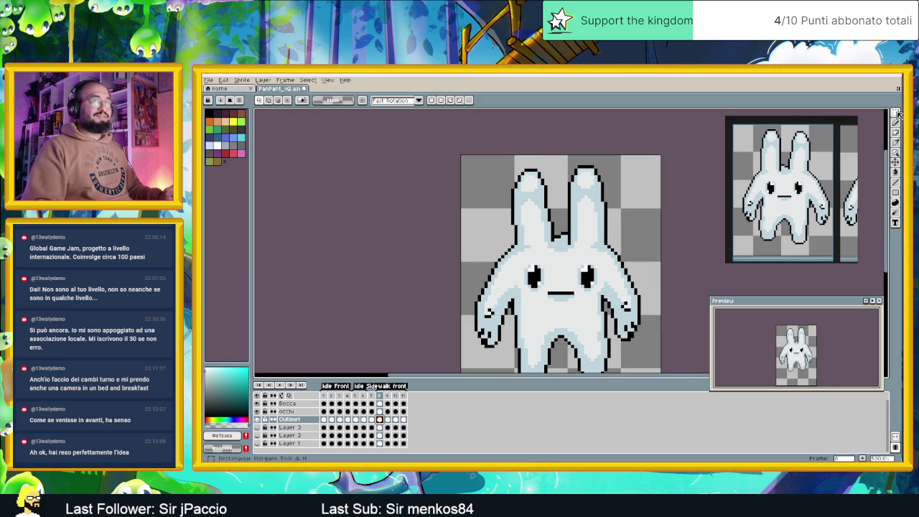
mouse_move(503, 156)
mouse_down()
mouse_move(626, 256)
mouse_move(618, 259)
mouse_up()
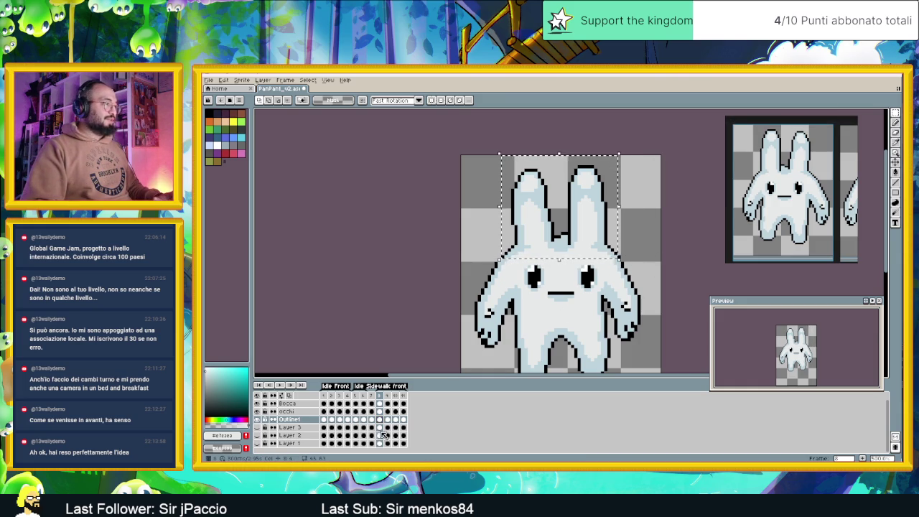
click(395, 418)
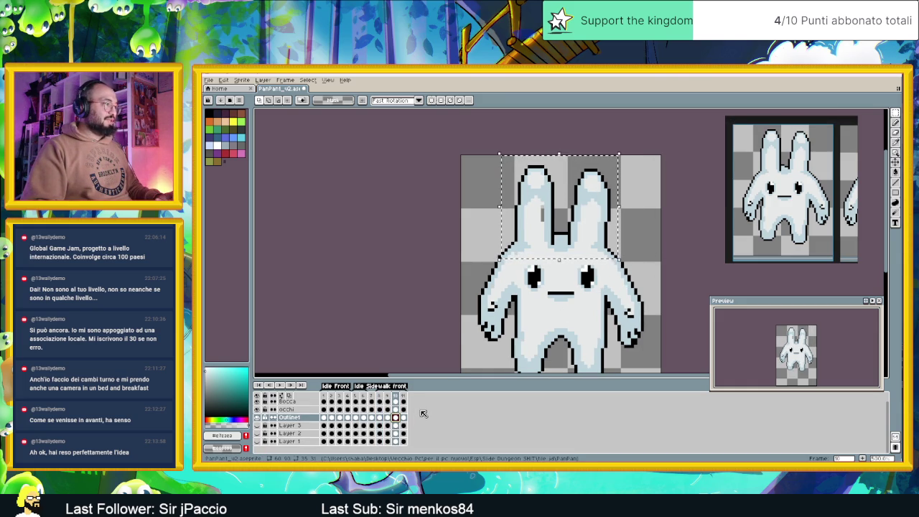
click(635, 190)
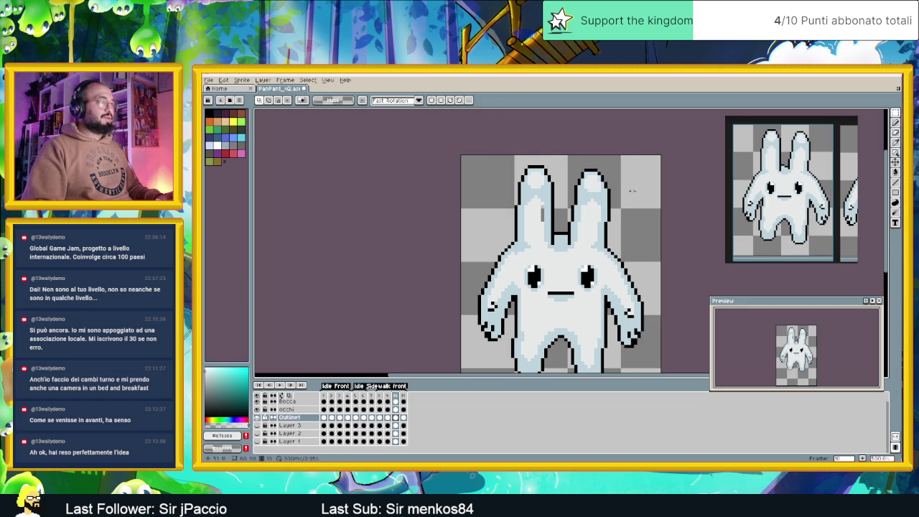
key(ctrl+v)
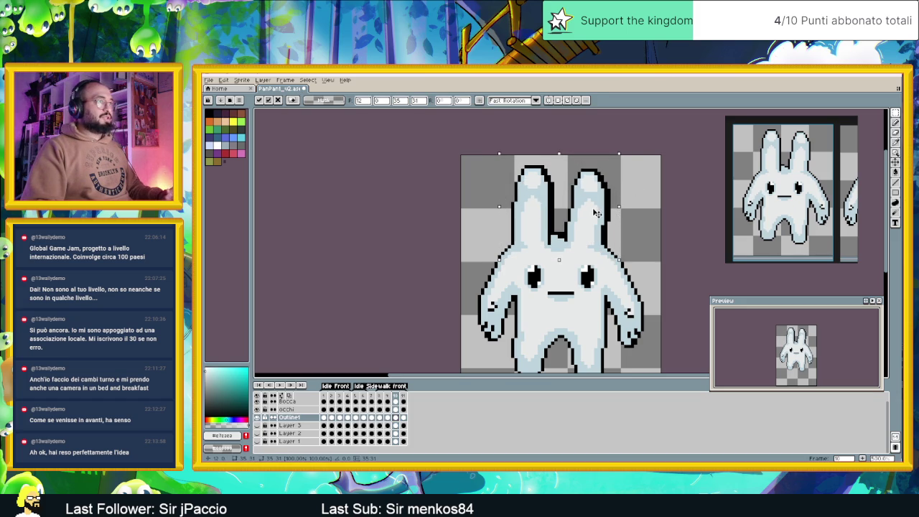
drag(586, 214, 600, 213)
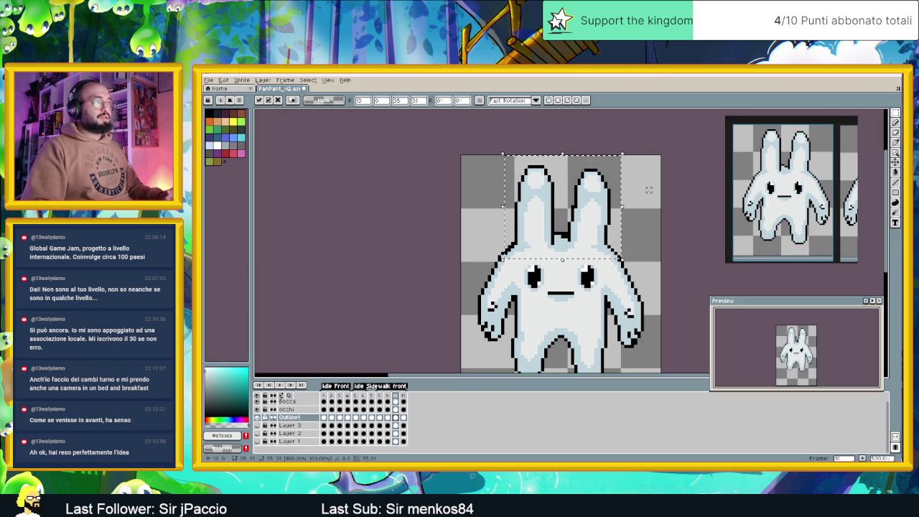
key(Up)
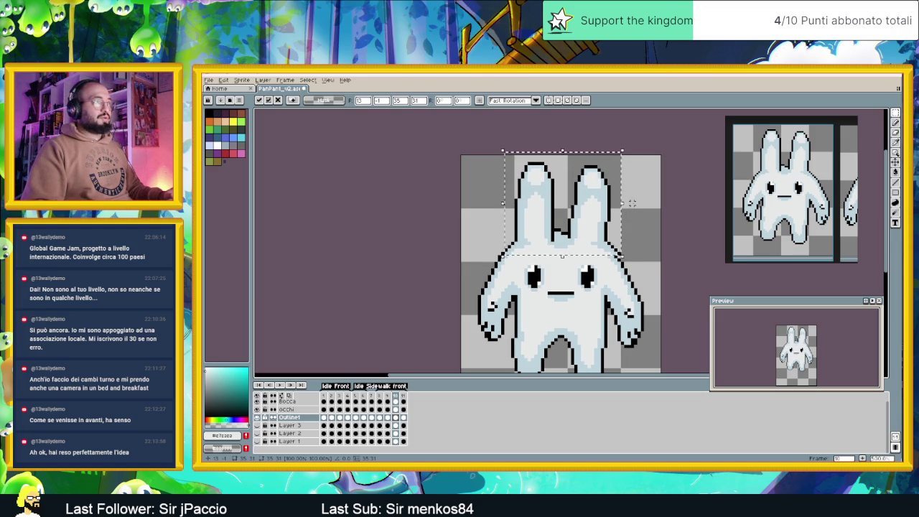
key(ctrl+d)
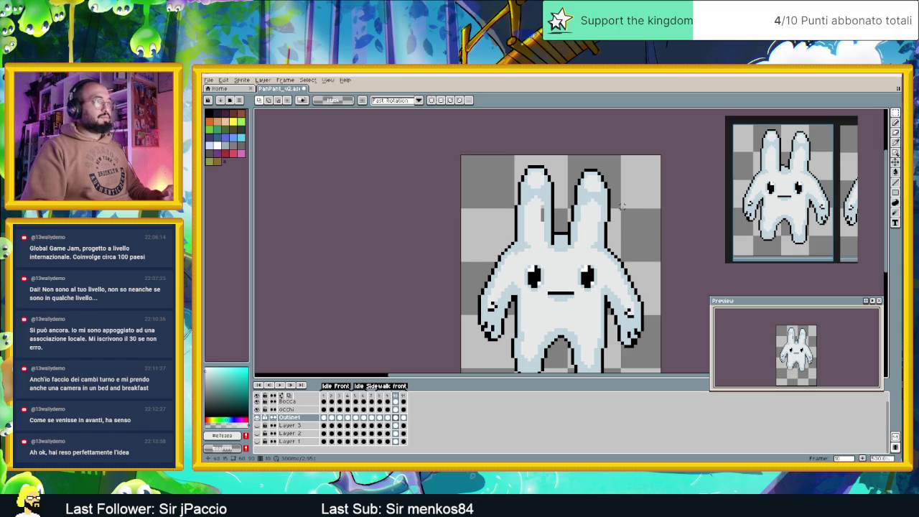
Step: Undo the placement, then shift the ears one pixel right and commit them
key(ctrl+z)
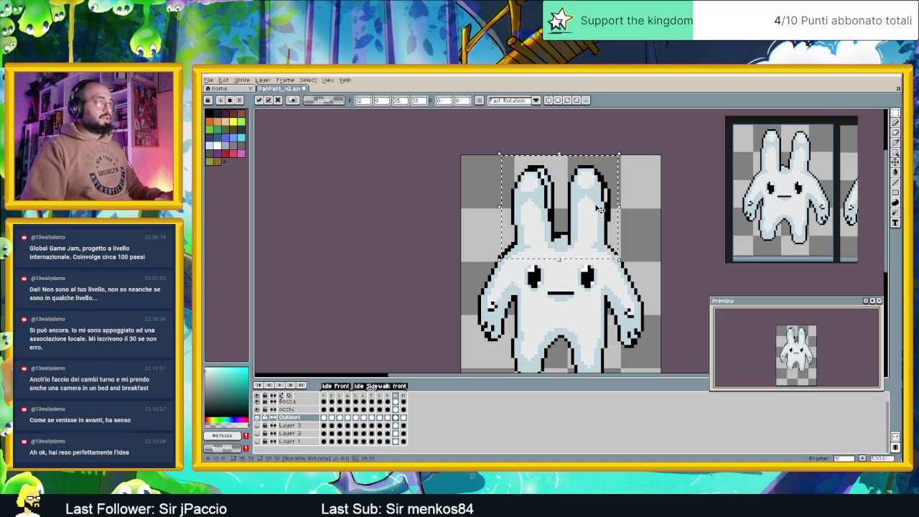
key(ctrl+z)
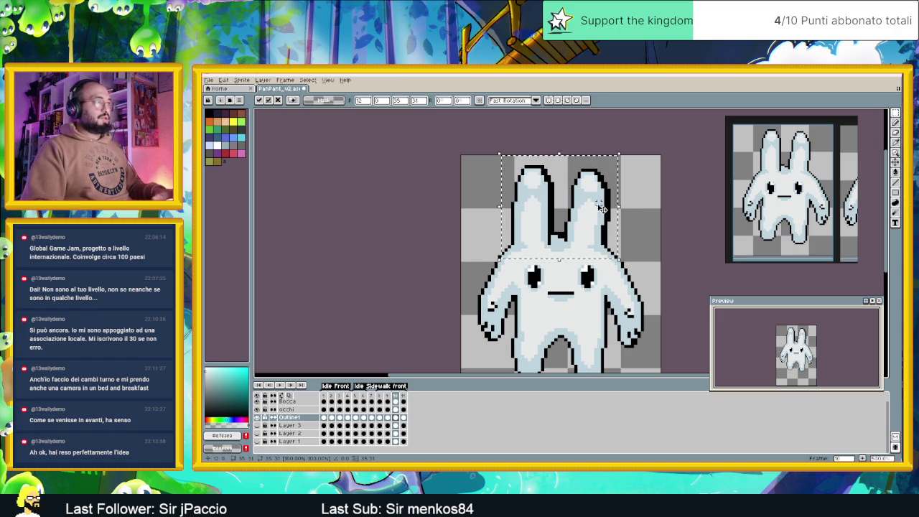
key(Right)
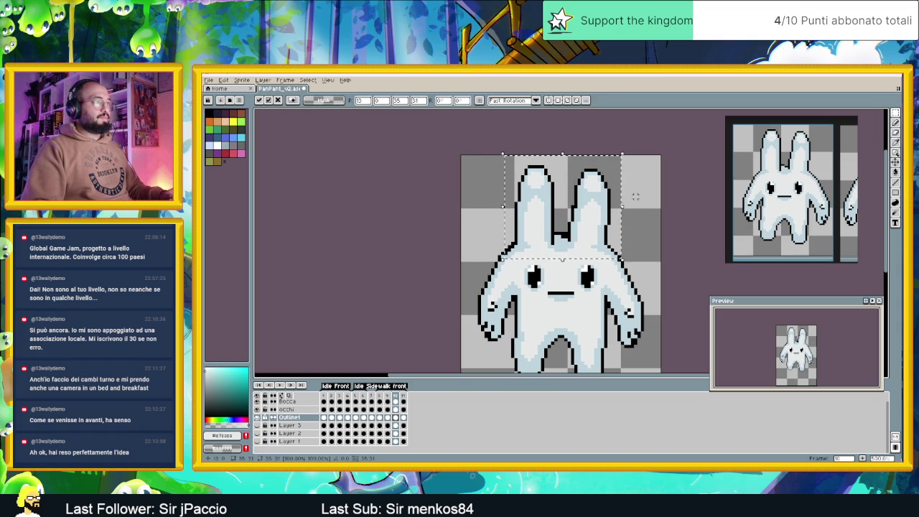
key(Return)
scroll(561, 198, up, 2)
key(e)
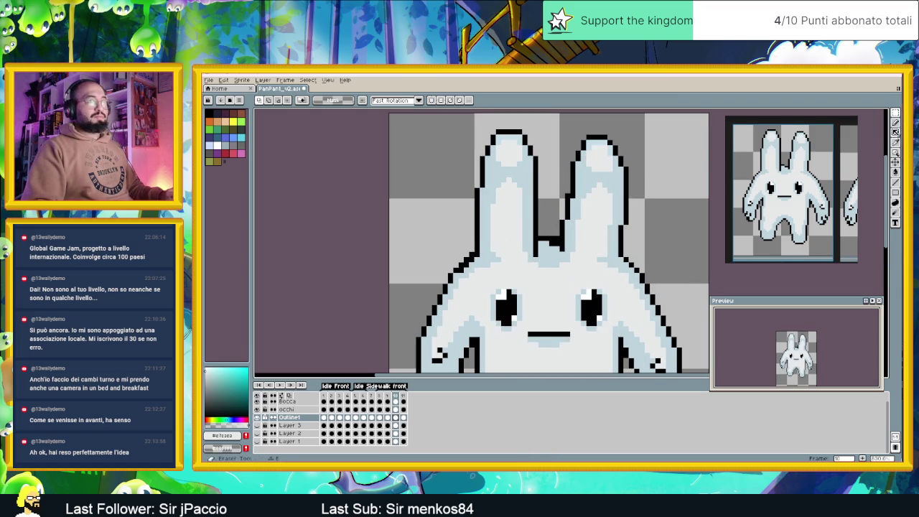
click(895, 123)
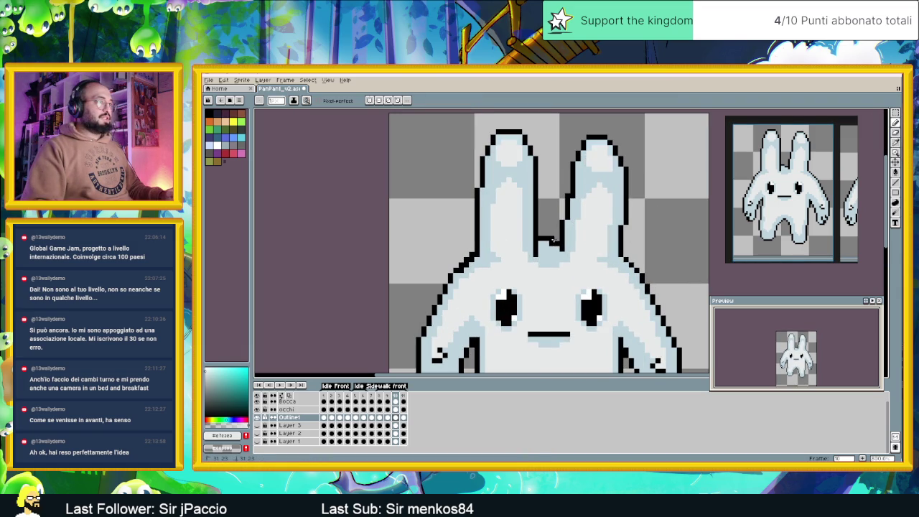
Step: Zoom out, recentre the bunny, and flip between frames 9, 10 and 8 to compare poses
scroll(615, 285, down, 1)
scroll(615, 286, down, 1)
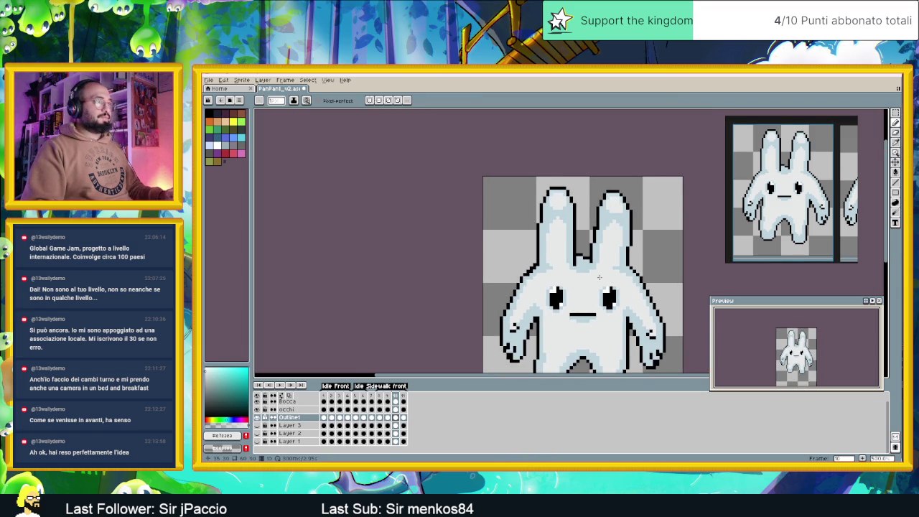
drag(600, 277, 584, 226)
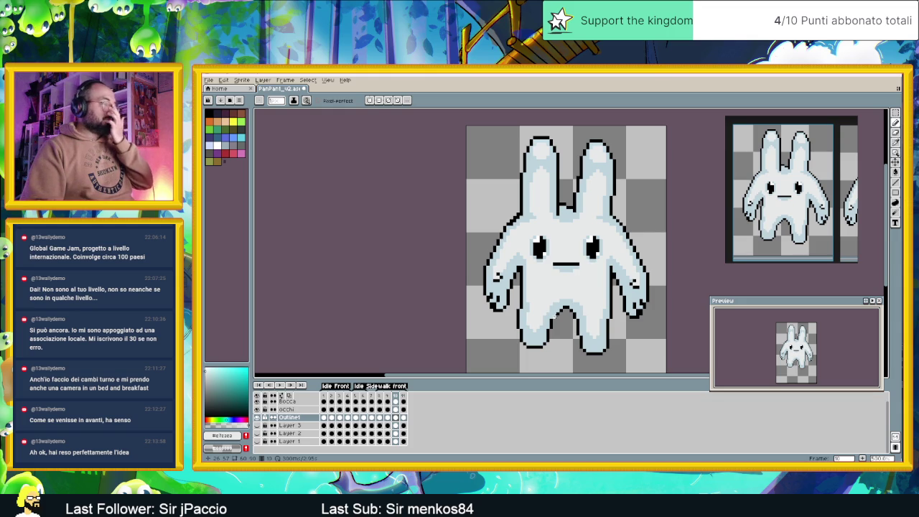
click(388, 417)
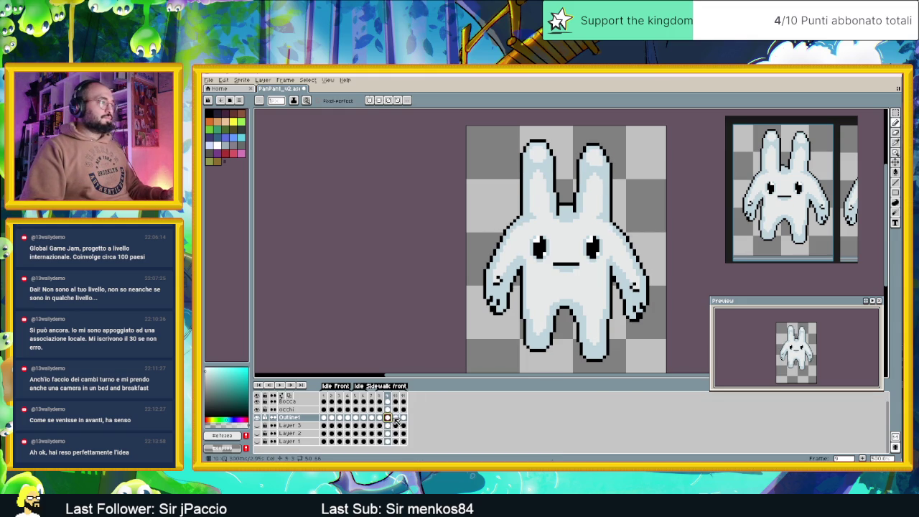
click(395, 417)
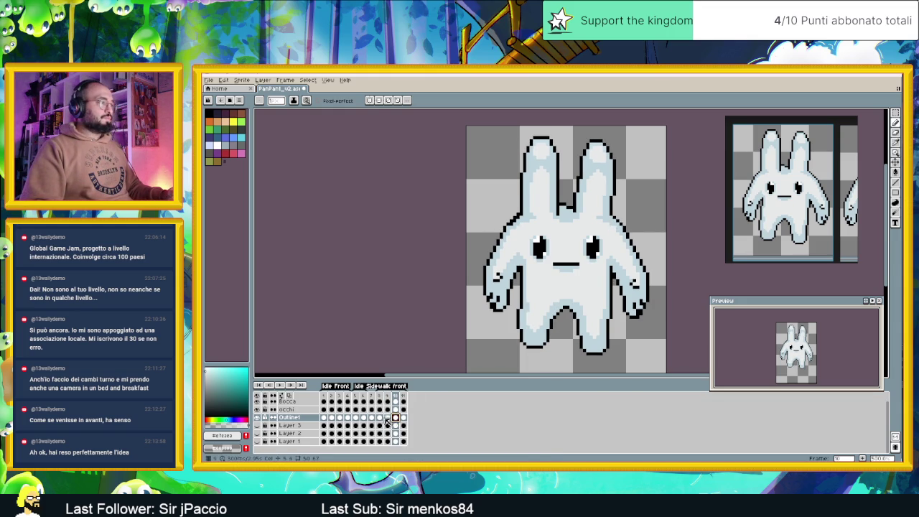
click(380, 418)
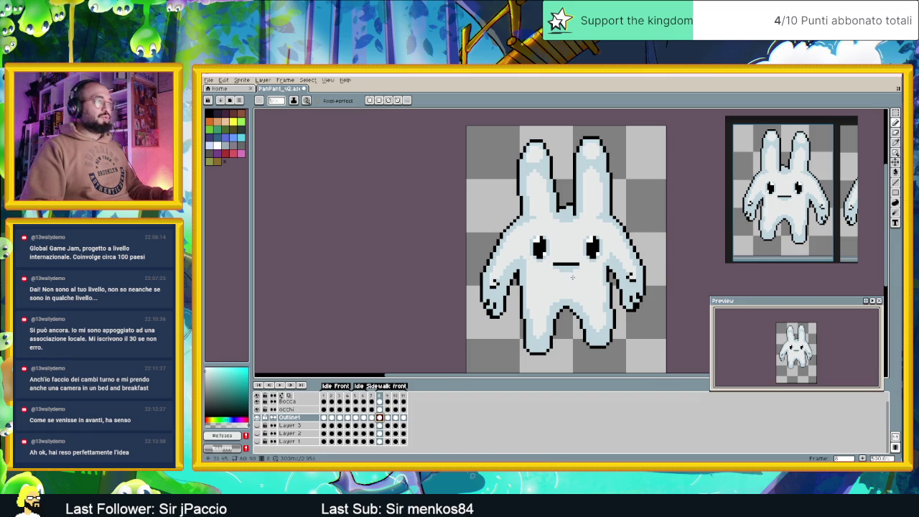
click(395, 417)
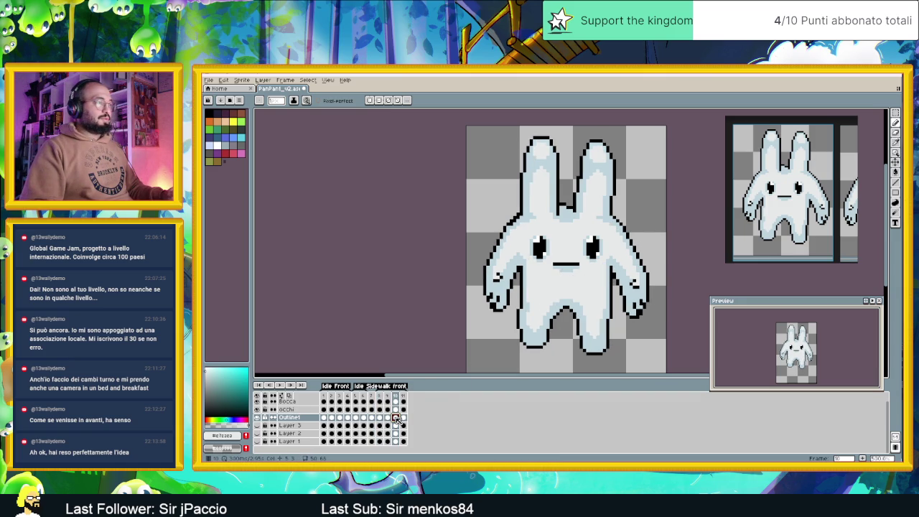
click(380, 419)
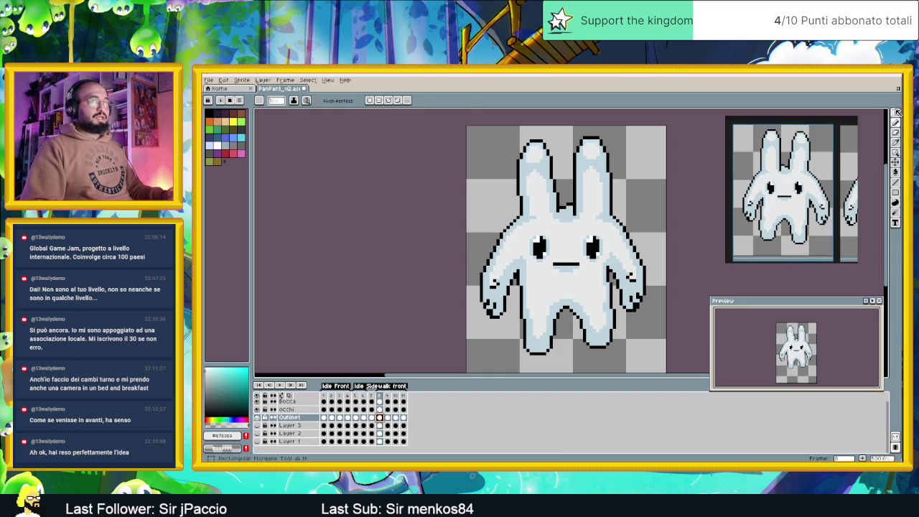
click(897, 112)
Step: Select the whole bunny, flip it horizontally on frame 10, and nudge it one pixel down and right
drag(477, 129, 662, 374)
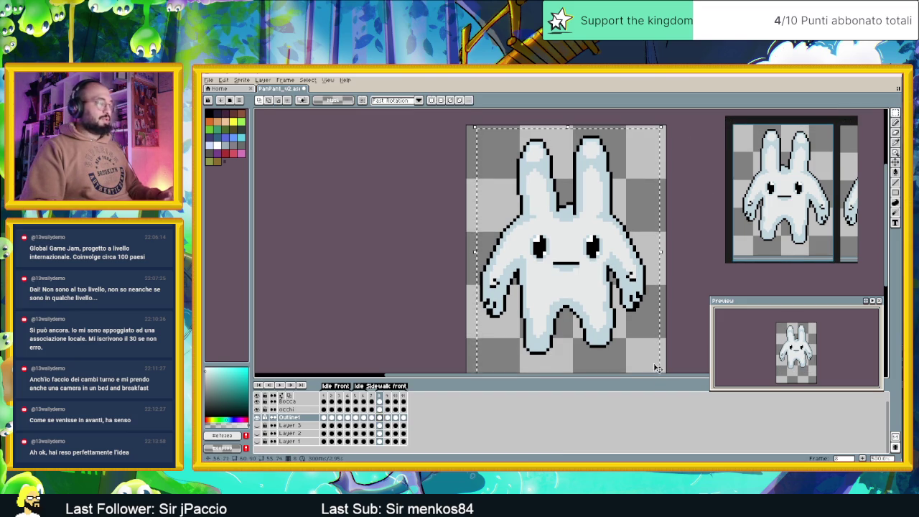
click(398, 421)
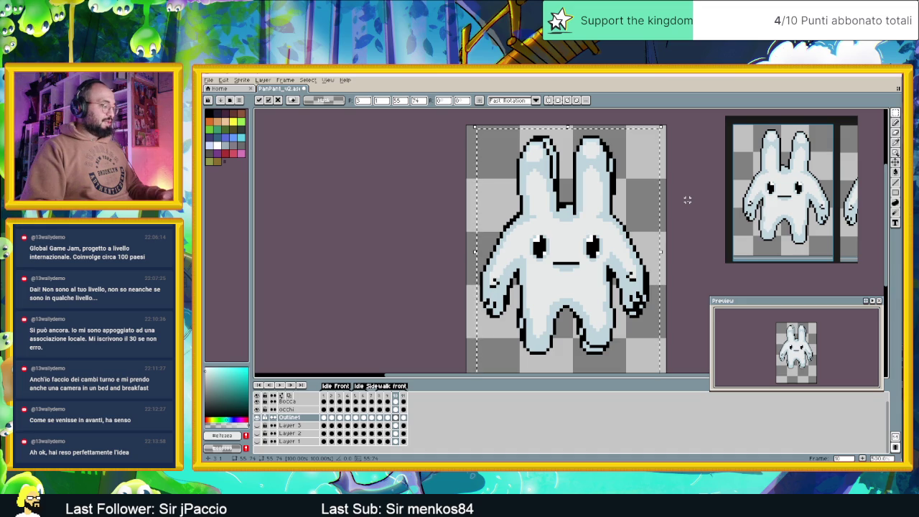
key(shift+h)
key(Down)
key(Right)
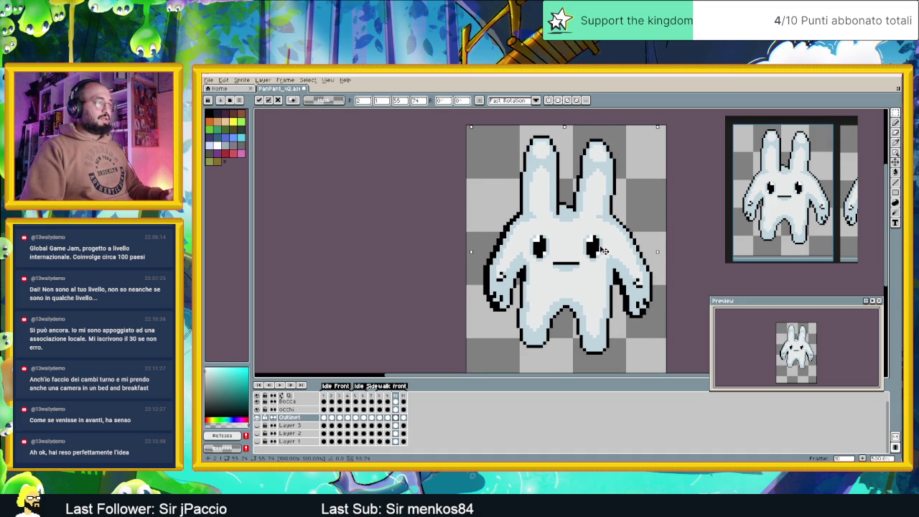
key(Return)
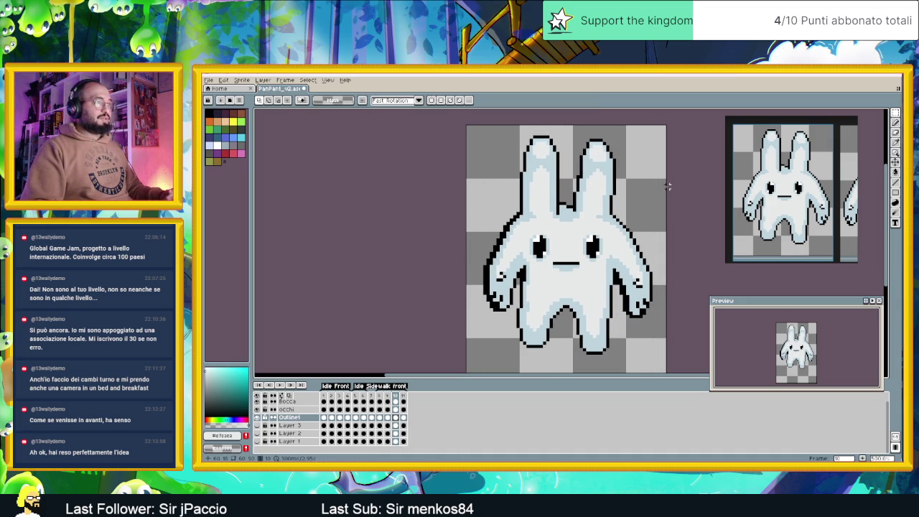
scroll(530, 241, up, 1)
Step: Erase stray outline pixels on the head, left arm and left edge
scroll(530, 241, up, 1)
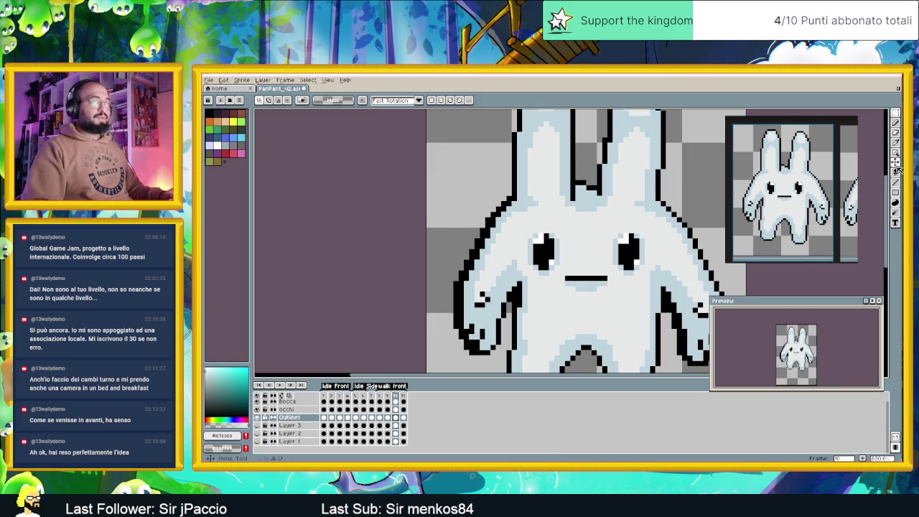
click(894, 123)
scroll(516, 203, up, 1)
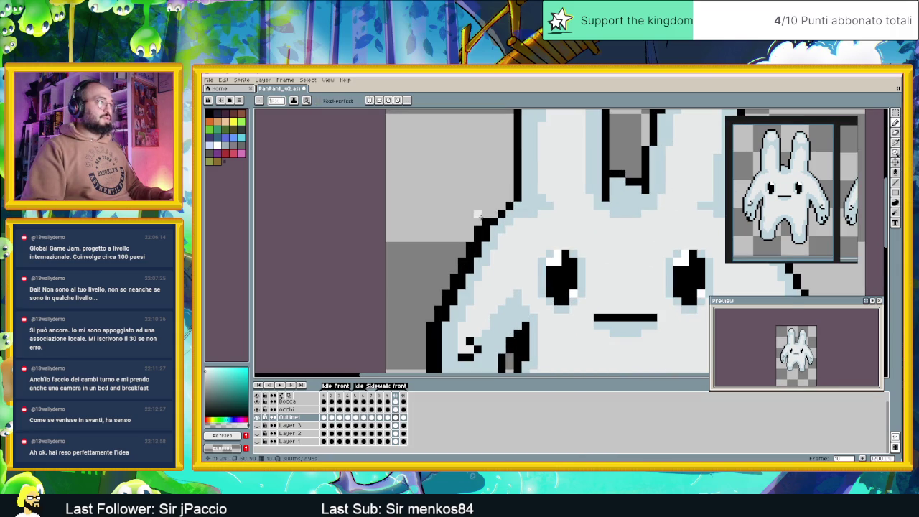
right_click(478, 228)
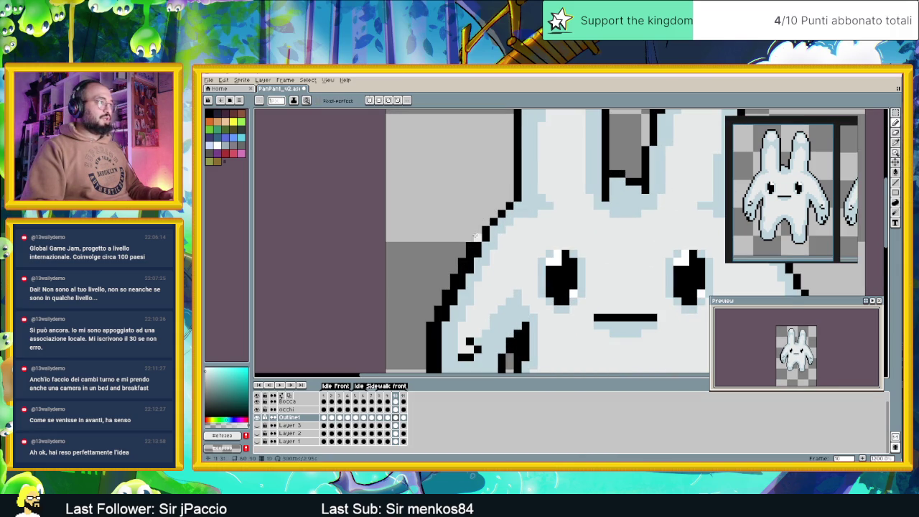
drag(476, 236, 575, 172)
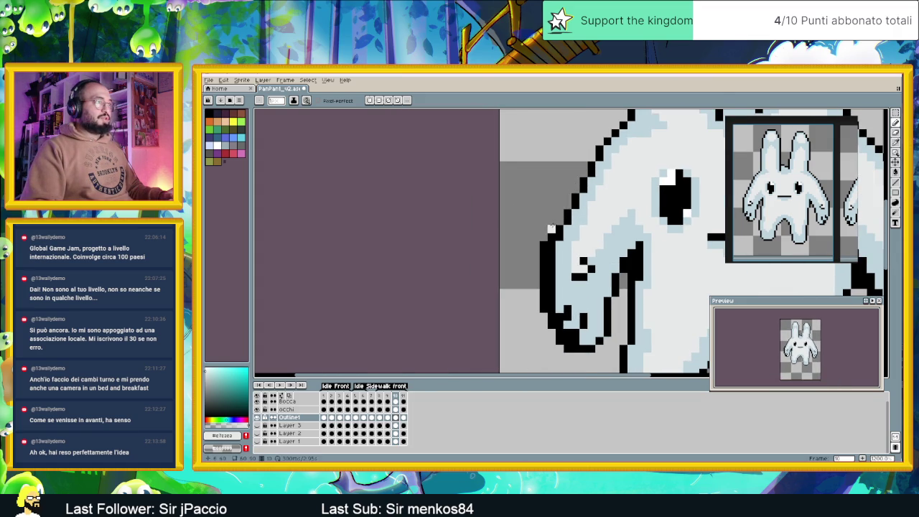
right_click(544, 249)
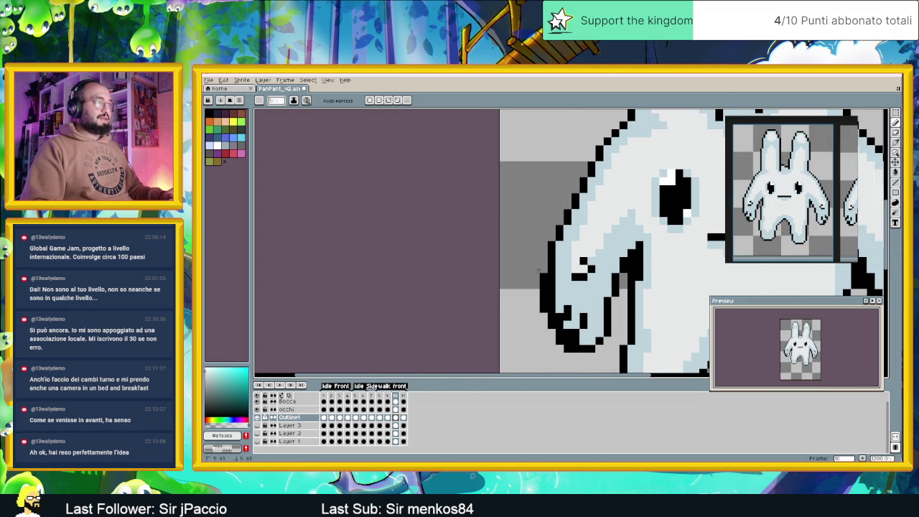
click(895, 183)
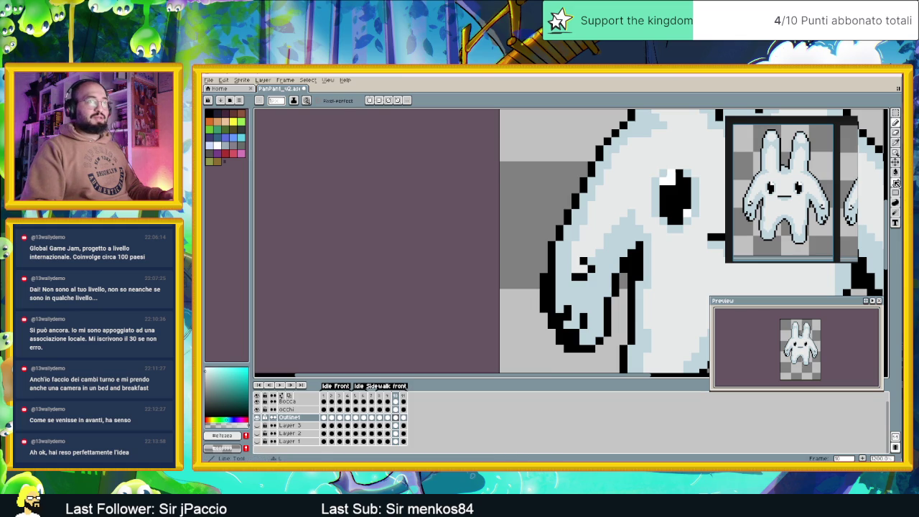
drag(545, 278, 544, 312)
click(552, 319)
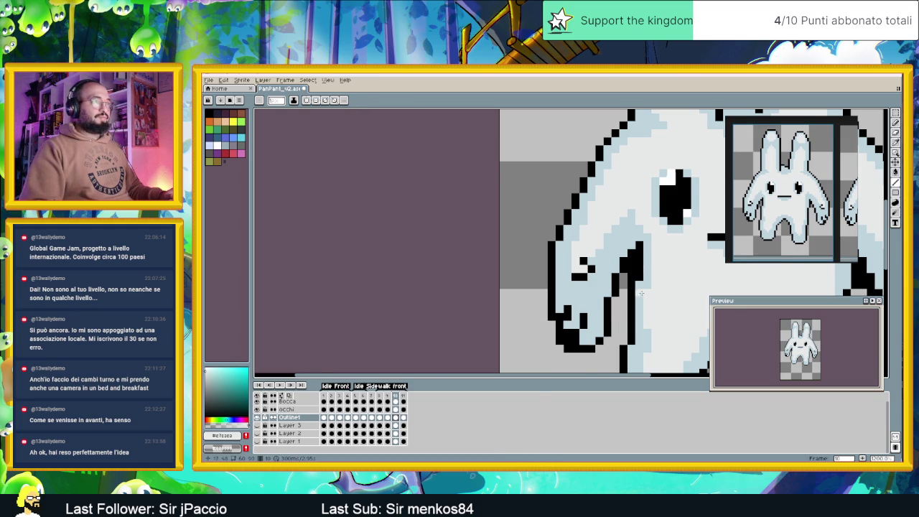
Step: Reshape the lower-left outline into a stair step and redraw the bottom of the right arm
scroll(603, 323, right, 3)
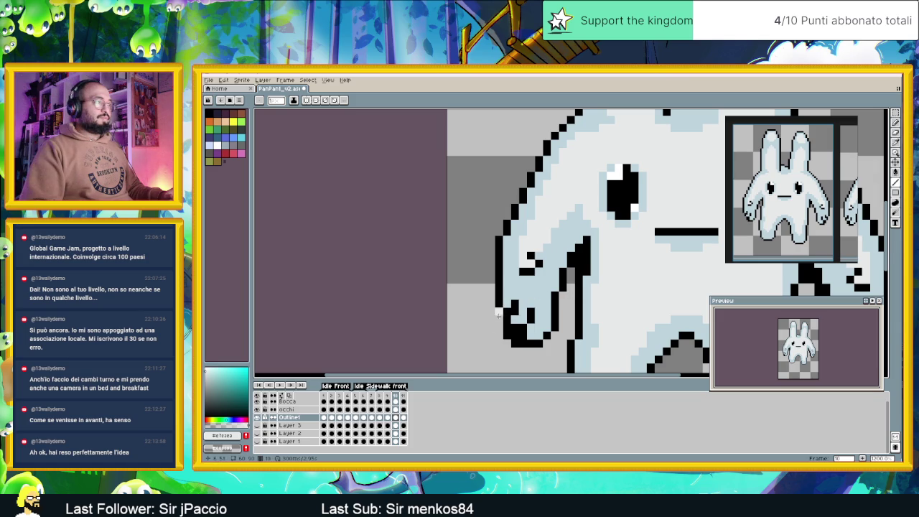
drag(506, 334, 516, 349)
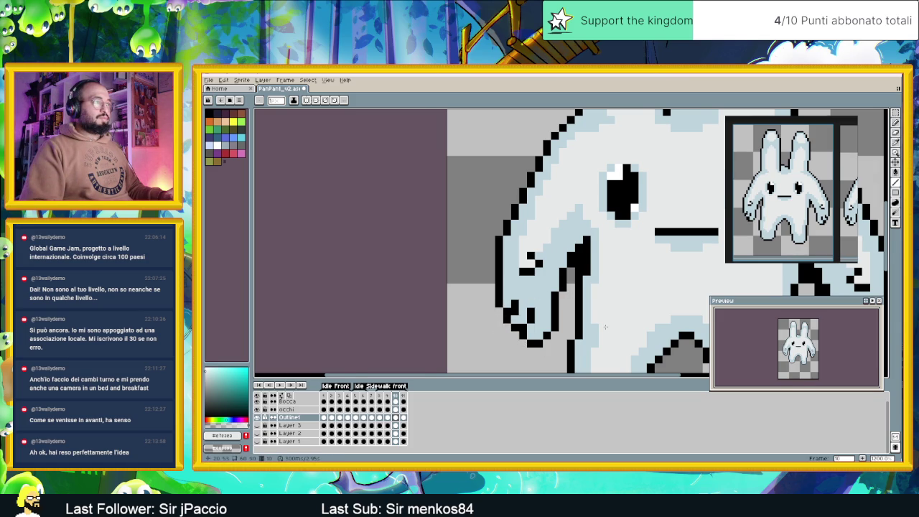
drag(521, 343, 461, 332)
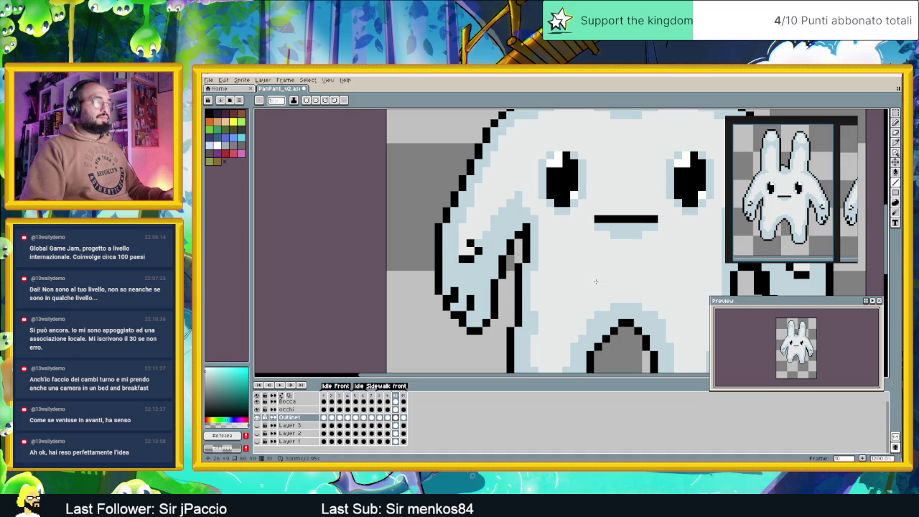
scroll(595, 282, down, 2)
scroll(558, 263, up, 1)
scroll(626, 259, up, 1)
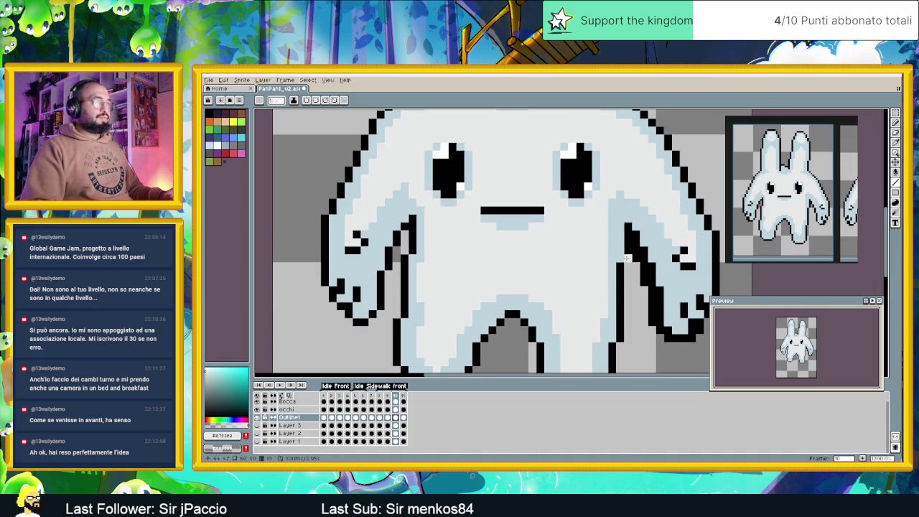
scroll(634, 259, down, 2)
scroll(635, 259, up, 2)
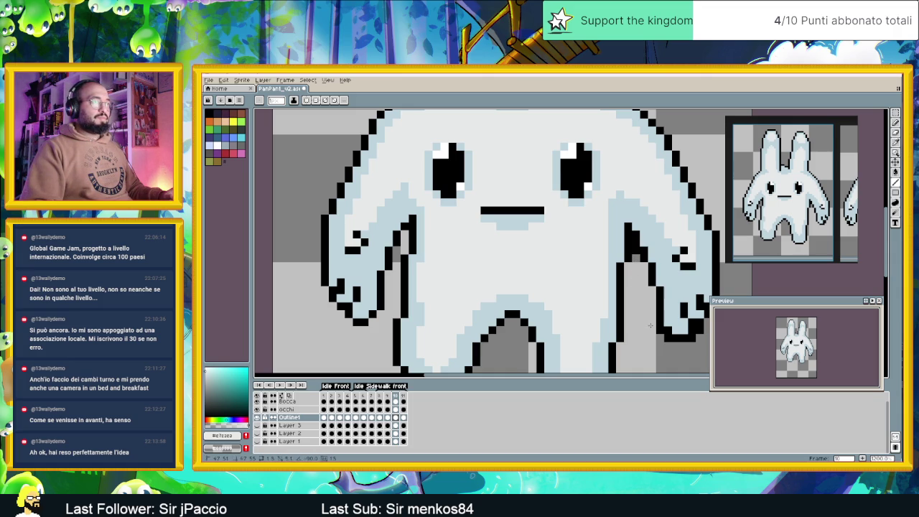
drag(658, 337, 701, 332)
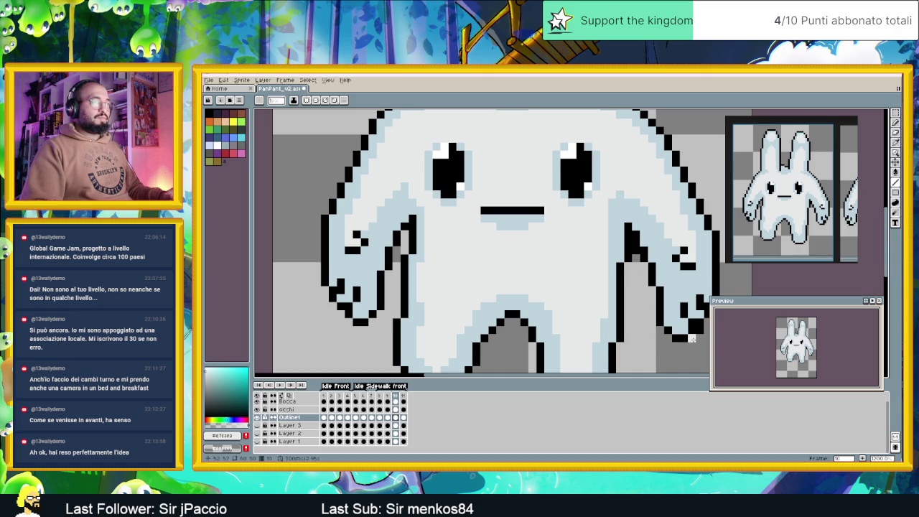
scroll(700, 330, down, 2)
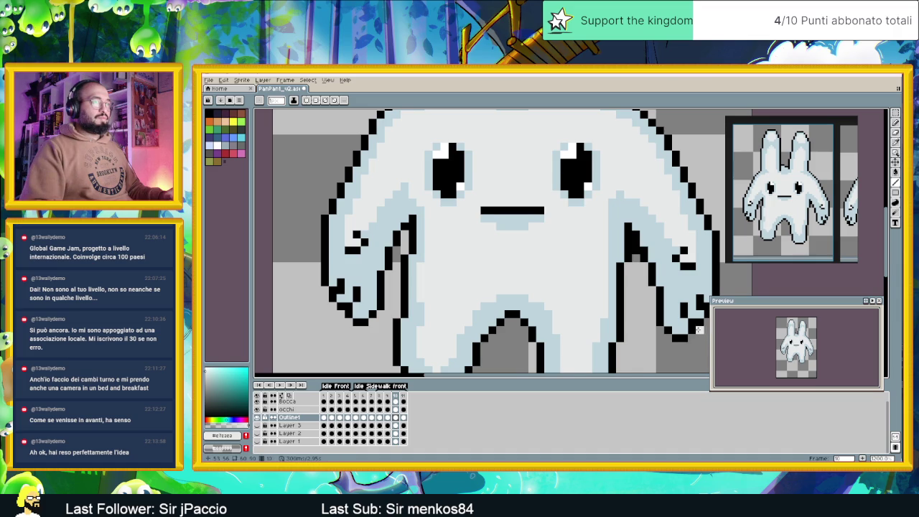
scroll(603, 312, up, 2)
scroll(619, 296, down, 2)
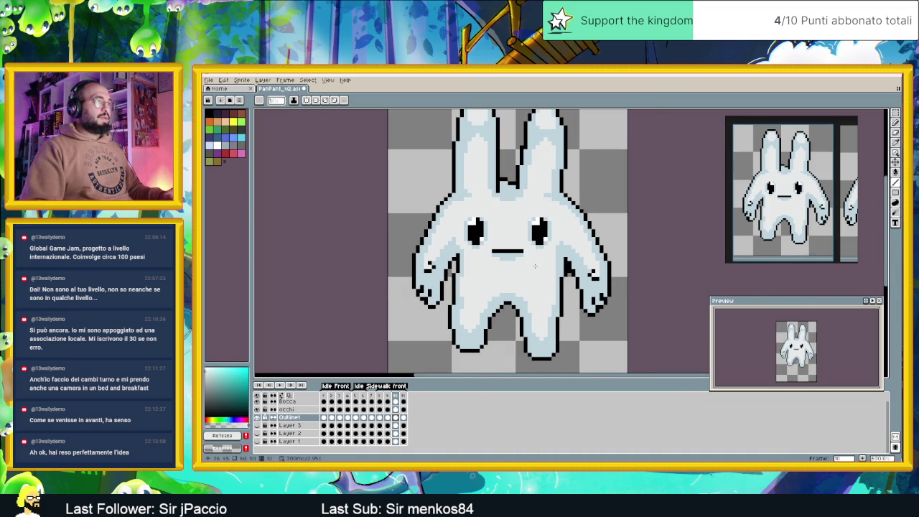
Step: Zoom out to the whole sprite and play the front walk cycle
scroll(548, 293, down, 1)
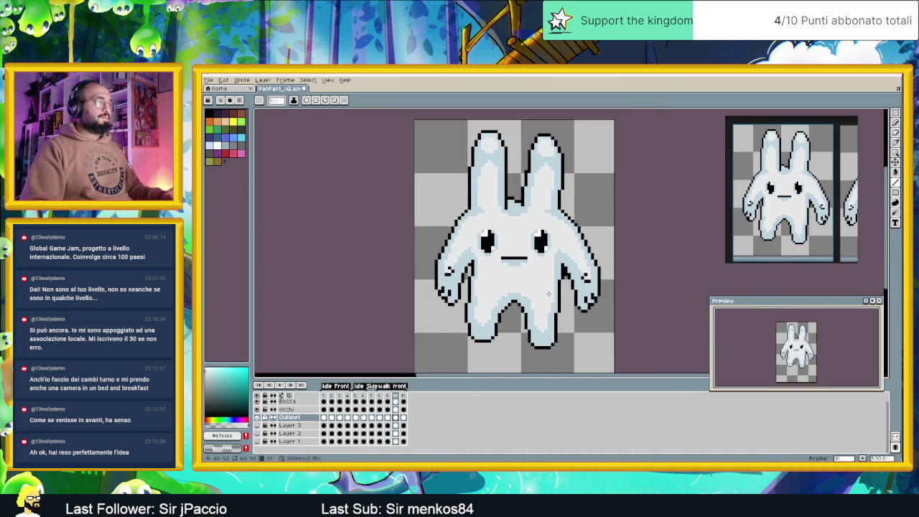
scroll(547, 294, down, 1)
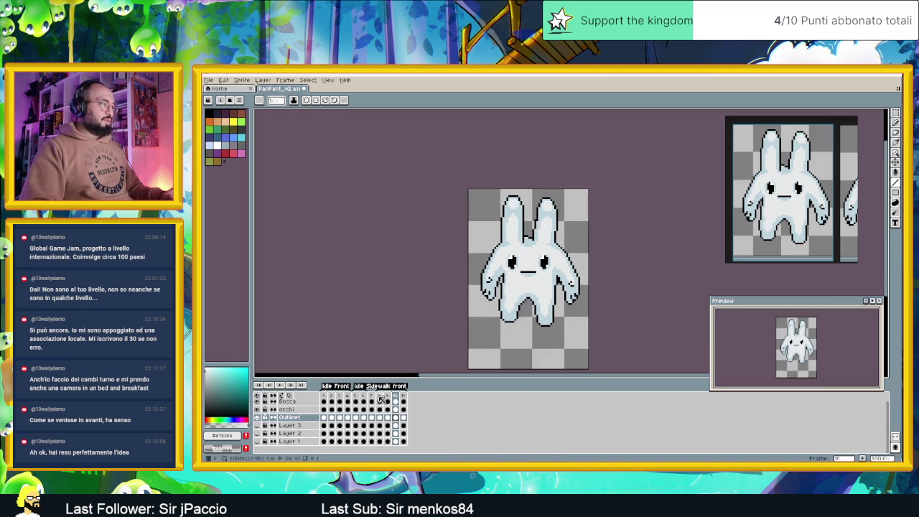
click(280, 385)
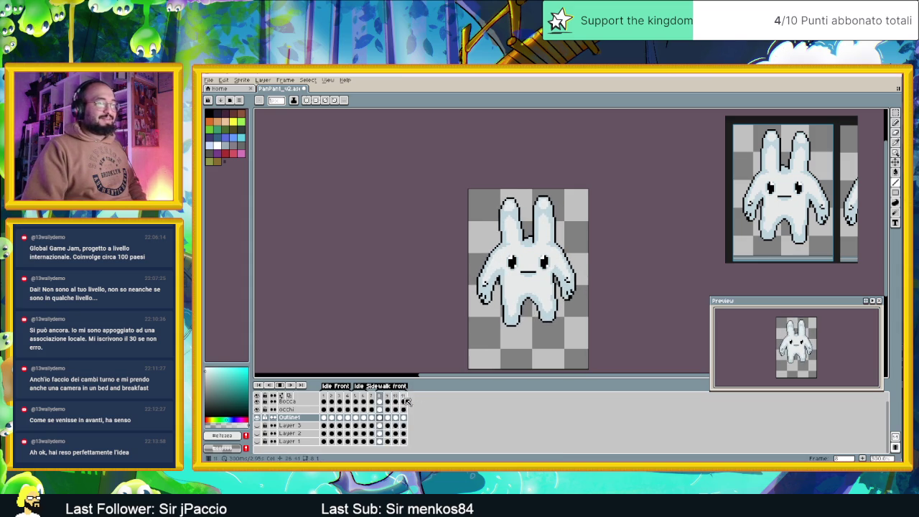
Step: Stop playback and compare the occhi and Bocca cels across frames 7–9, ending on occhi frame 8
click(280, 386)
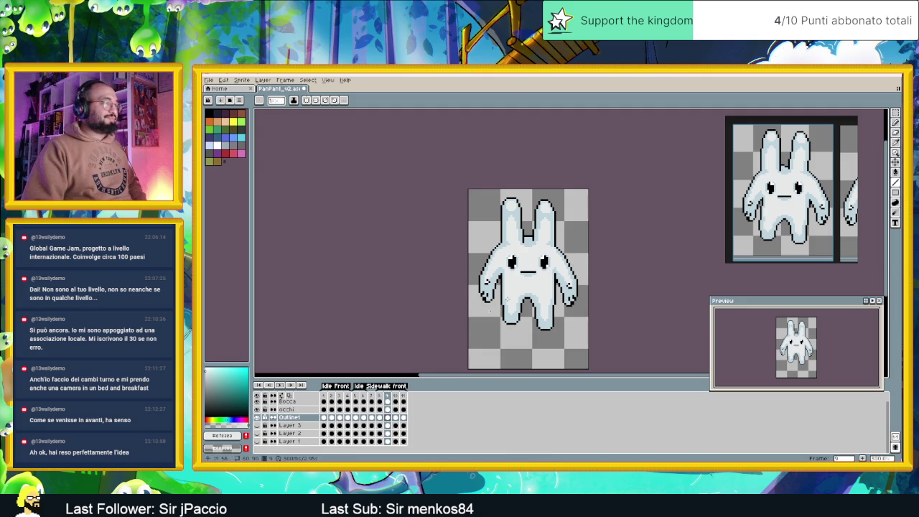
scroll(545, 264, up, 1)
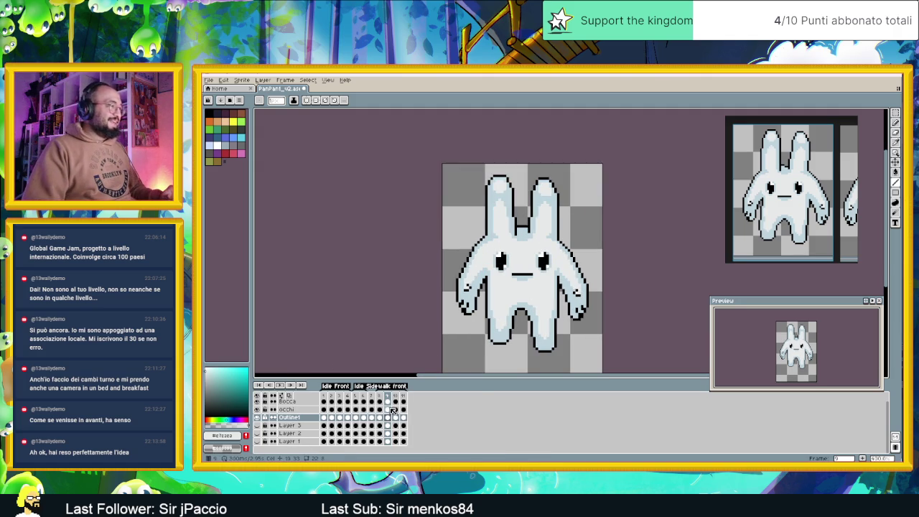
click(390, 408)
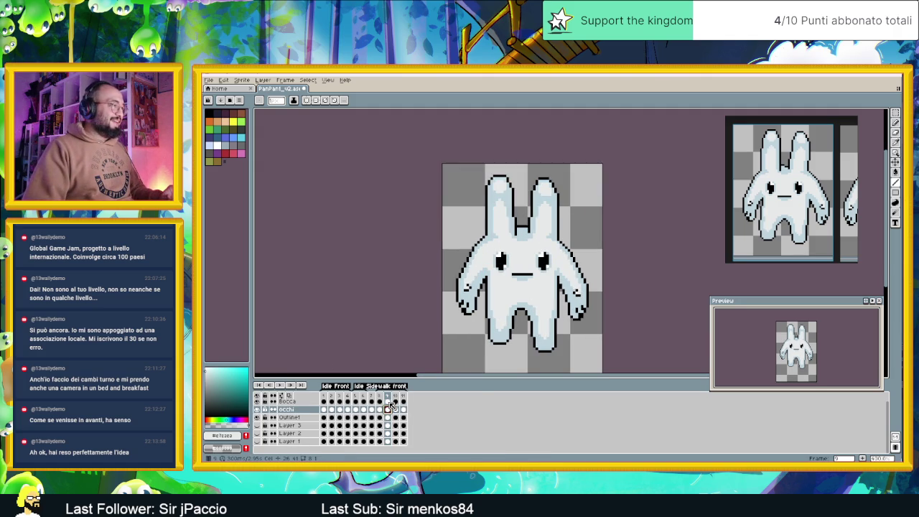
click(389, 403)
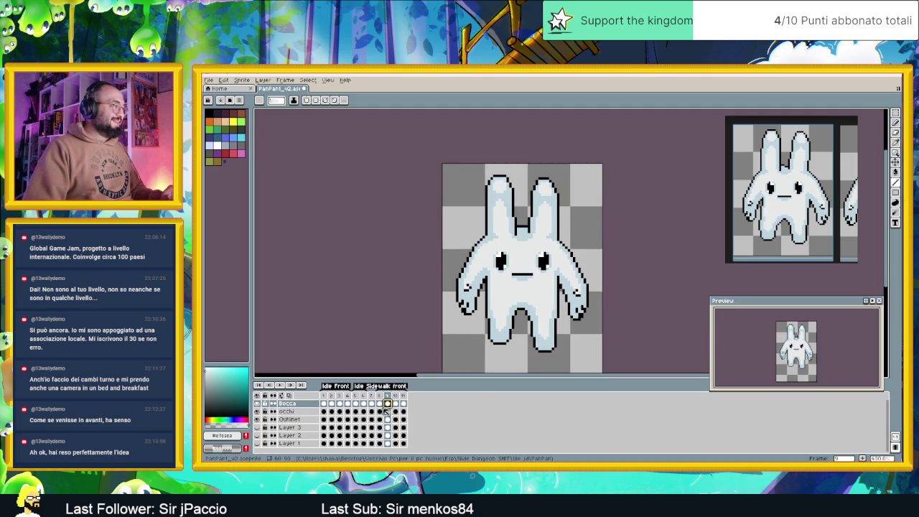
click(379, 412)
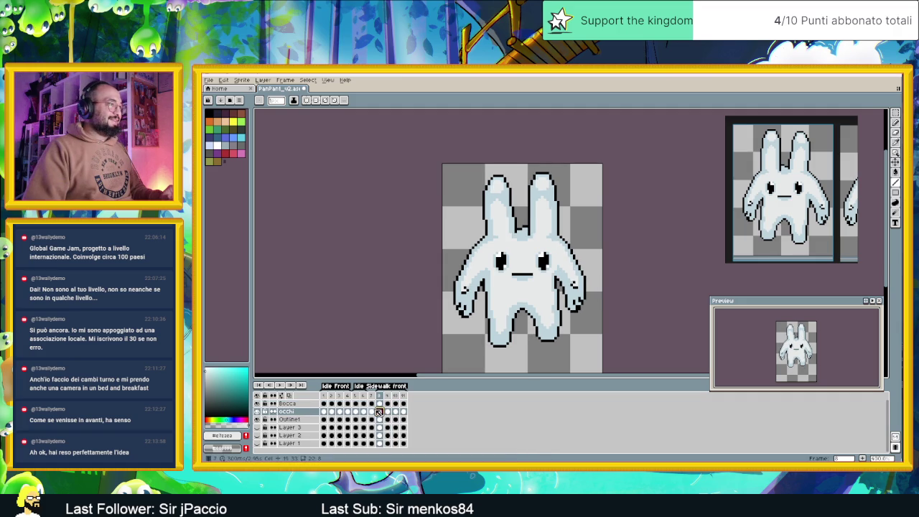
click(372, 403)
click(372, 411)
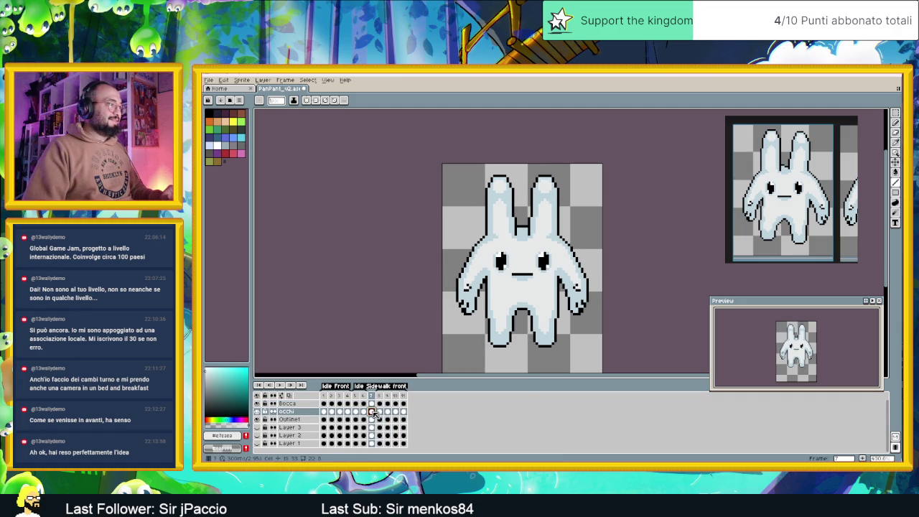
click(380, 412)
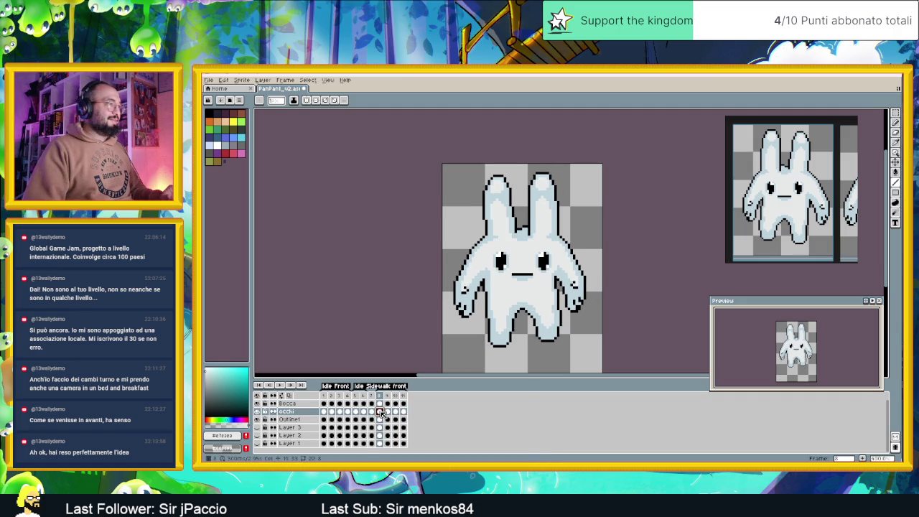
key(Up)
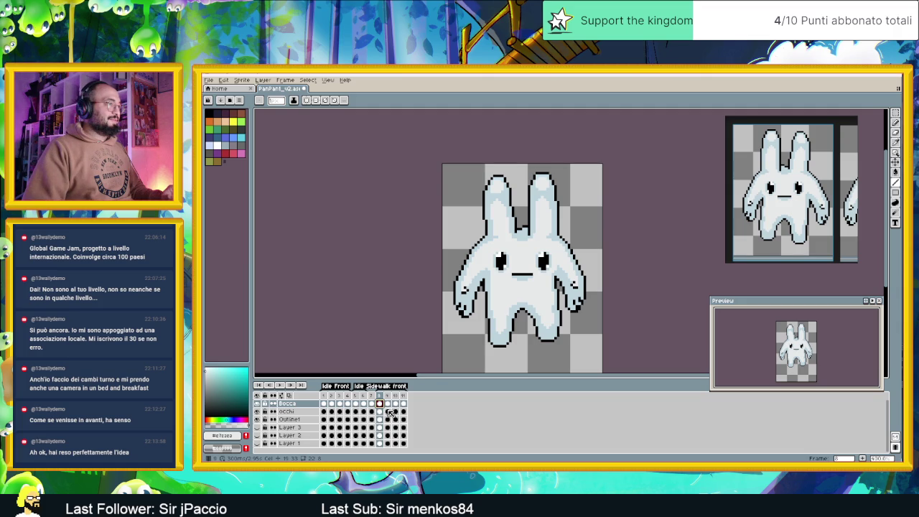
click(389, 411)
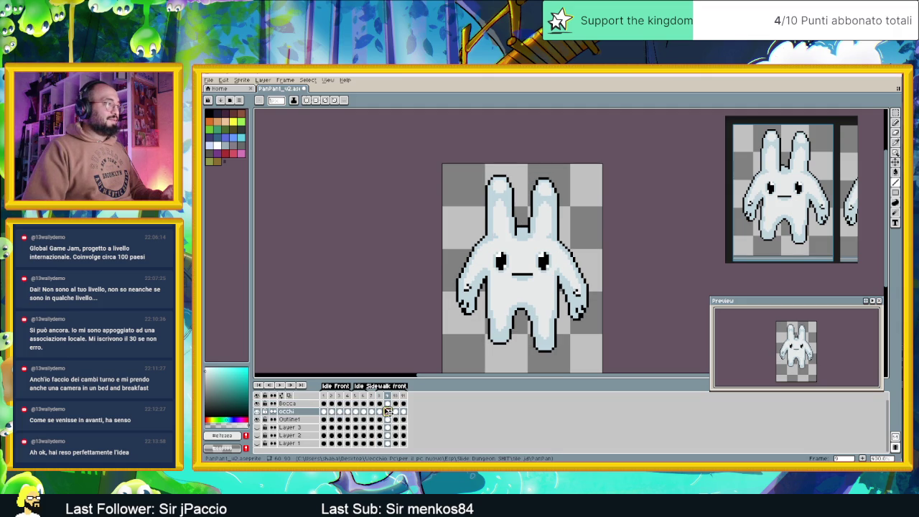
key(Left)
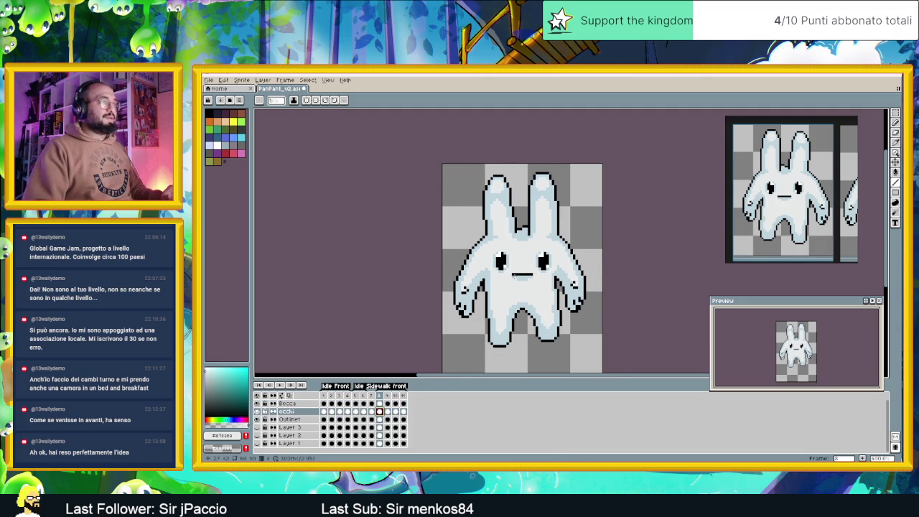
scroll(514, 278, up, 1)
Step: Marquee the bunny's eyes and mouth and nudge them up one pixel
key(m)
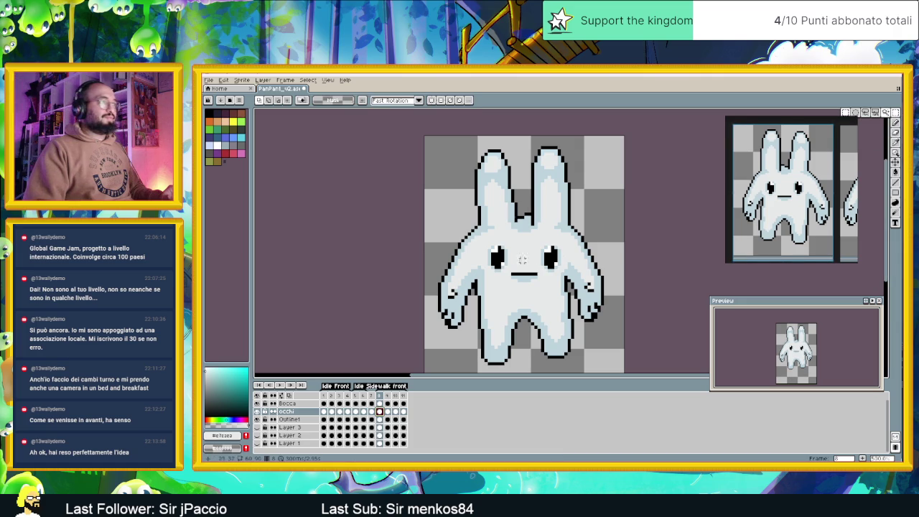
drag(488, 244, 553, 284)
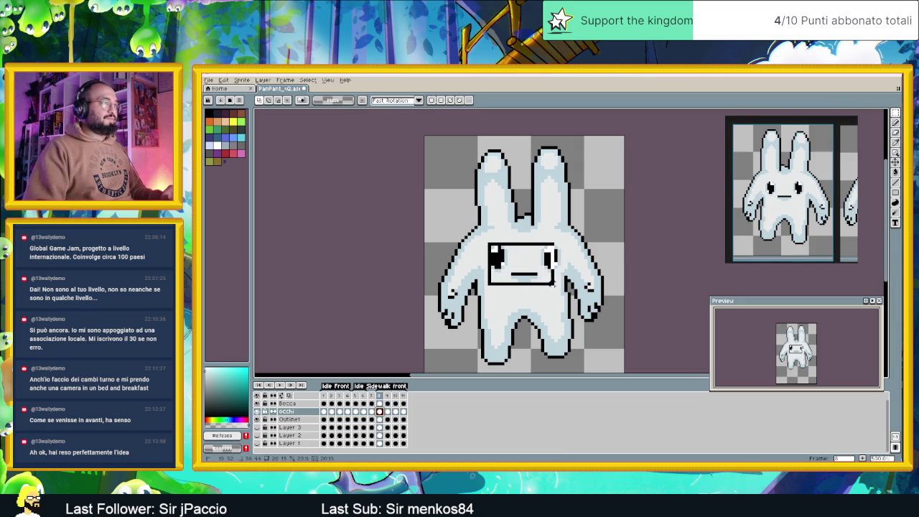
click(550, 282)
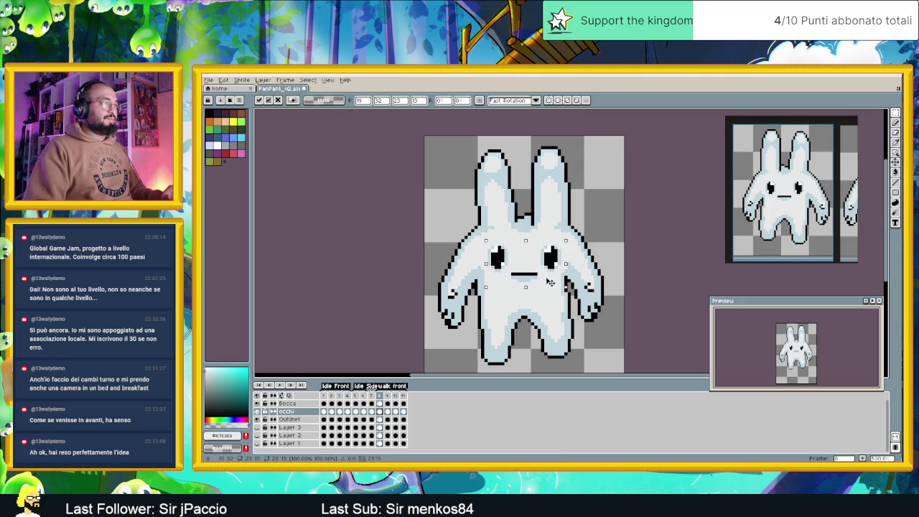
key(Up)
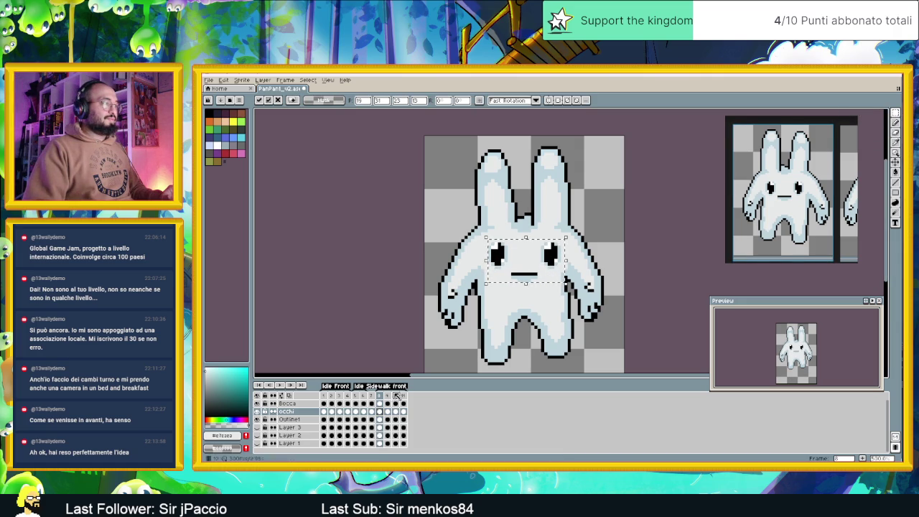
click(376, 400)
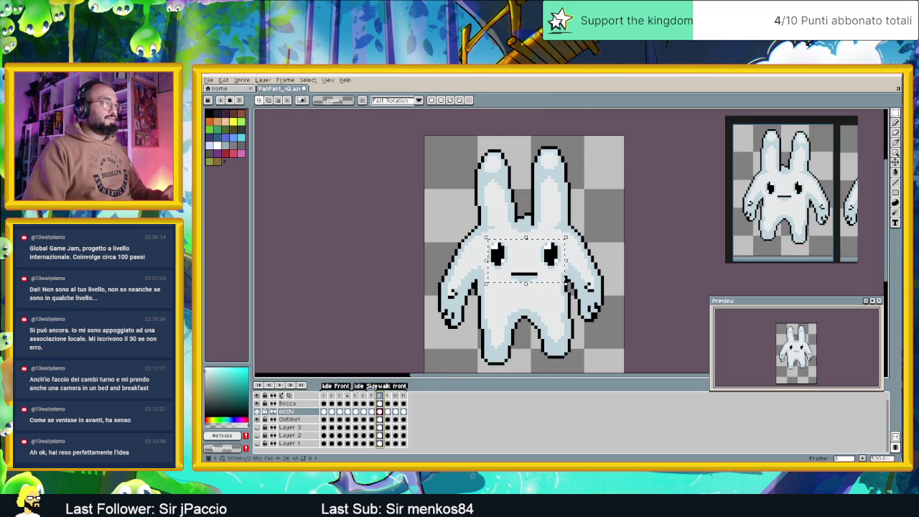
Step: Step through walk frames 8 to 11 on the Bocca layer to compare the face
key(Right)
key(Right)
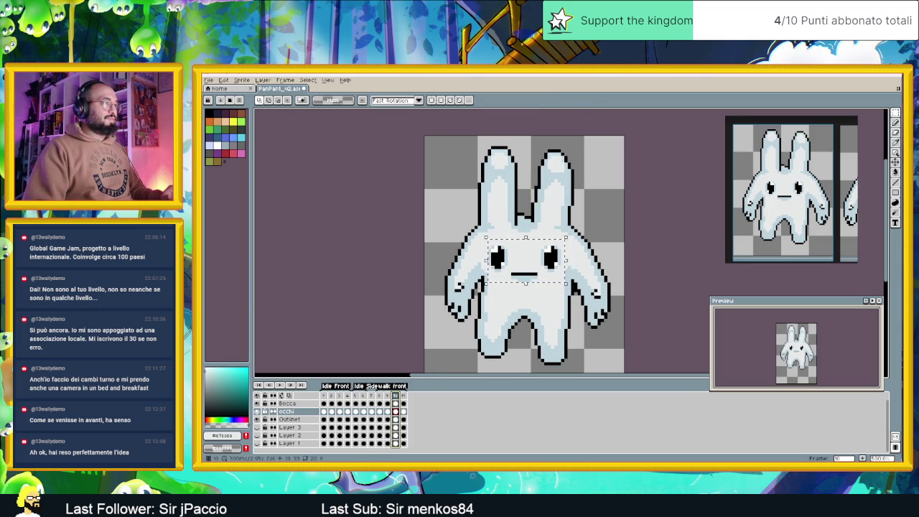
click(557, 262)
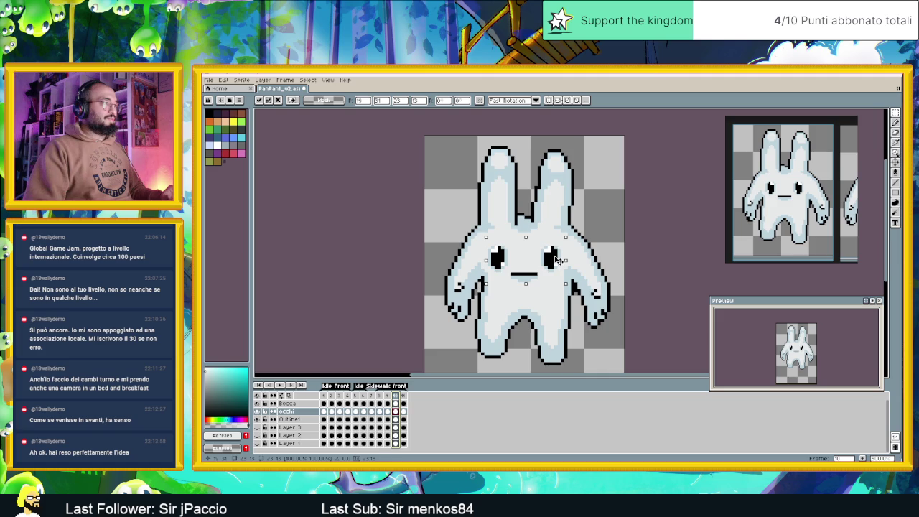
click(380, 403)
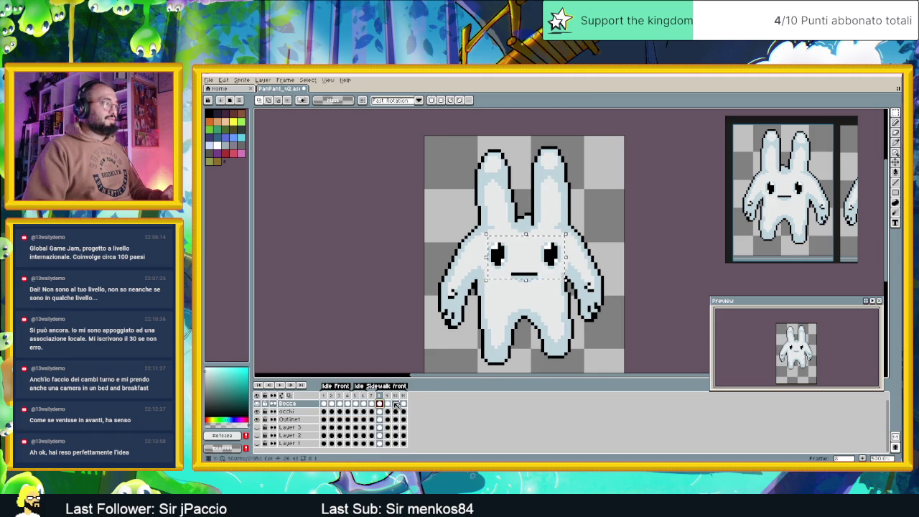
click(395, 404)
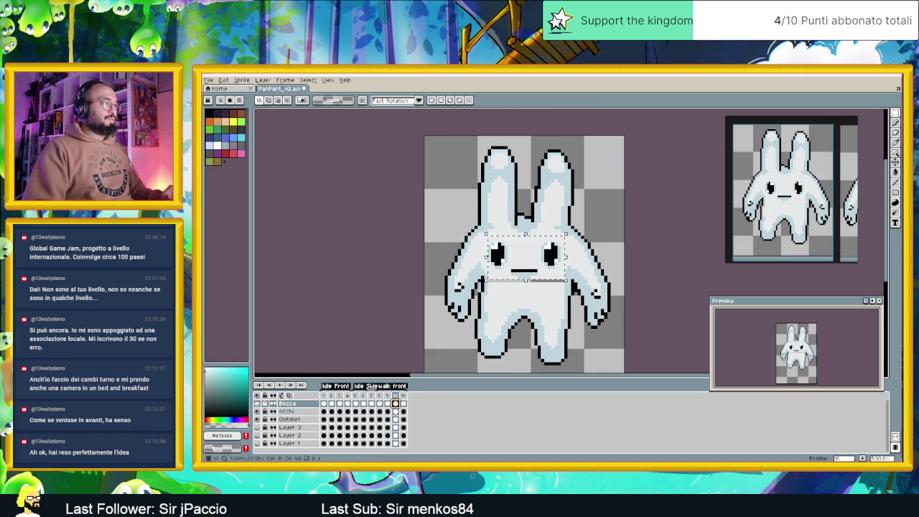
click(388, 404)
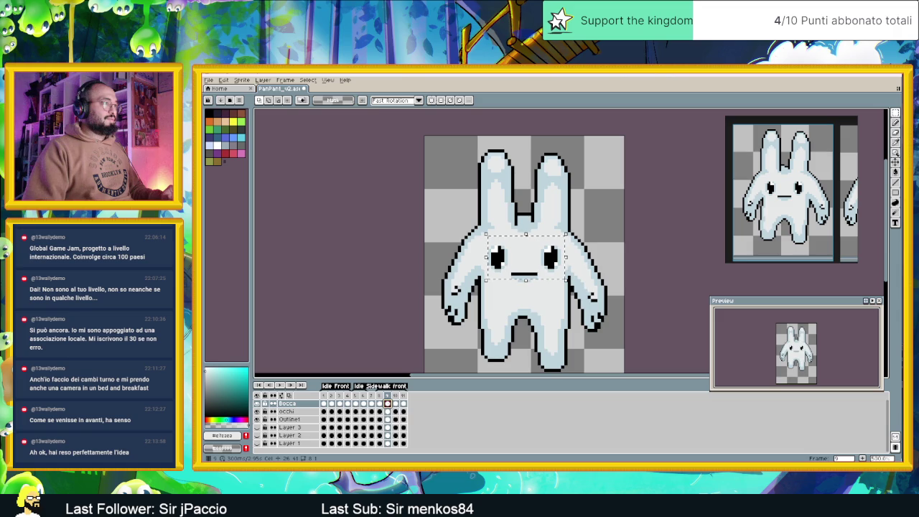
click(395, 404)
click(404, 404)
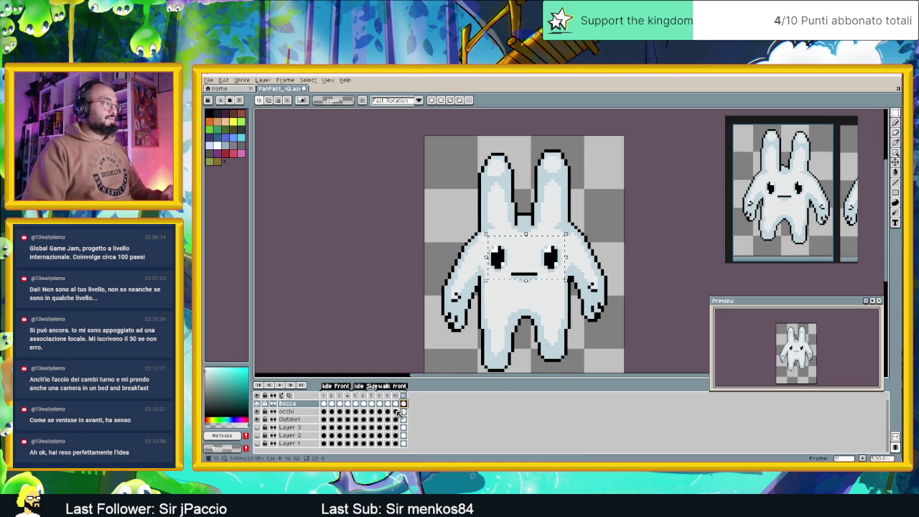
Step: Compare the eyes on frames 9 and 10, then zoom in on the bunny
click(395, 411)
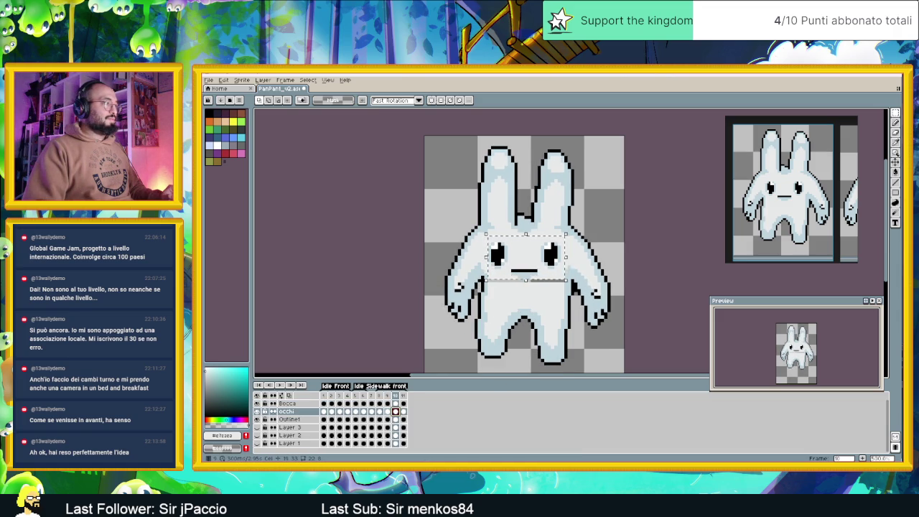
key(Left)
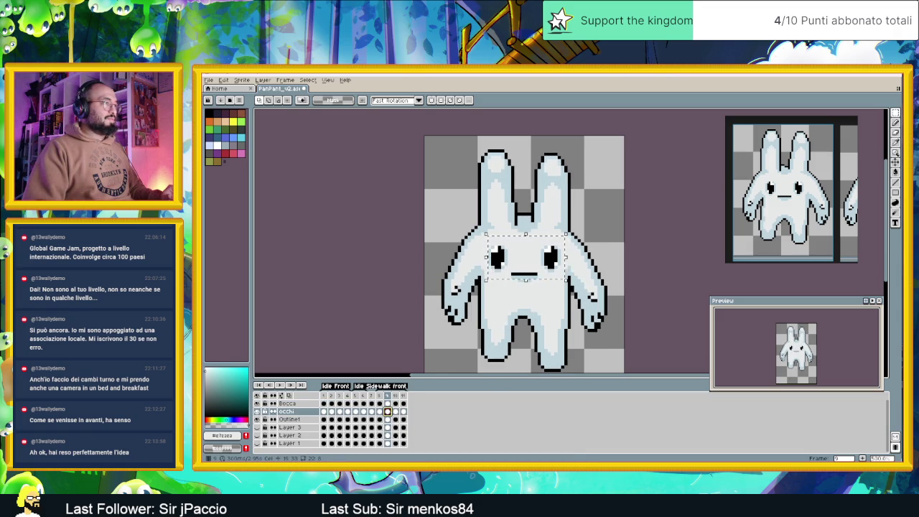
click(394, 412)
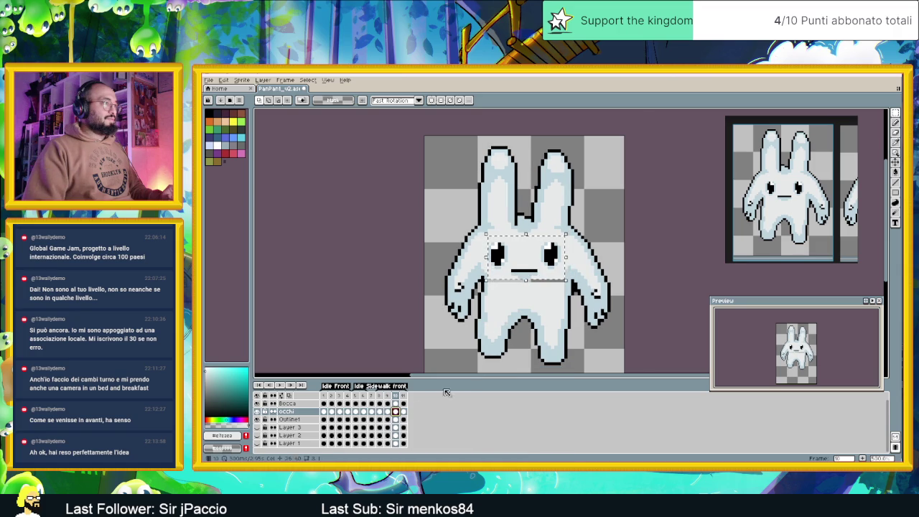
key(plus)
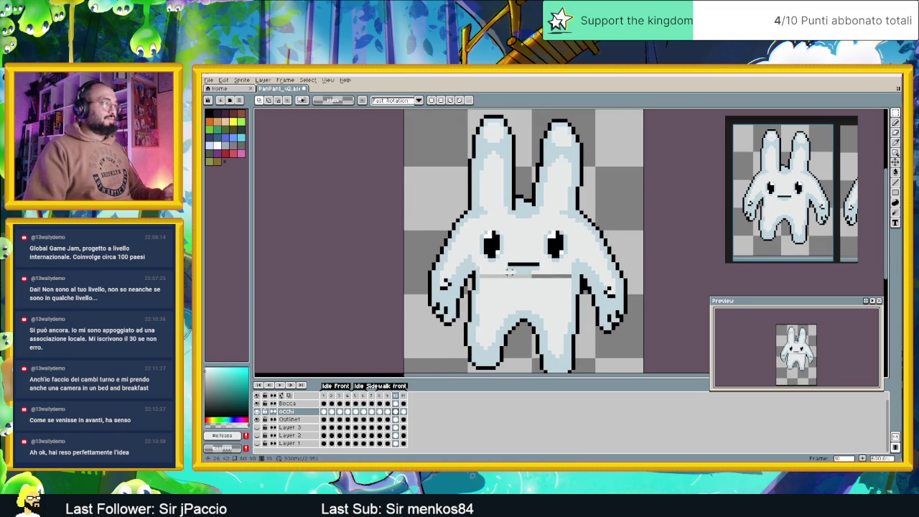
Step: Switch to the pencil and zoom out to the full bunny sprite for playback
scroll(508, 271, up, 1)
key(i)
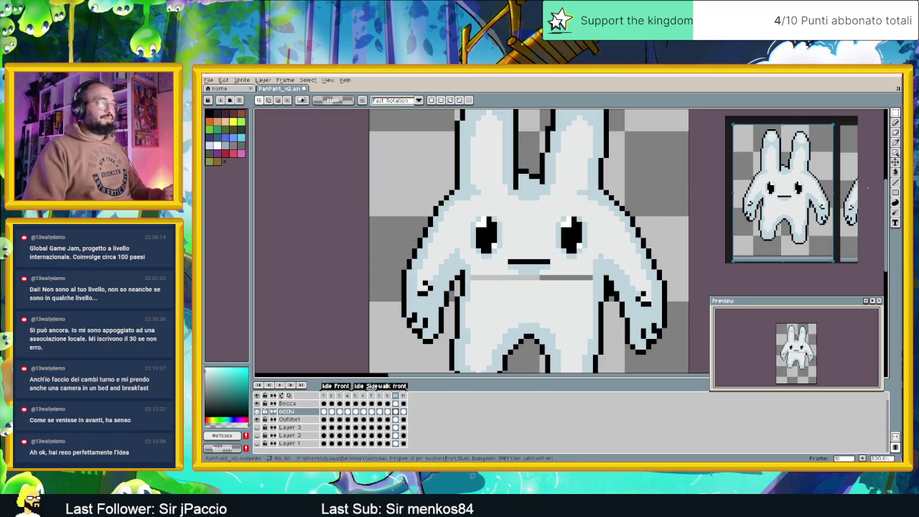
key(b)
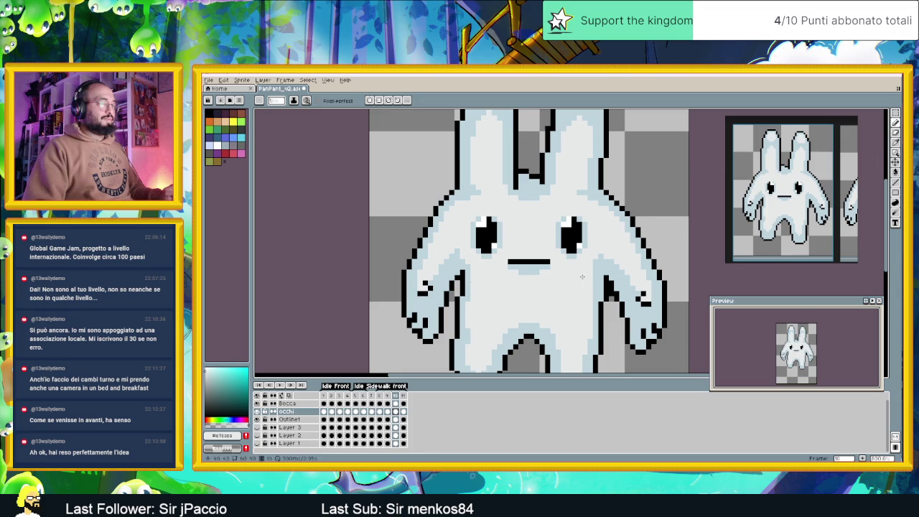
scroll(583, 276, down, 2)
scroll(583, 276, down, 2)
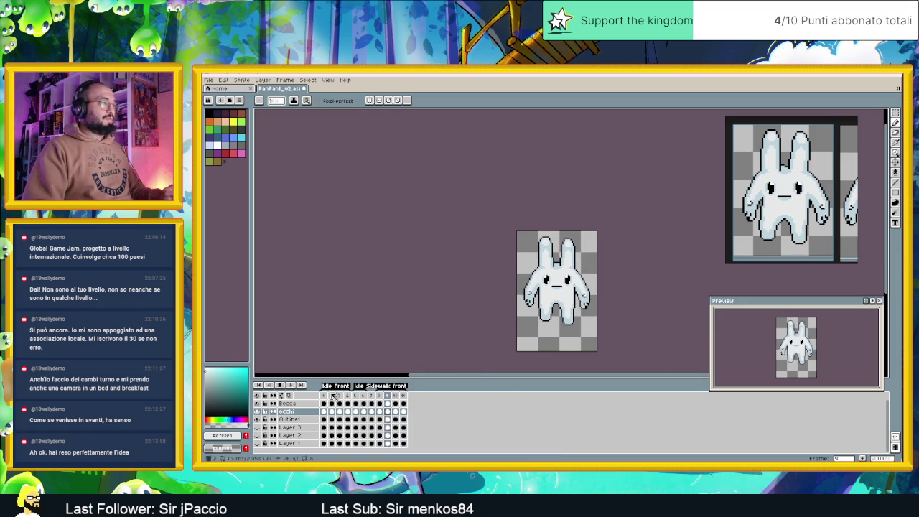
Step: Stop playback and compare the bunny's eyes on frames 7, 8 and 9
click(285, 386)
click(380, 411)
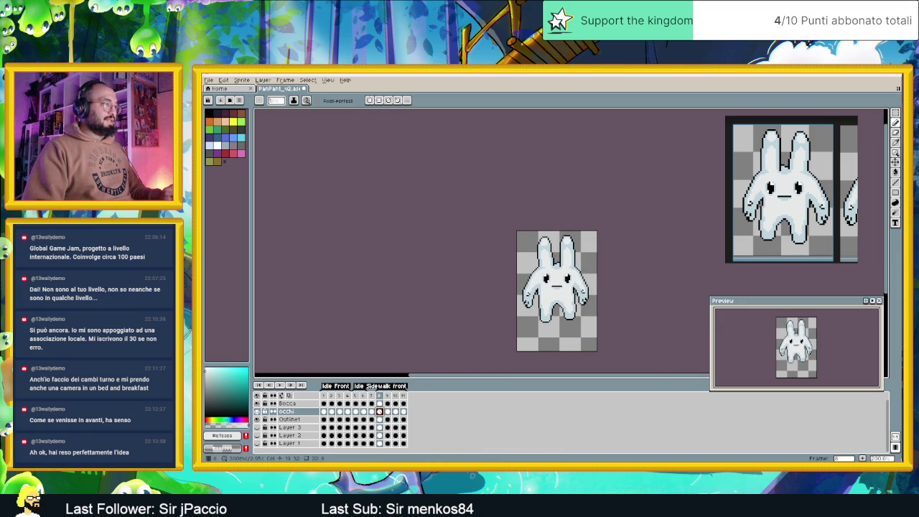
key(Up)
click(390, 412)
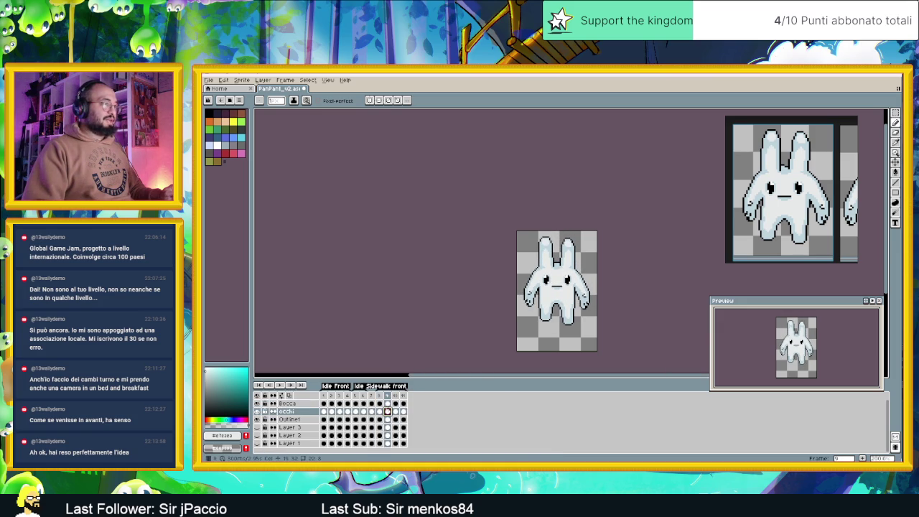
click(380, 412)
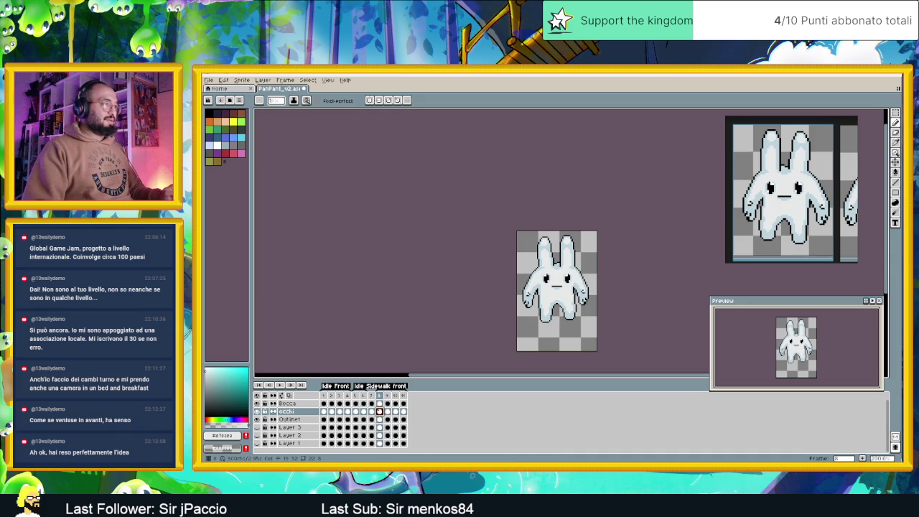
key(Left)
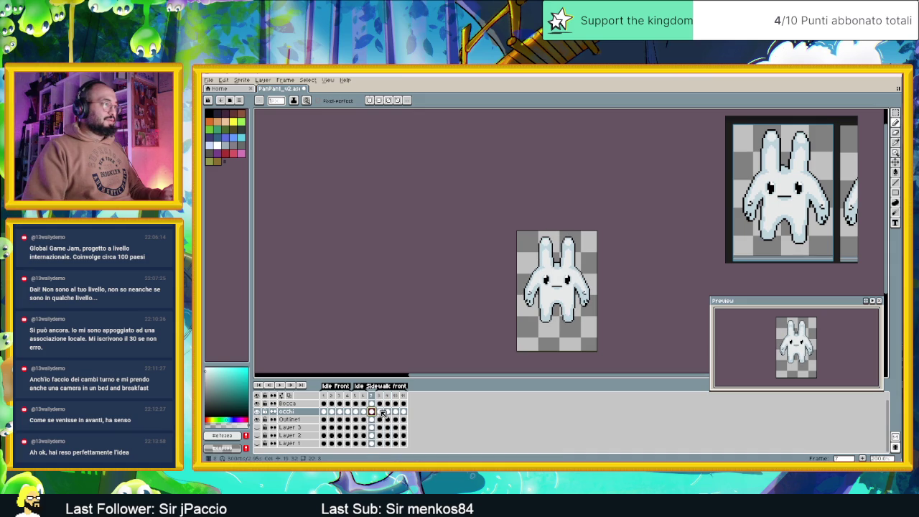
click(382, 413)
Step: Compare frames 10, 11 and 7, then settle on frame 8's Bocca layer
click(397, 412)
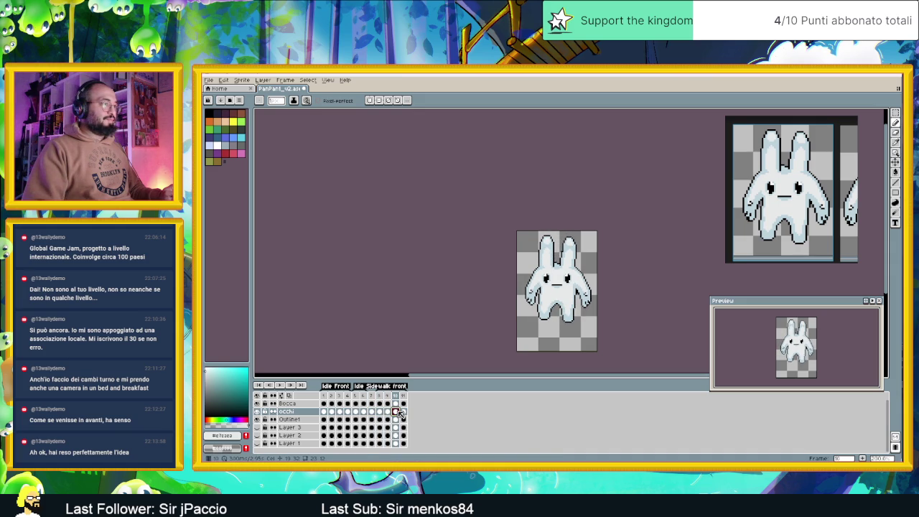
click(403, 412)
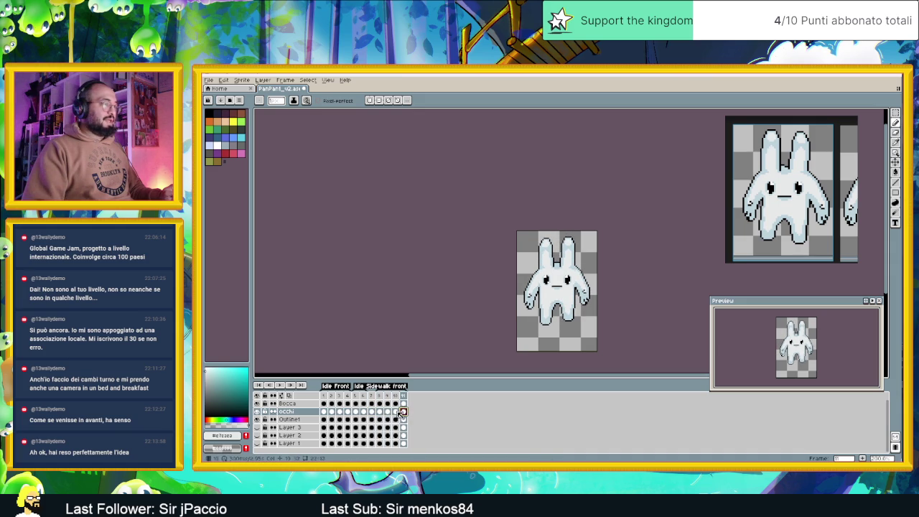
click(371, 412)
click(380, 412)
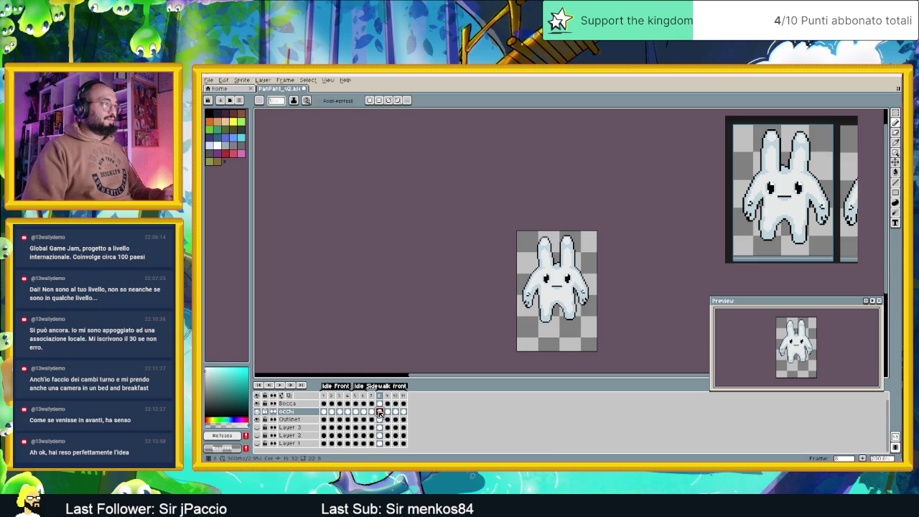
scroll(568, 289, up, 3)
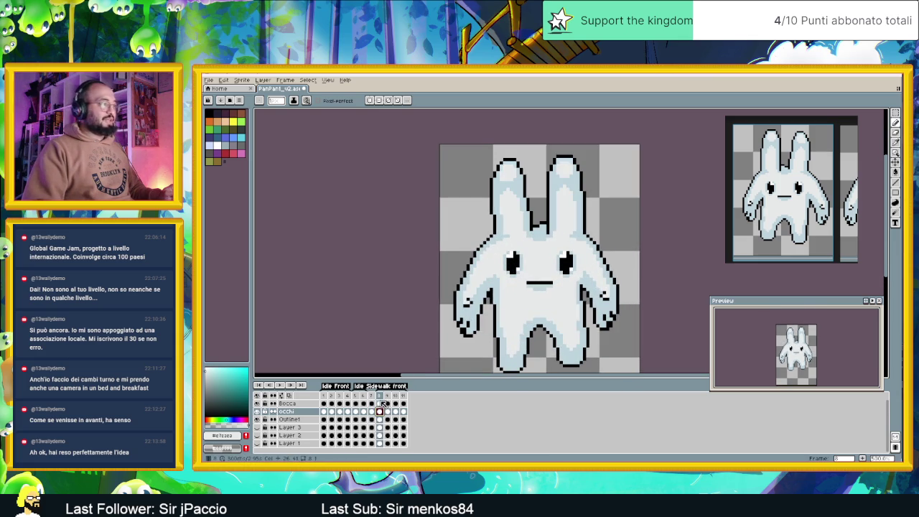
click(306, 404)
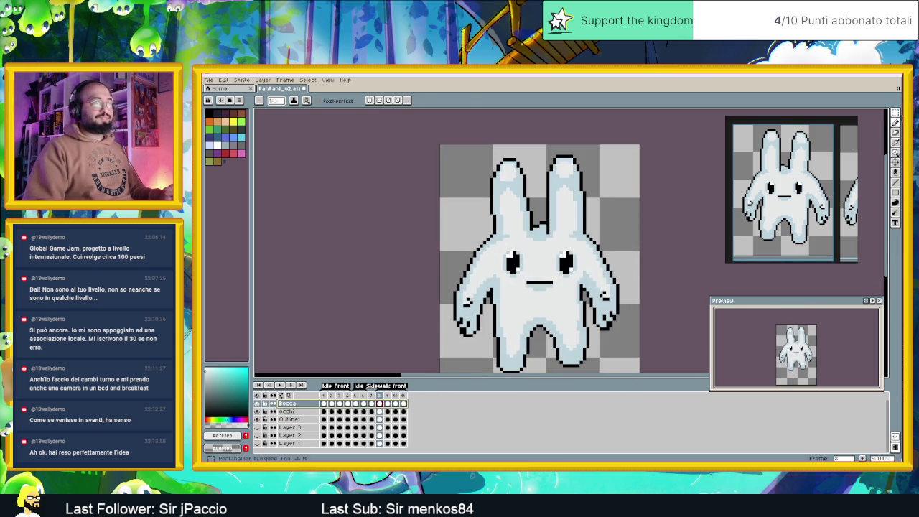
Step: Marquee and deselect the mouth on frame 8's Bocca and Outline1 layers, then pick the Paint Bucket
click(895, 113)
drag(518, 292, 558, 274)
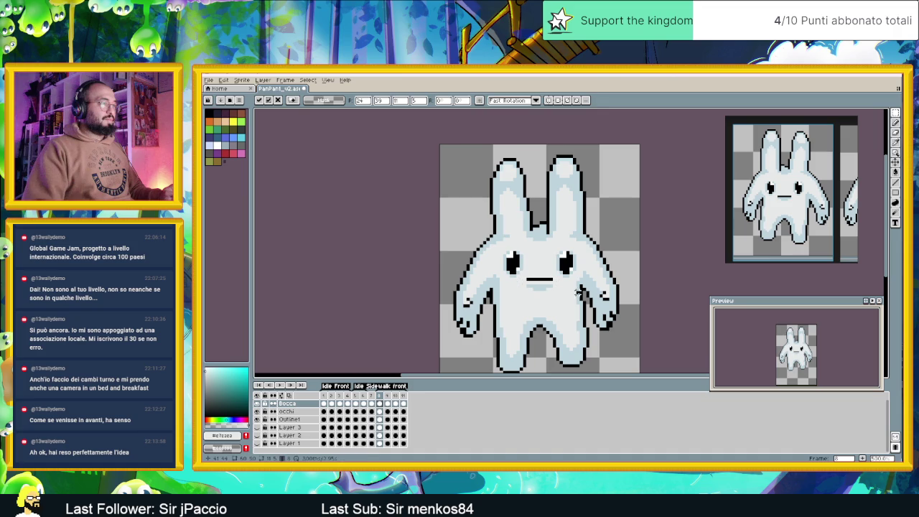
key(ctrl+d)
click(380, 419)
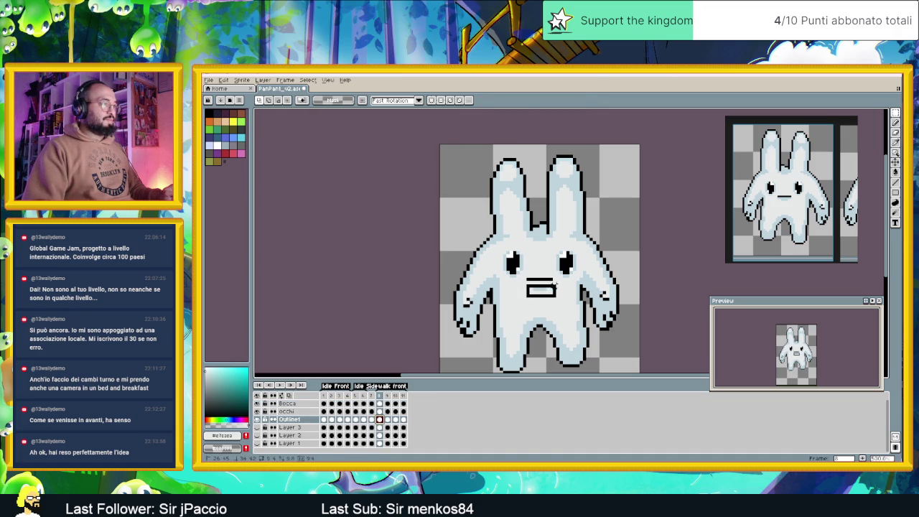
click(552, 290)
key(ctrl+d)
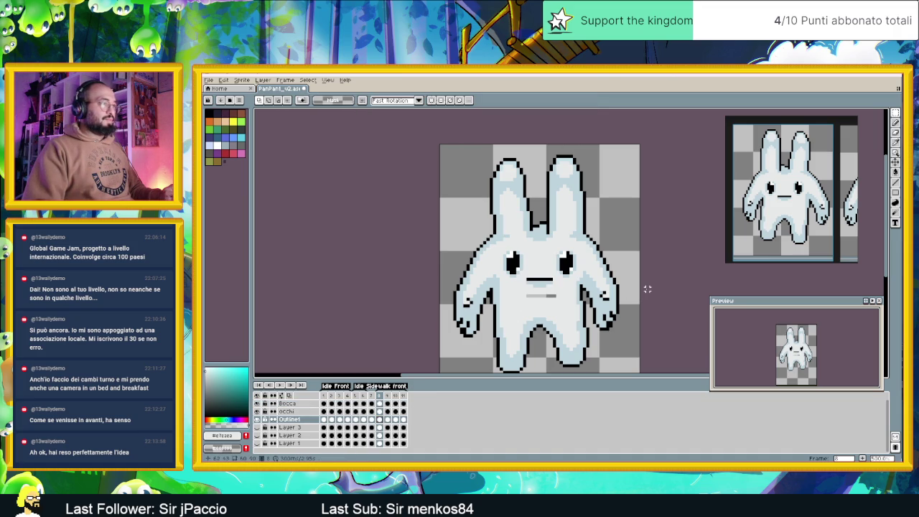
click(896, 174)
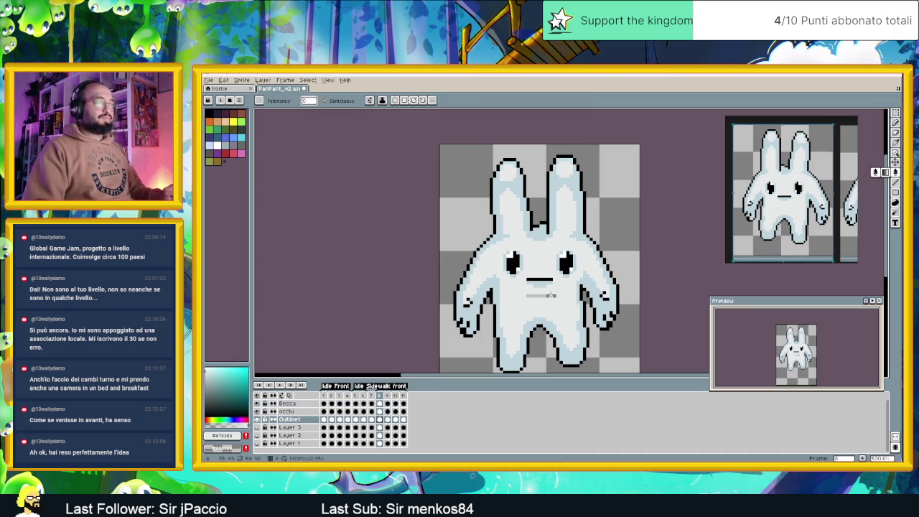
scroll(553, 320, down, 2)
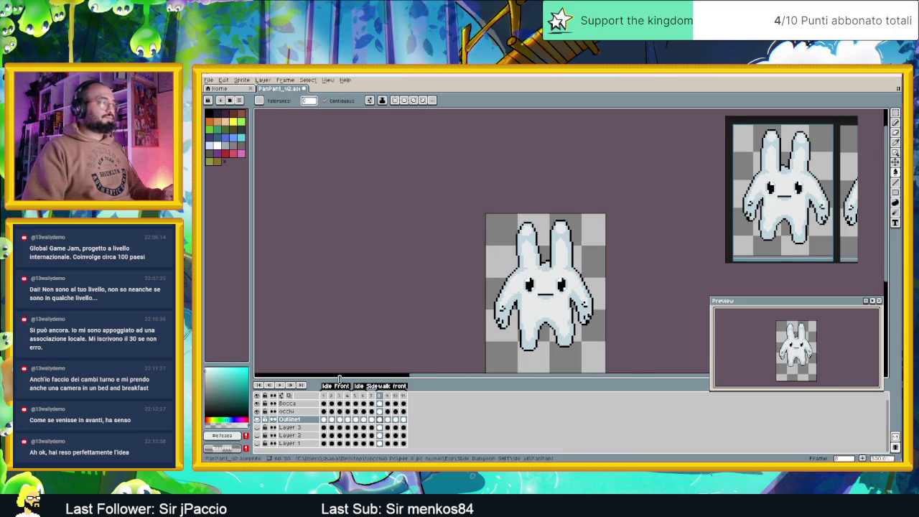
Step: Play the walk cycle, zooming and panning to watch it, then stop playback
click(280, 385)
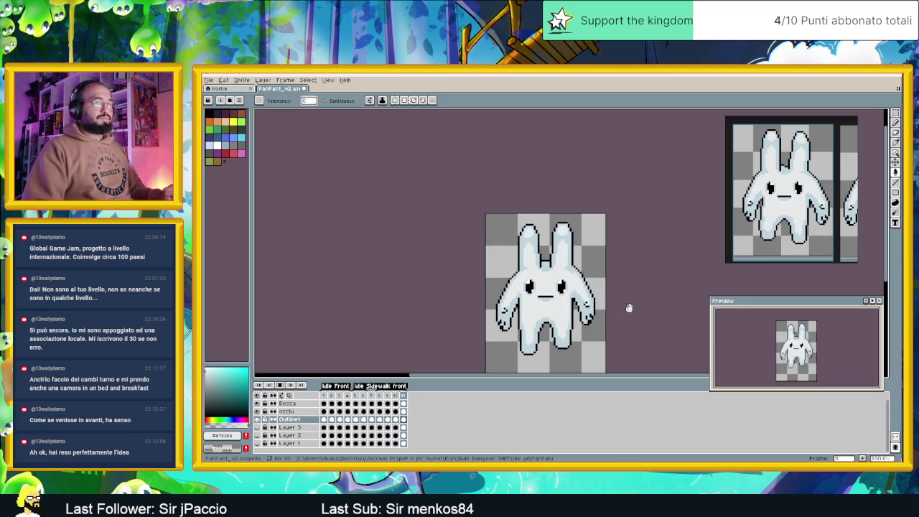
scroll(610, 314, down, 2)
drag(612, 320, 536, 293)
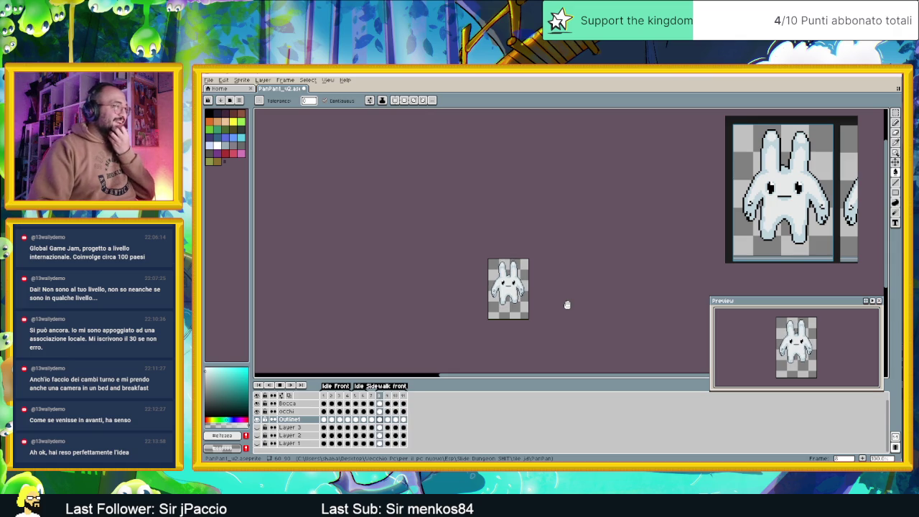
scroll(535, 277, up, 2)
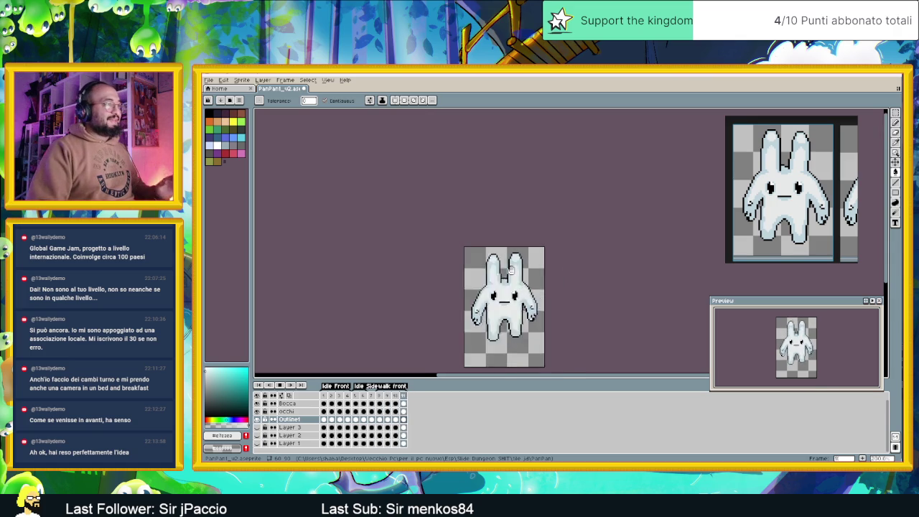
scroll(511, 269, up, 1)
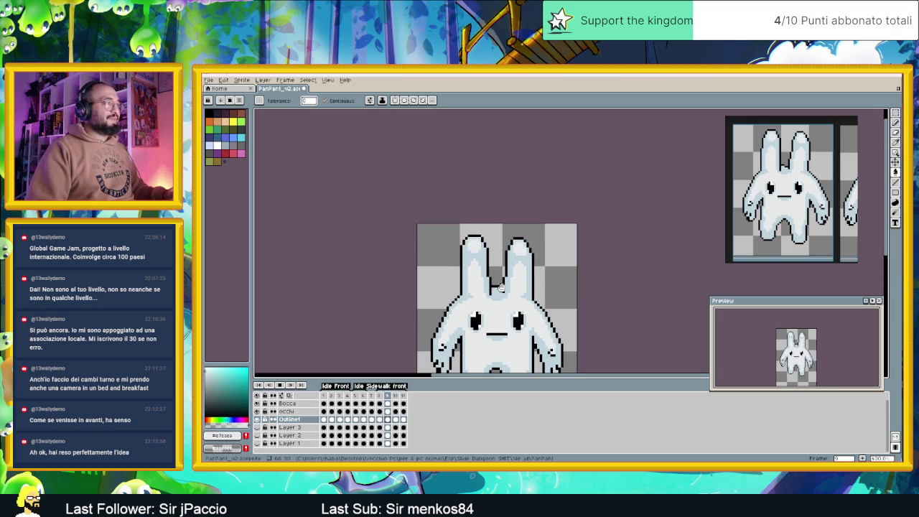
key(Return)
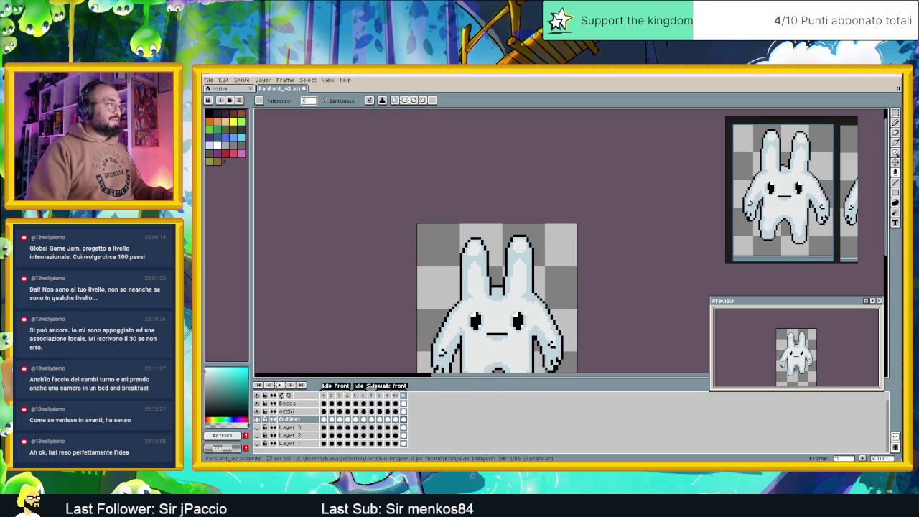
Step: Step through the Outline1 cels on frames 7, 8 and 9
click(371, 419)
click(380, 420)
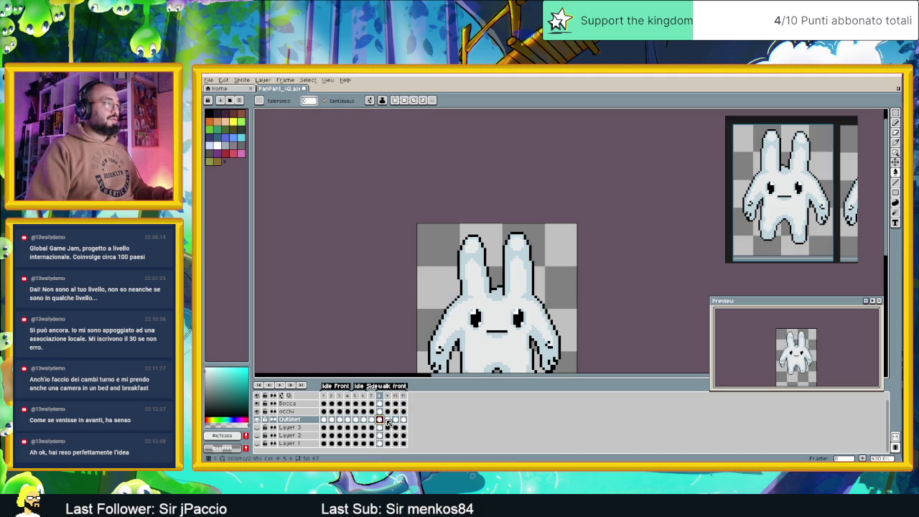
click(388, 420)
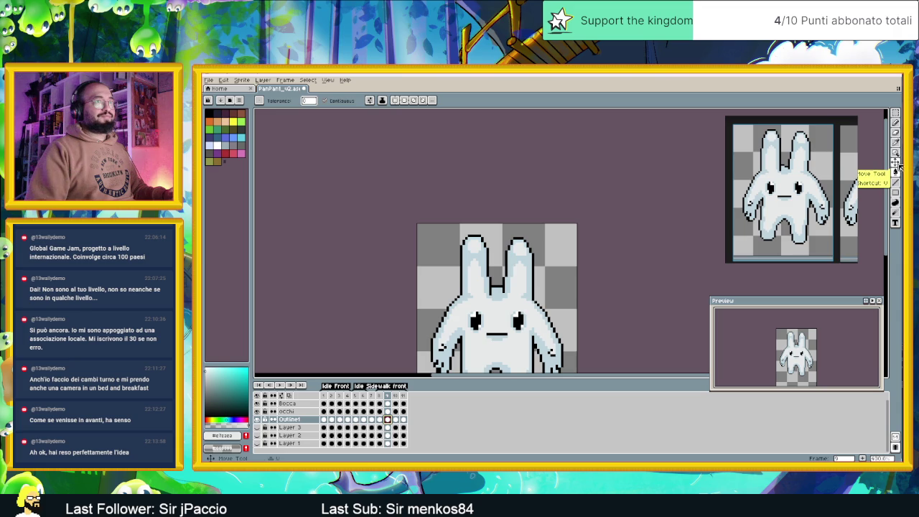
Step: Select both ears and nudge them down two pixels, then commit on frame 10
click(896, 113)
scroll(485, 279, up, 1)
scroll(485, 280, up, 1)
scroll(485, 265, down, 2)
scroll(486, 265, up, 1)
scroll(485, 266, up, 1)
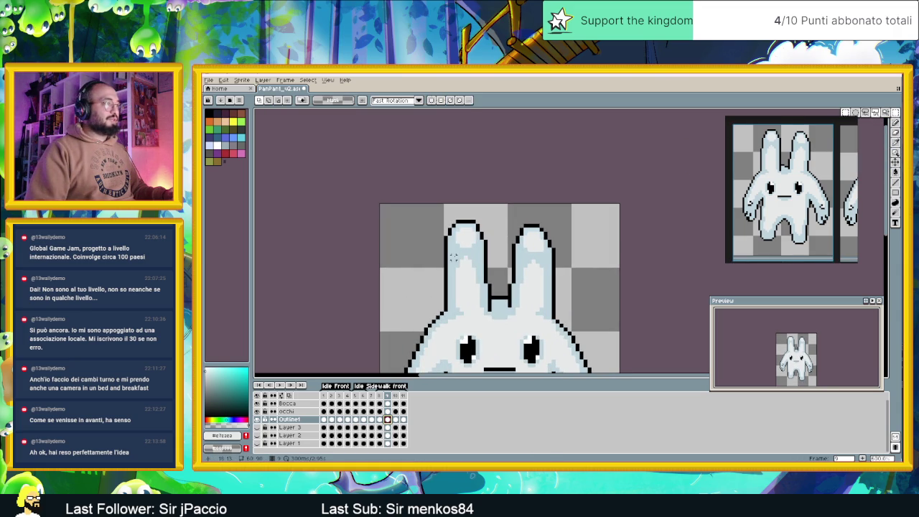
drag(453, 252, 483, 284)
drag(520, 256, 551, 285)
click(540, 275)
key(Down)
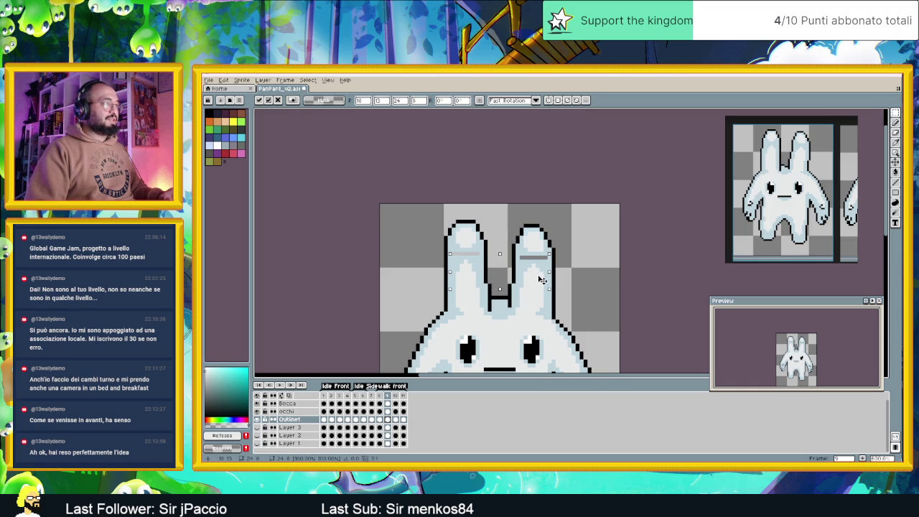
key(Down)
scroll(466, 278, down, 4)
click(397, 396)
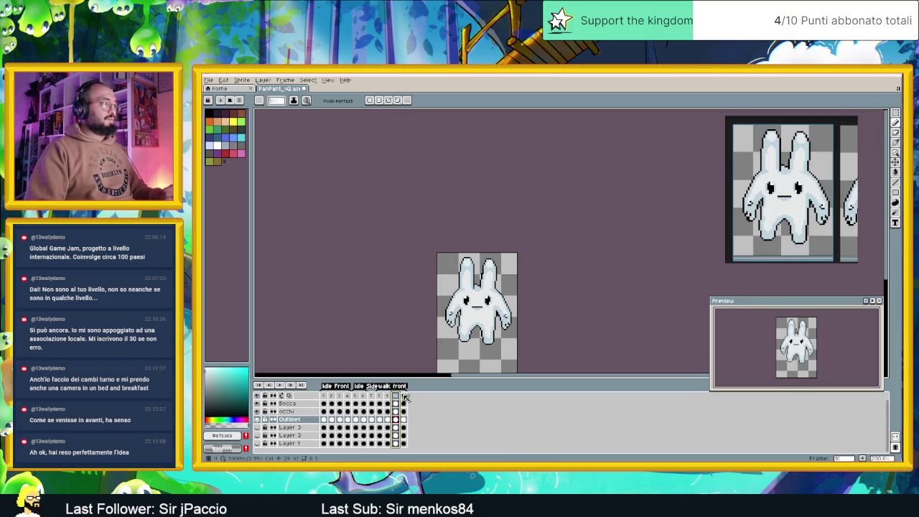
Step: Add frame 11, then marquee the inner-ear markings and clear the left one
key(alt+n)
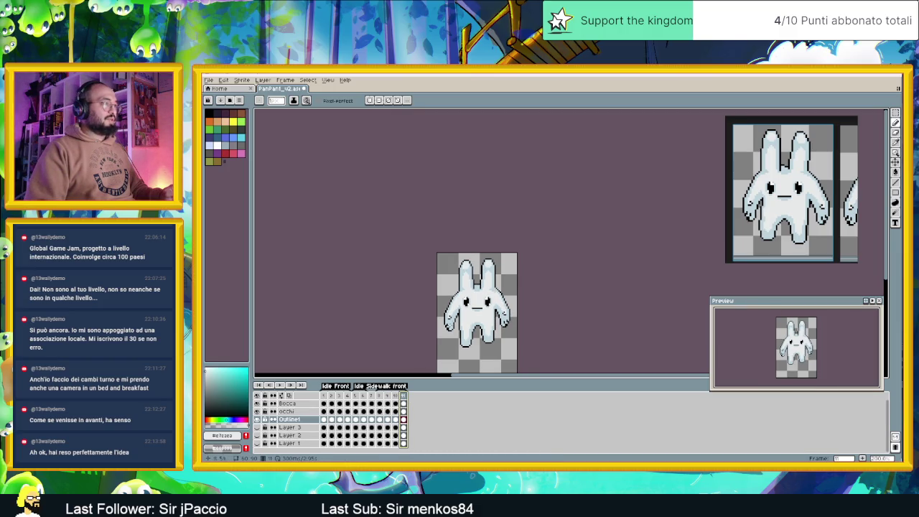
scroll(485, 277, up, 1)
scroll(485, 277, up, 2)
scroll(485, 276, up, 1)
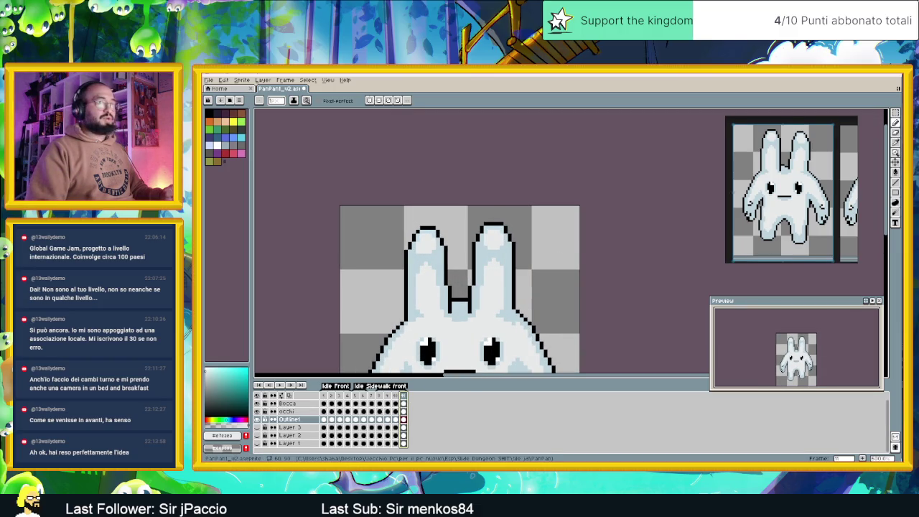
click(896, 115)
scroll(479, 312, up, 1)
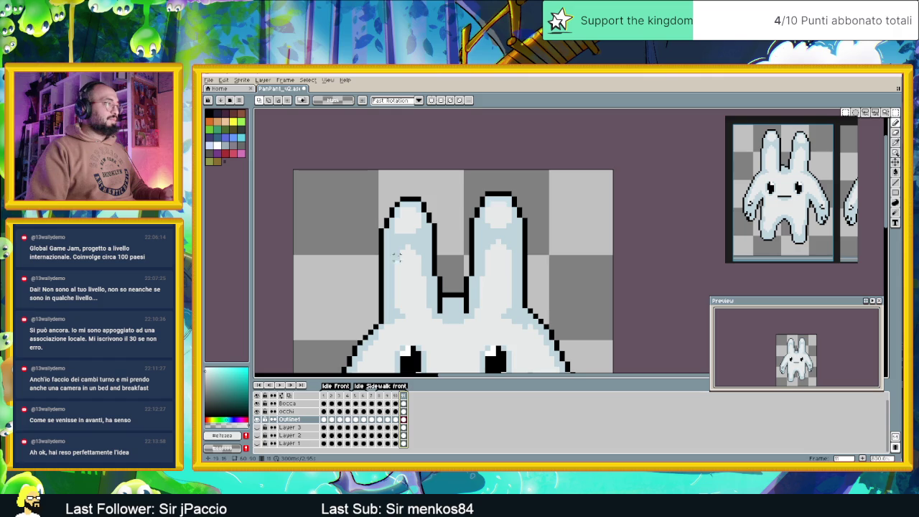
drag(395, 240, 426, 269)
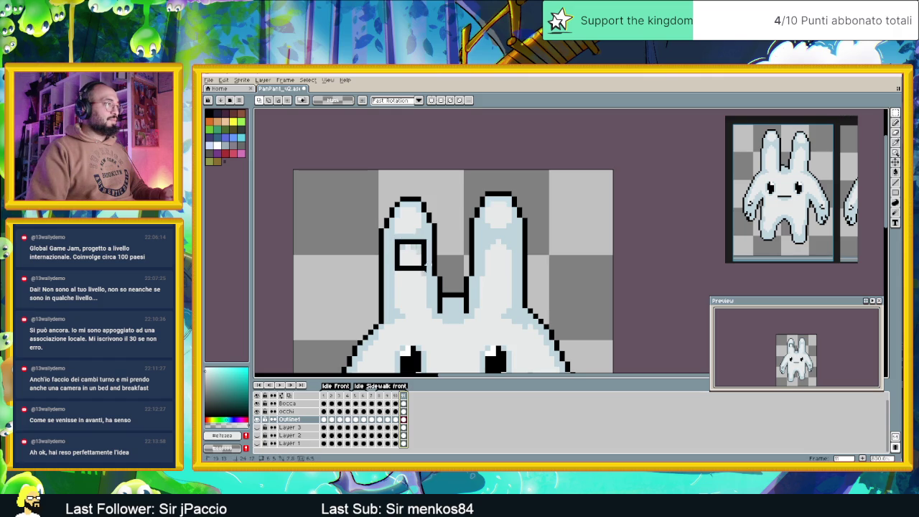
key(Delete)
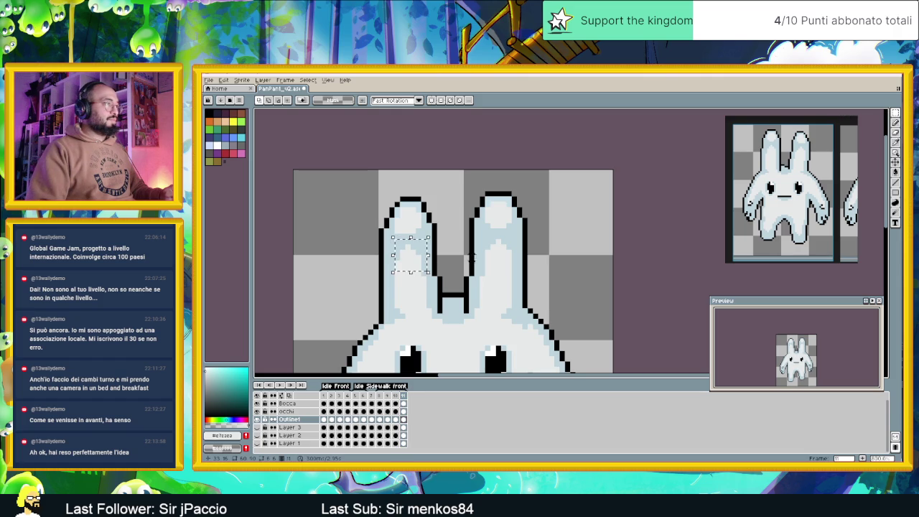
mouse_move(480, 238)
mouse_down()
mouse_move(518, 271)
mouse_move(507, 265)
mouse_up()
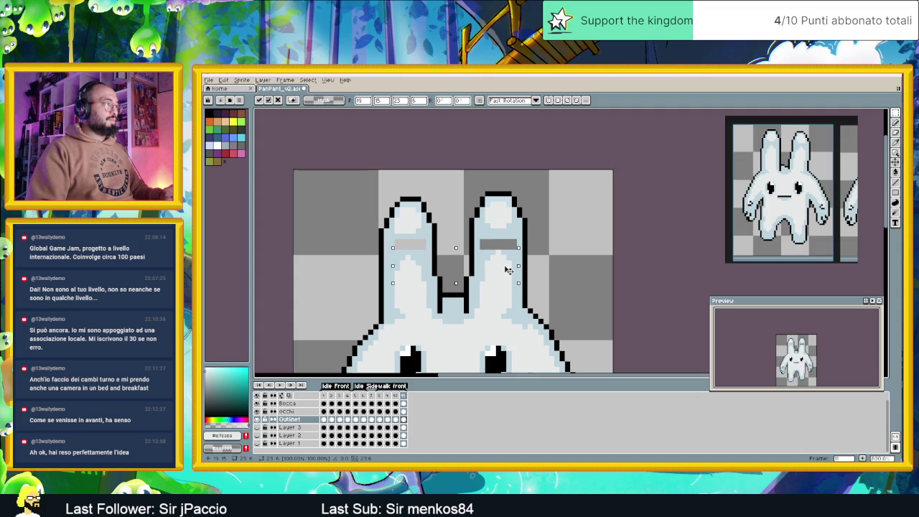
click(579, 240)
Step: Bucket-fill the grey bars in both ears light blue
click(895, 173)
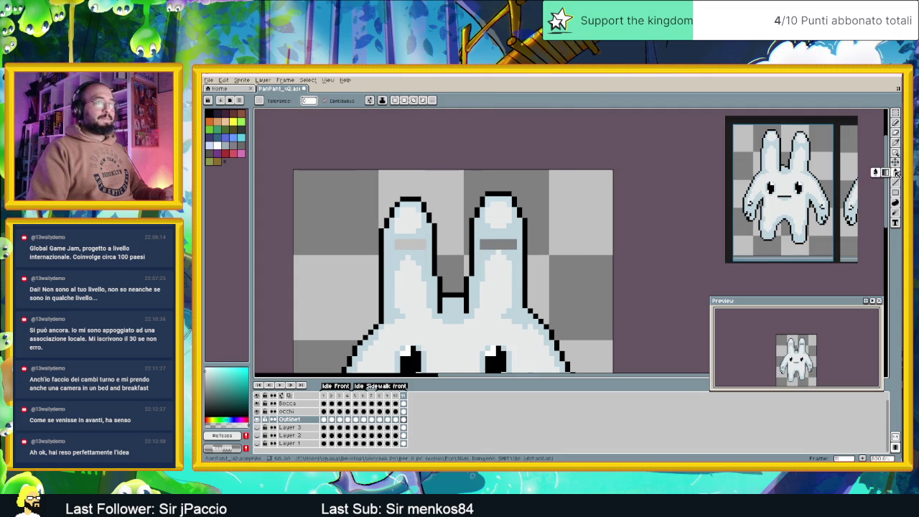
alt+click(503, 231)
click(507, 244)
click(422, 245)
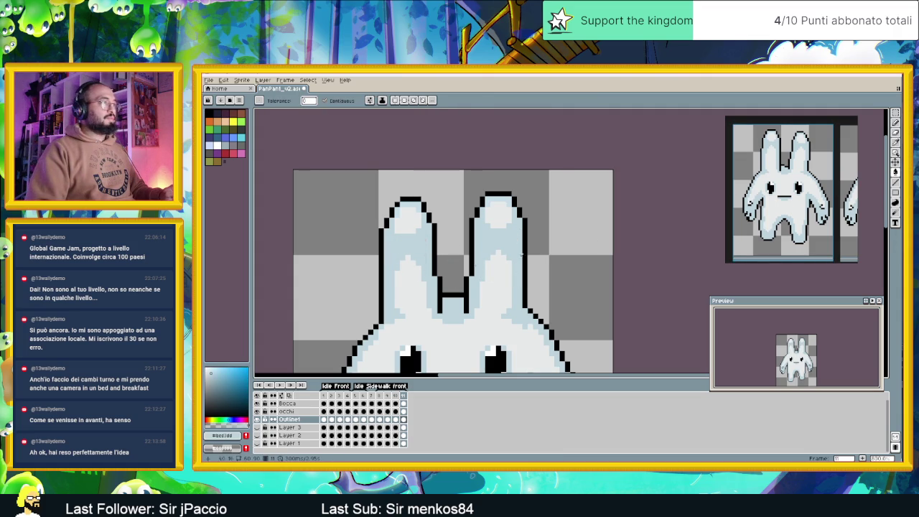
Step: With the pencil, sample the off-white body colour and review frame 8
click(895, 123)
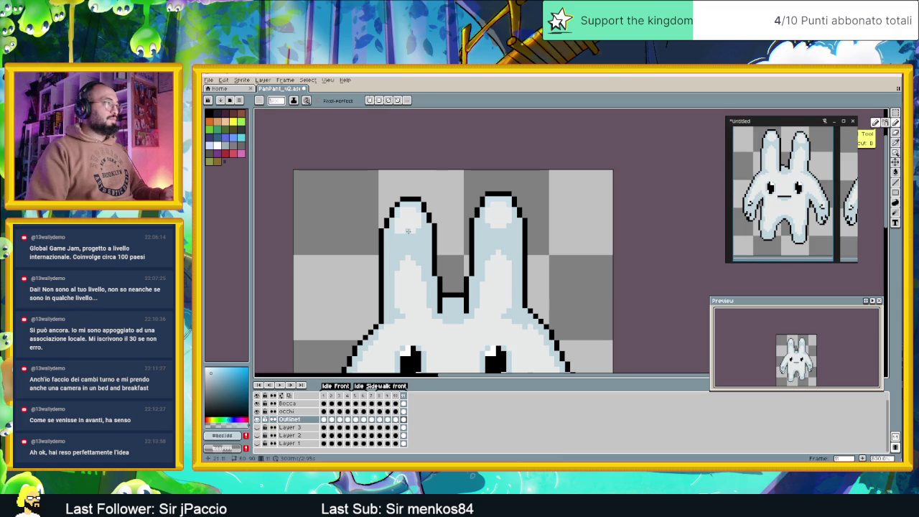
alt+click(403, 239)
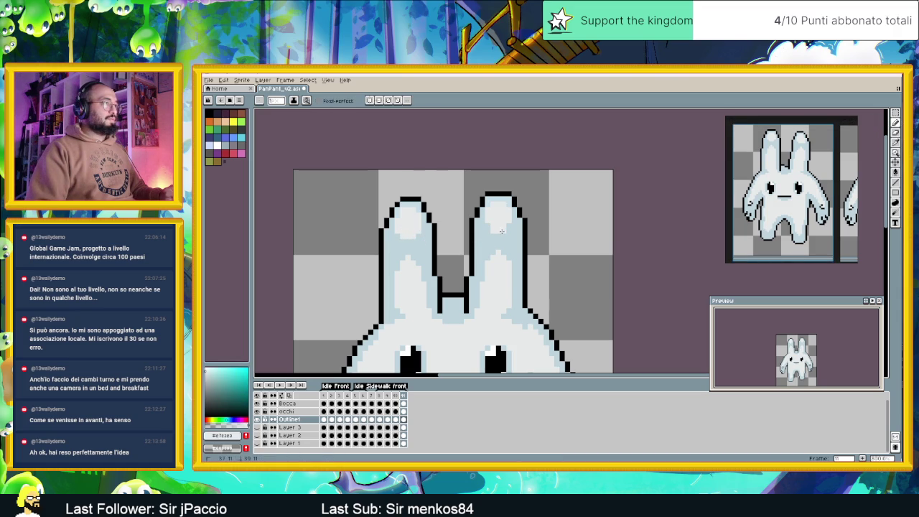
scroll(509, 229, down, 1)
scroll(554, 291, down, 3)
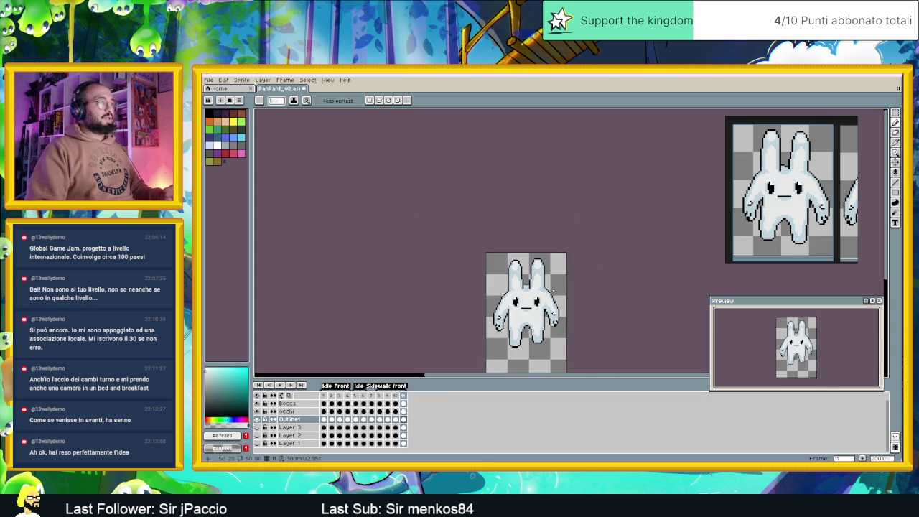
click(379, 396)
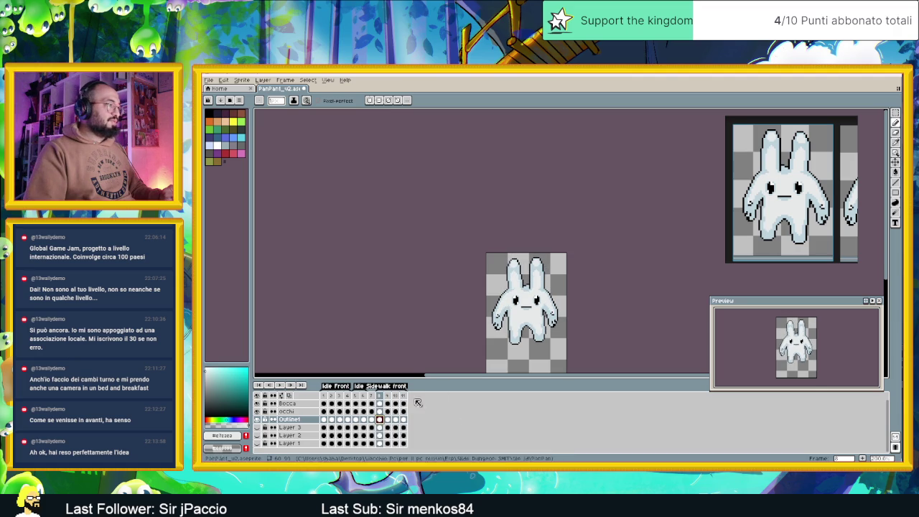
Step: Sample the dark outline and light blue shading colours, then show frame 9
scroll(546, 320, up, 1)
scroll(542, 312, up, 1)
scroll(532, 299, up, 1)
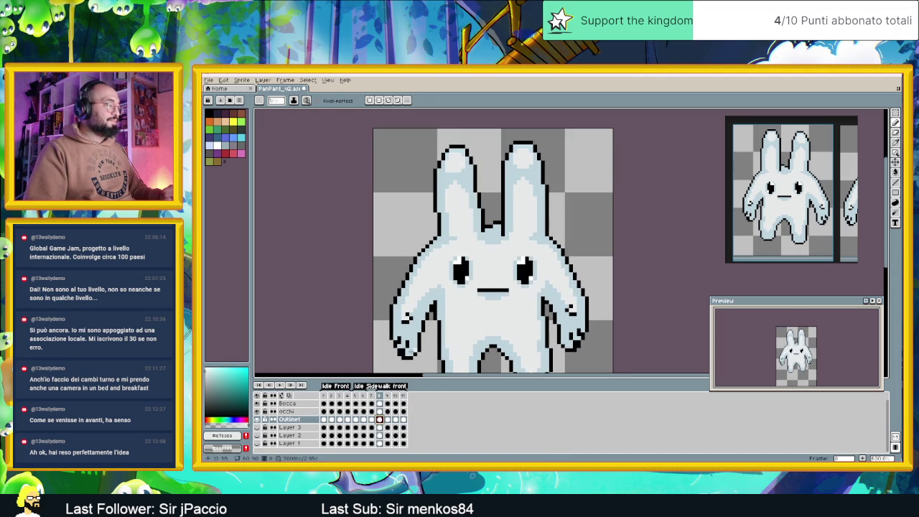
alt+click(420, 350)
alt+click(536, 221)
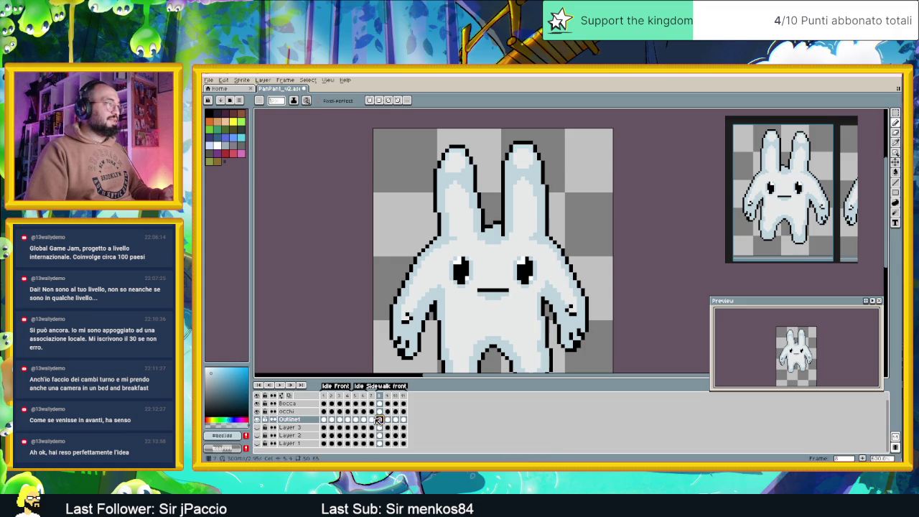
click(389, 420)
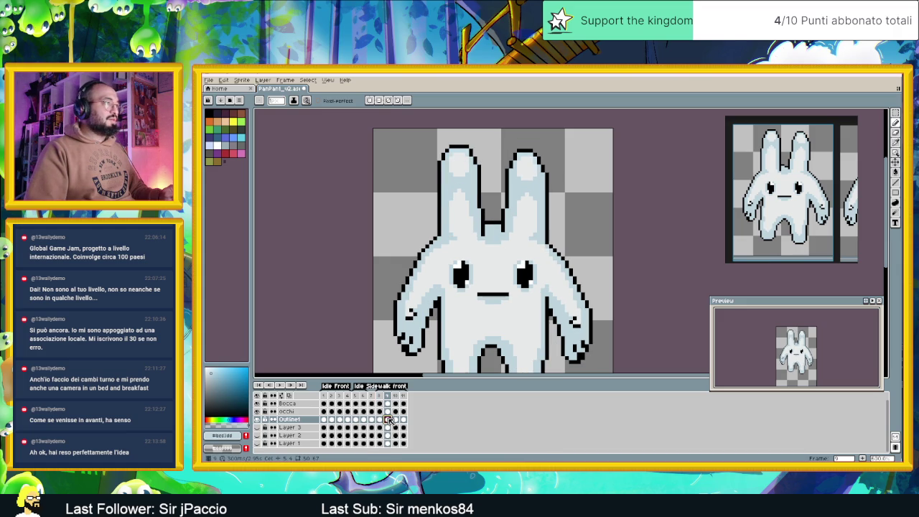
Step: Eyedrop the light body and light grey tones from the bunny
scroll(551, 246, up, 2)
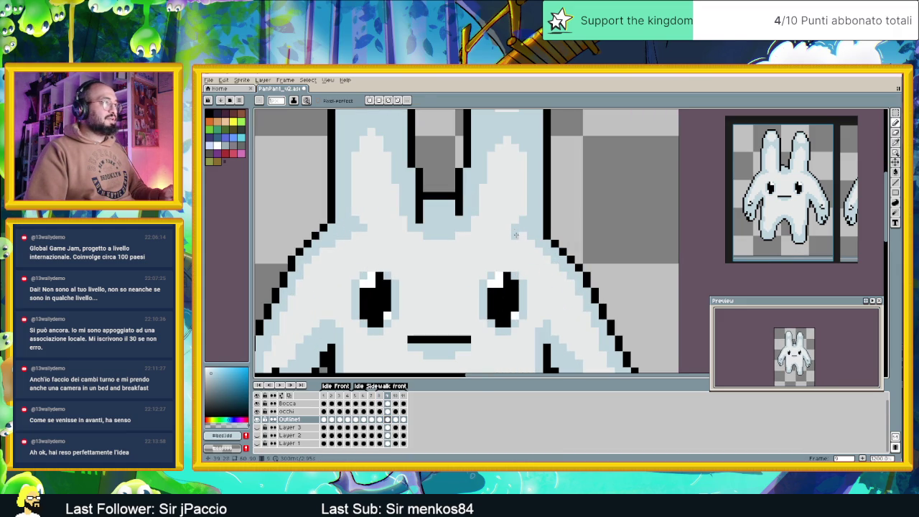
key(i)
alt+click(521, 236)
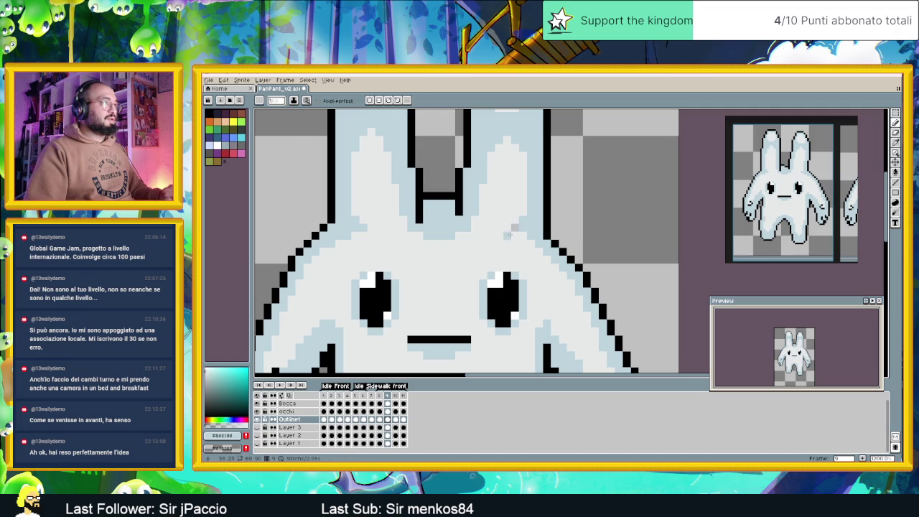
alt+click(511, 231)
alt+click(523, 228)
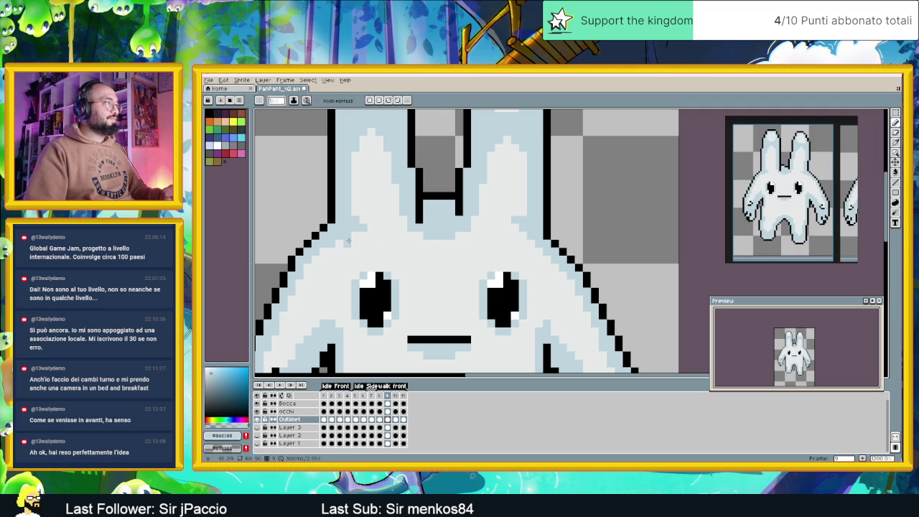
Step: Compare frames 9 and 8, sampling the off-white body colour on frame 9
click(386, 397)
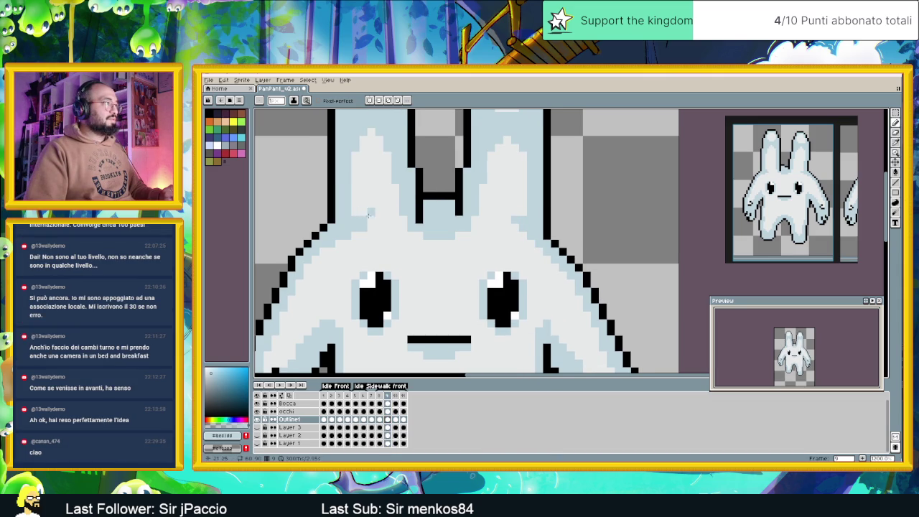
scroll(394, 270, down, 1)
scroll(394, 270, down, 1)
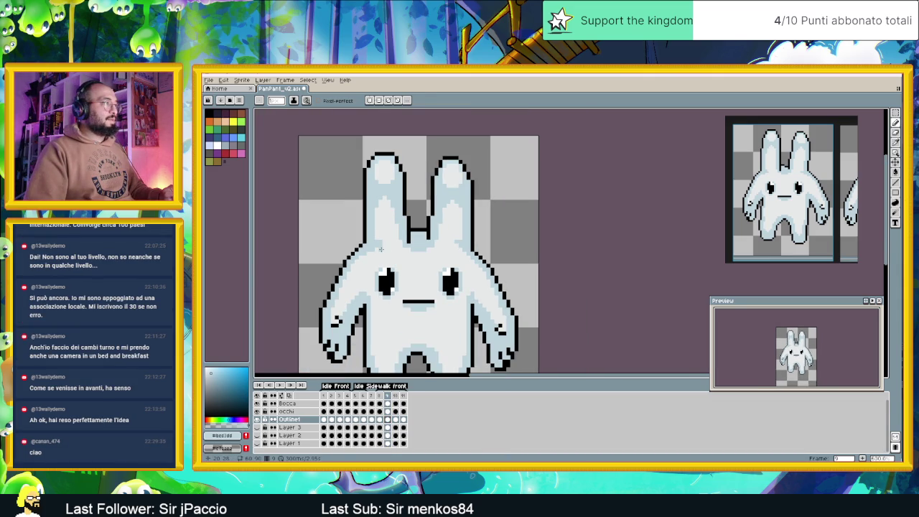
alt+click(381, 246)
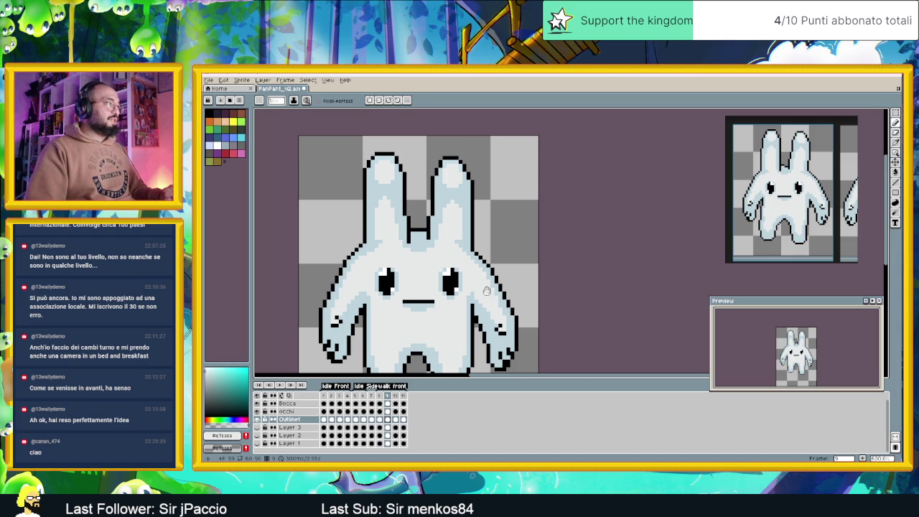
drag(418, 309, 470, 278)
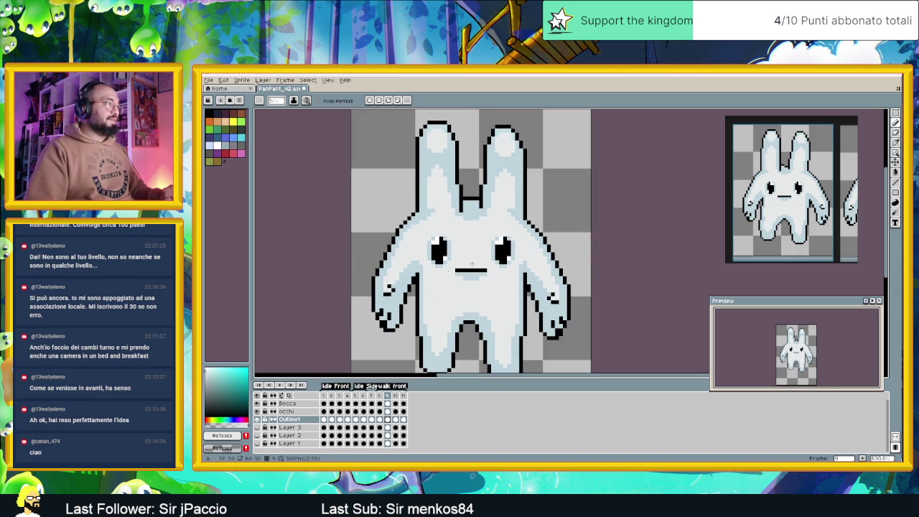
click(381, 396)
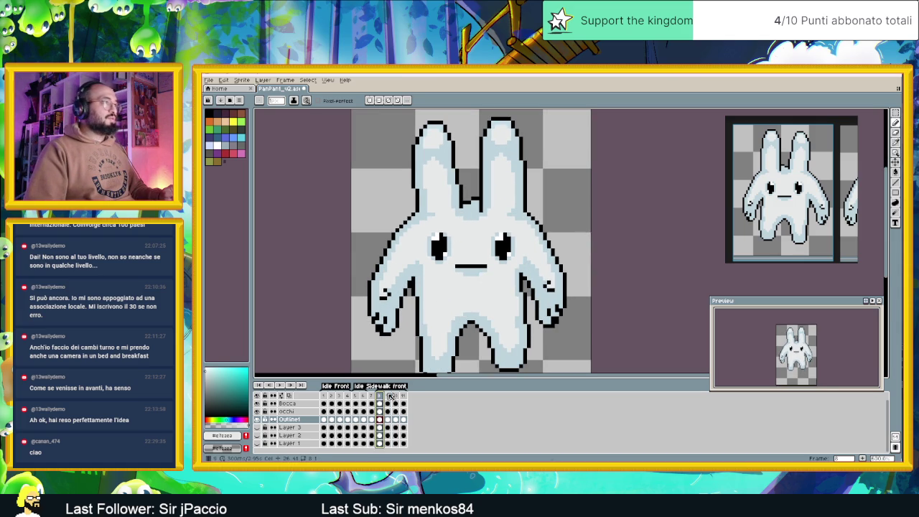
click(389, 396)
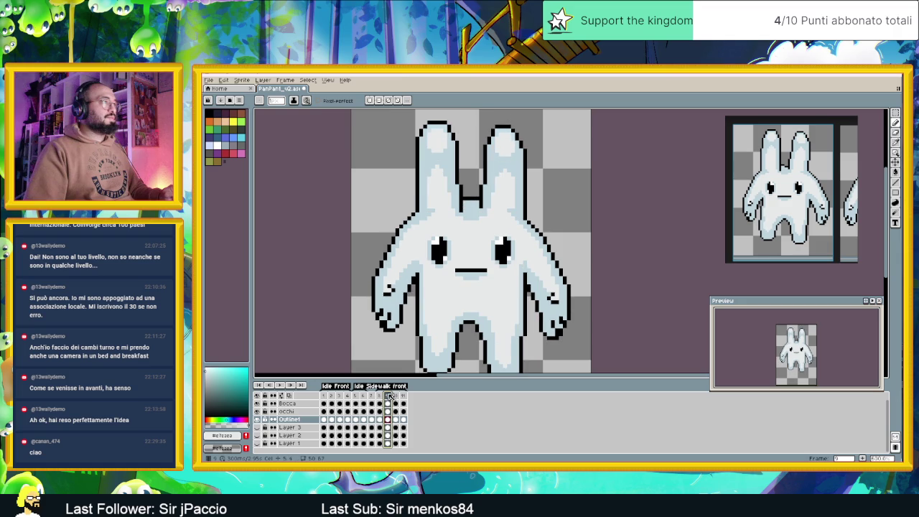
Step: Sample the between-ears, body and light blue shading colours, then return to frame 8
scroll(468, 223, up, 1)
scroll(468, 222, down, 1)
scroll(468, 222, down, 1)
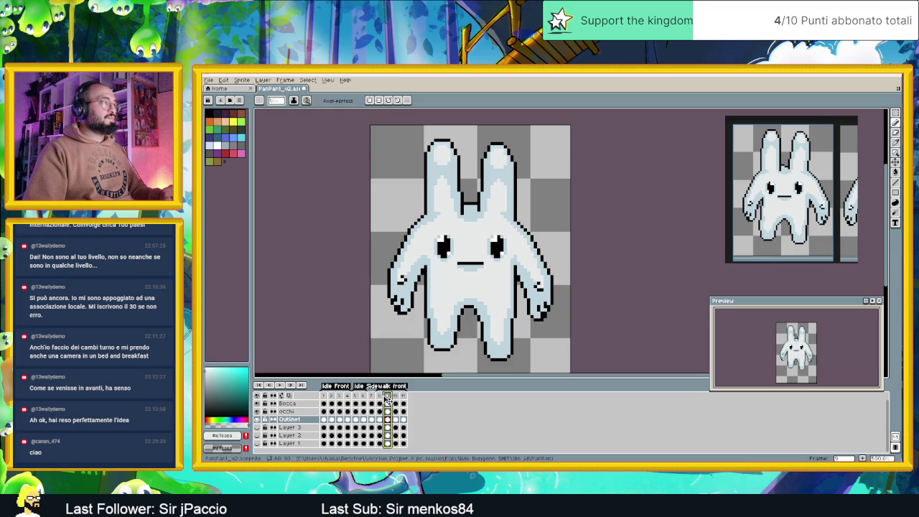
scroll(482, 218, up, 3)
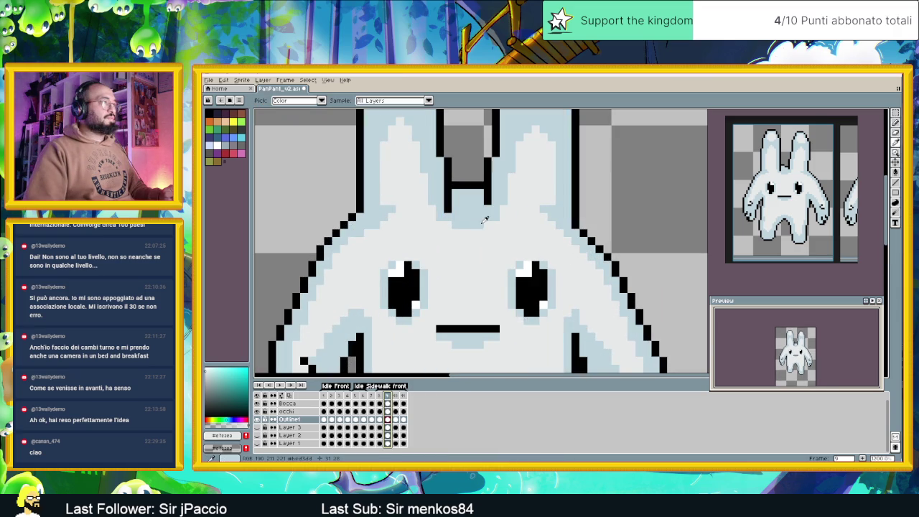
alt+click(485, 219)
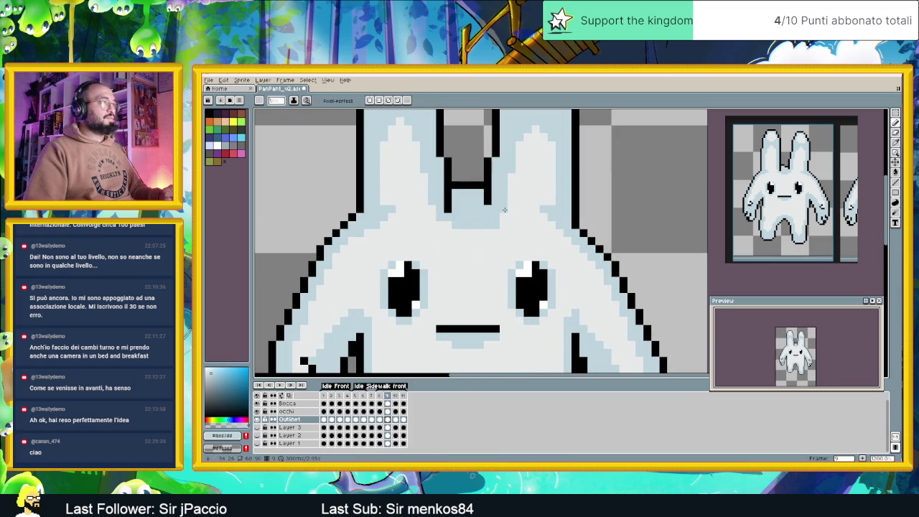
scroll(525, 247, down, 3)
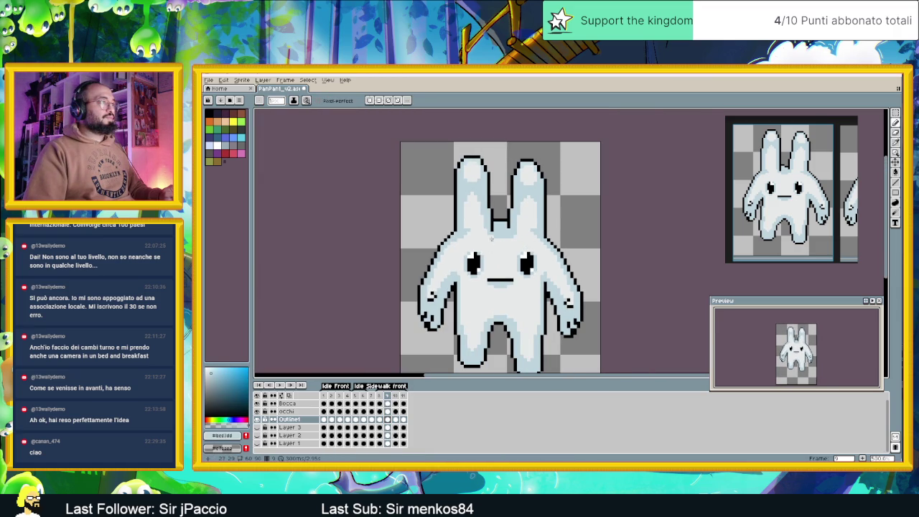
alt+click(490, 235)
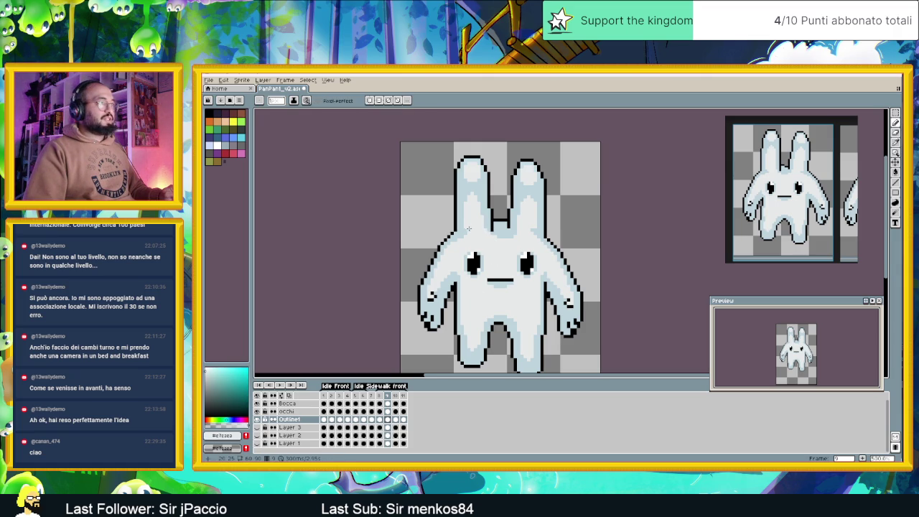
alt+click(467, 228)
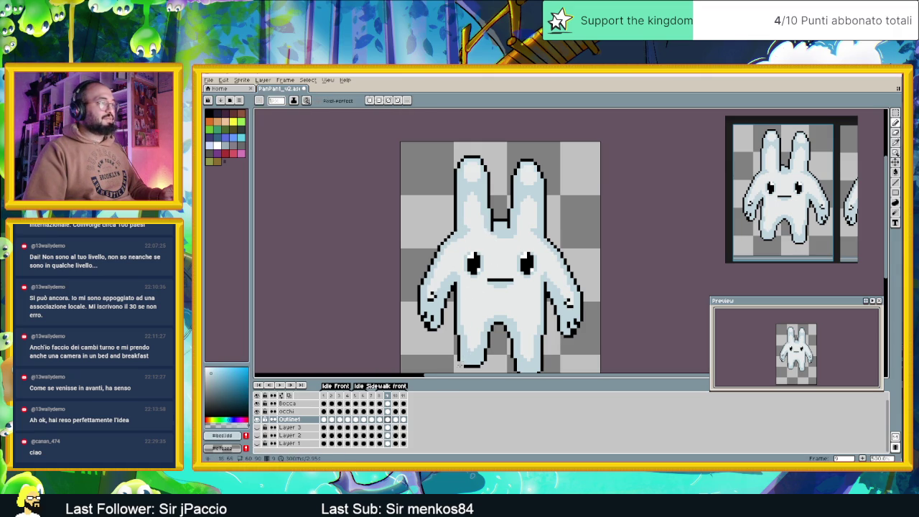
click(383, 396)
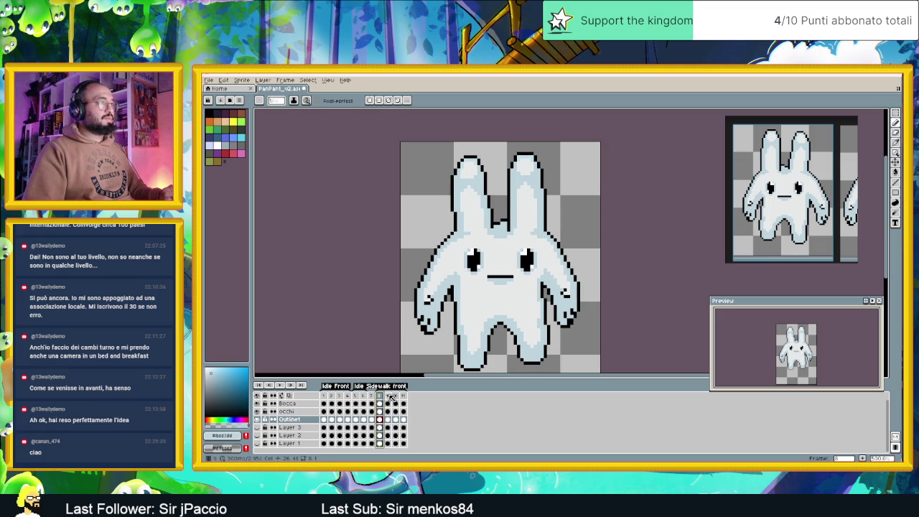
Step: Sample the bunny's light highlight colour from the canvas
scroll(503, 236, up, 1)
scroll(488, 244, up, 2)
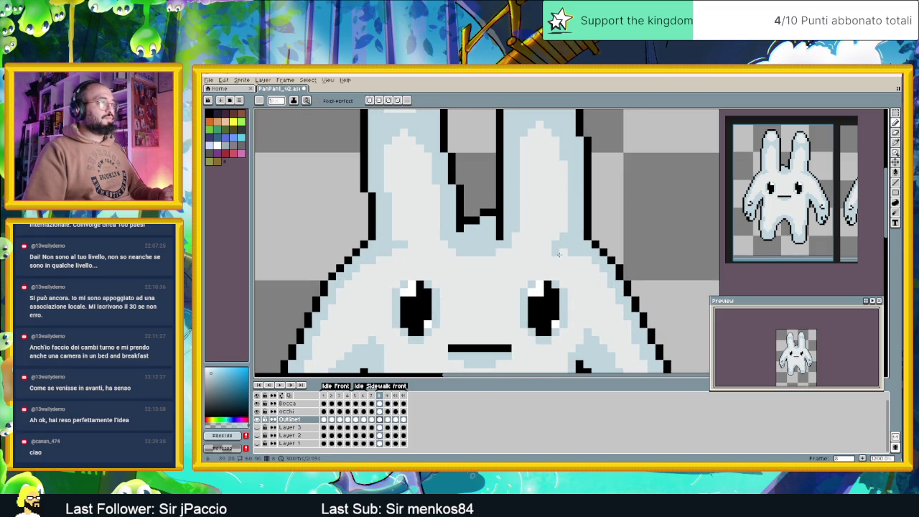
alt+click(497, 256)
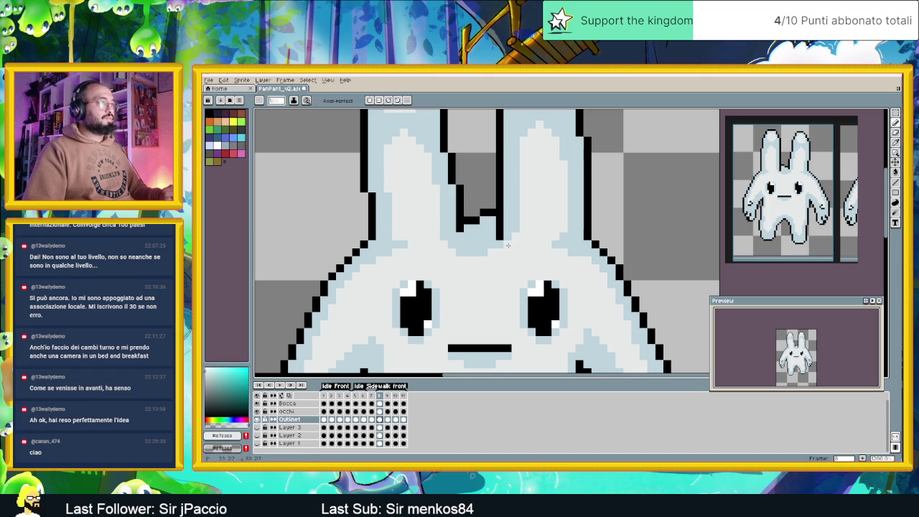
scroll(578, 252, down, 2)
scroll(575, 251, down, 1)
scroll(567, 249, up, 1)
scroll(561, 246, up, 1)
scroll(561, 246, up, 1)
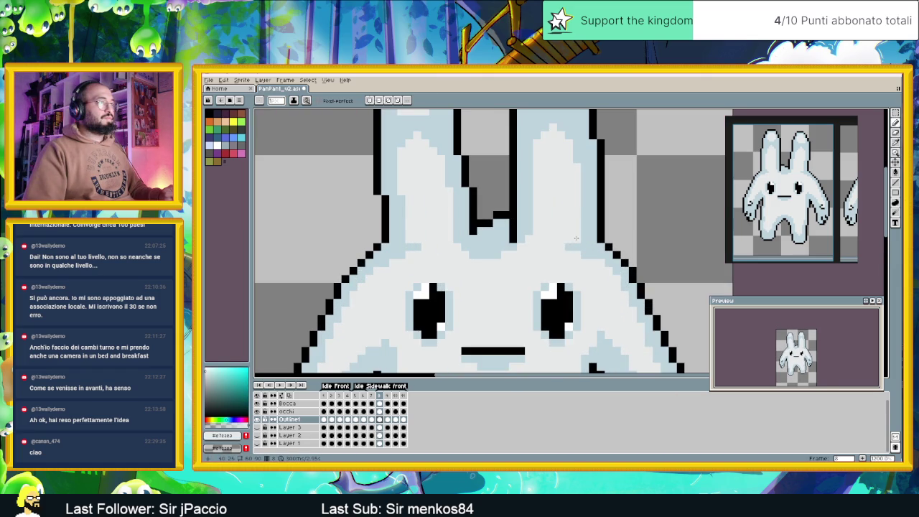
scroll(560, 263, down, 1)
scroll(532, 262, down, 1)
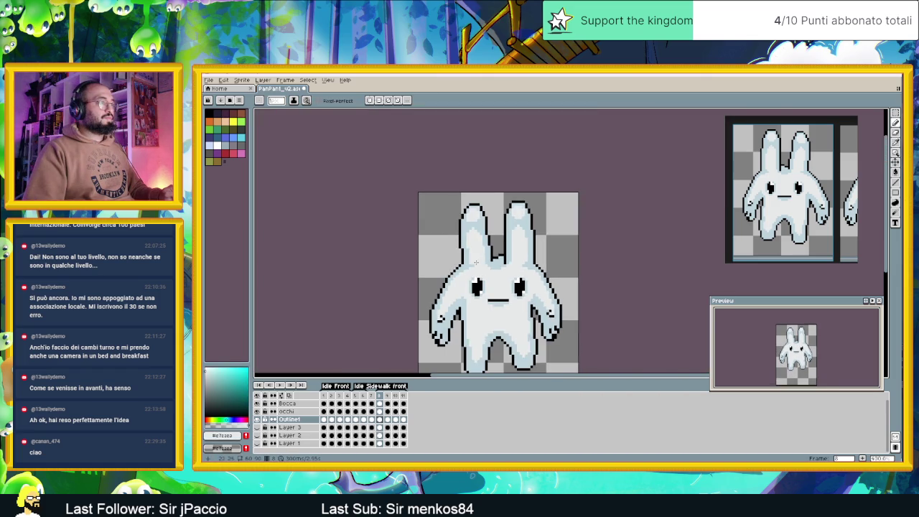
scroll(495, 262, up, 1)
scroll(464, 261, up, 1)
scroll(464, 261, down, 5)
scroll(502, 316, down, 2)
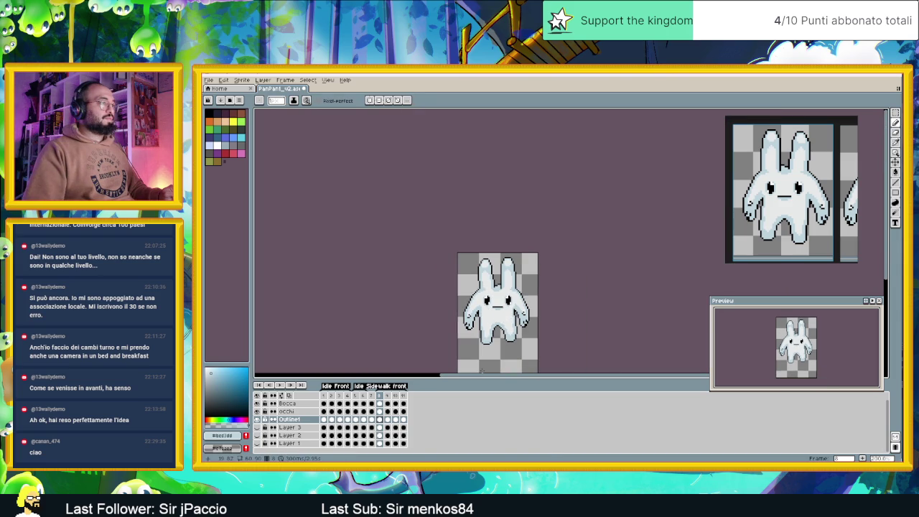
Step: Step through walk-cycle frames 9, 10 and 8 to compare poses, ending on frame 10
click(388, 395)
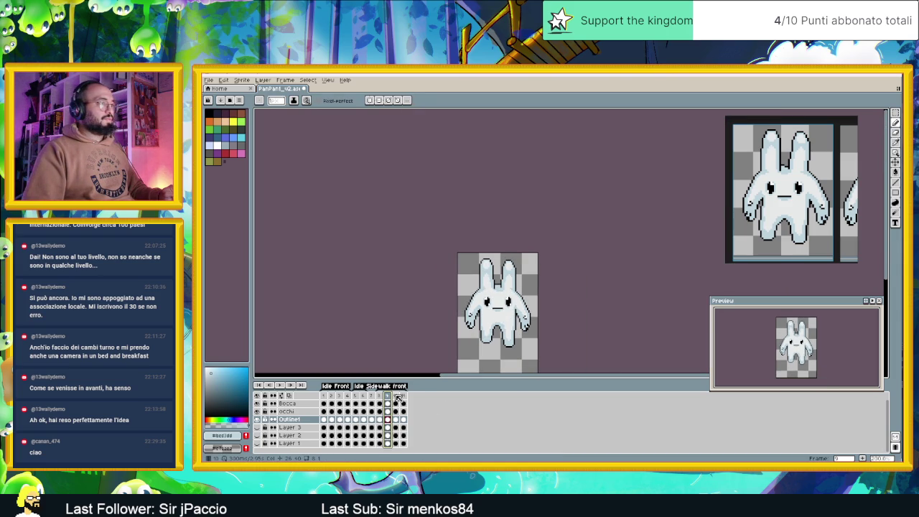
click(397, 396)
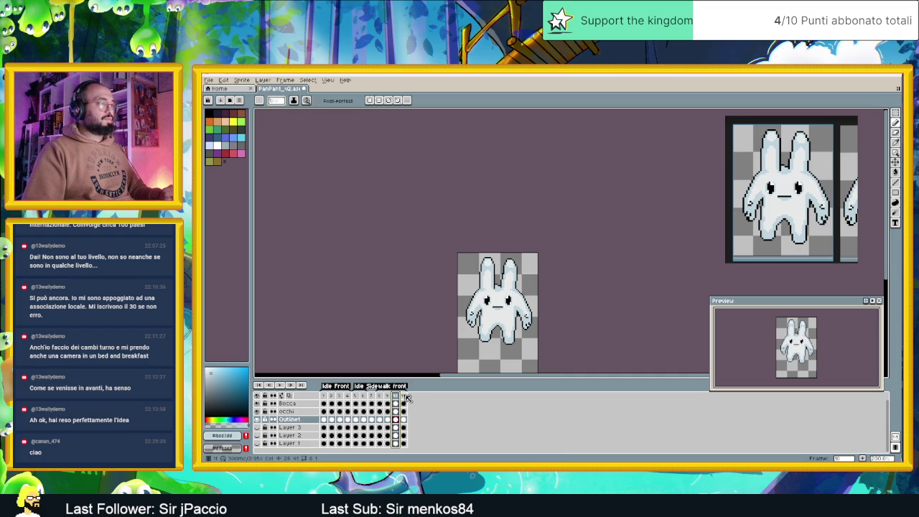
click(380, 396)
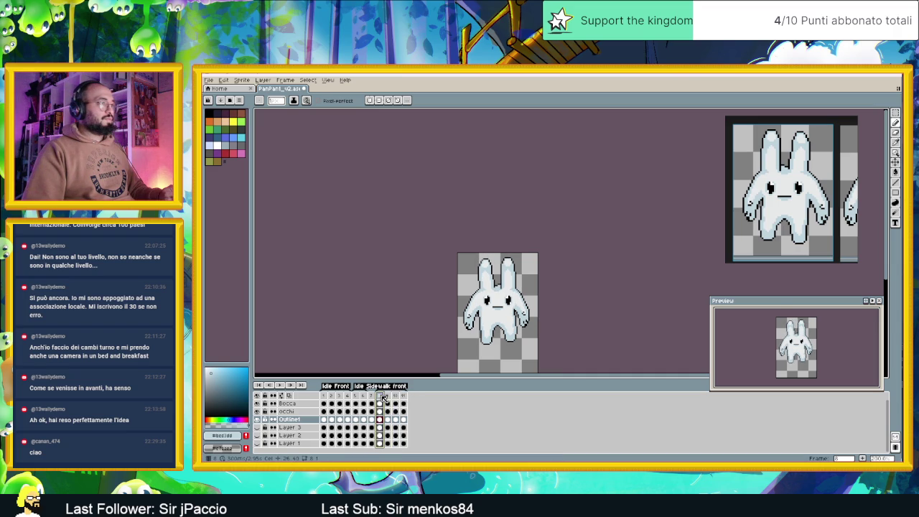
click(397, 396)
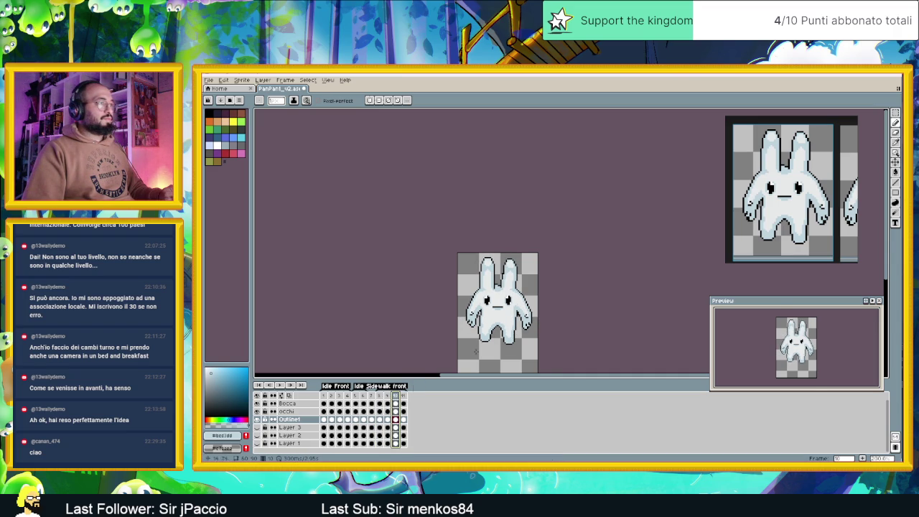
Step: On frame 10, sample the bunny's pale body colour with the Alt eyedropper
scroll(463, 296, up, 1)
scroll(463, 297, up, 2)
scroll(463, 297, up, 2)
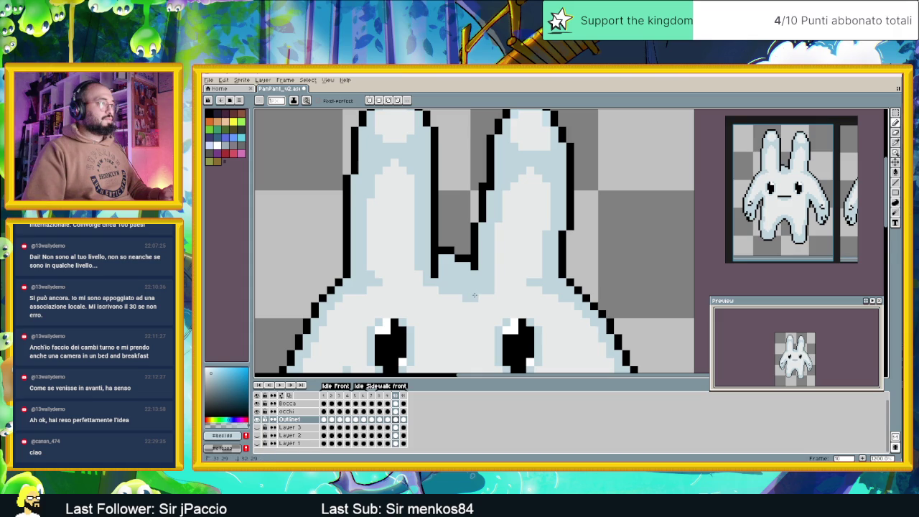
scroll(474, 295, down, 2)
scroll(475, 295, down, 1)
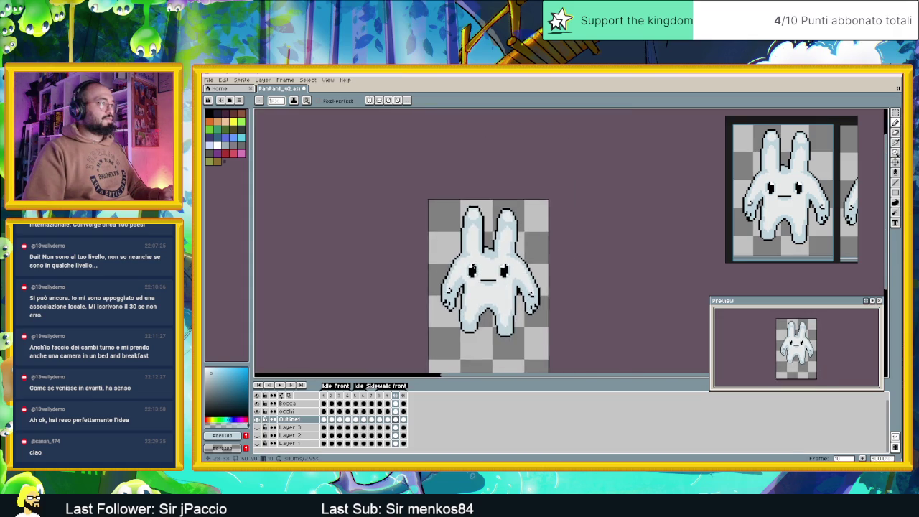
scroll(464, 253, up, 1)
scroll(460, 252, up, 1)
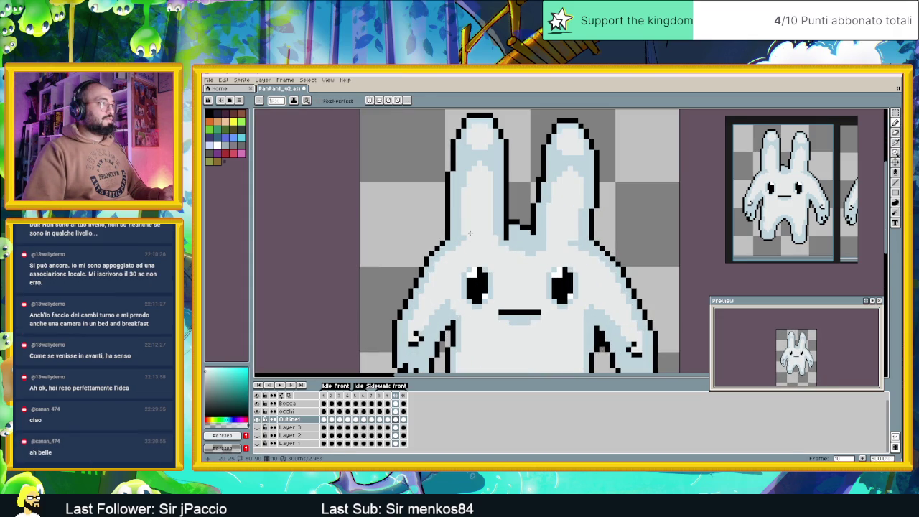
alt+click(468, 234)
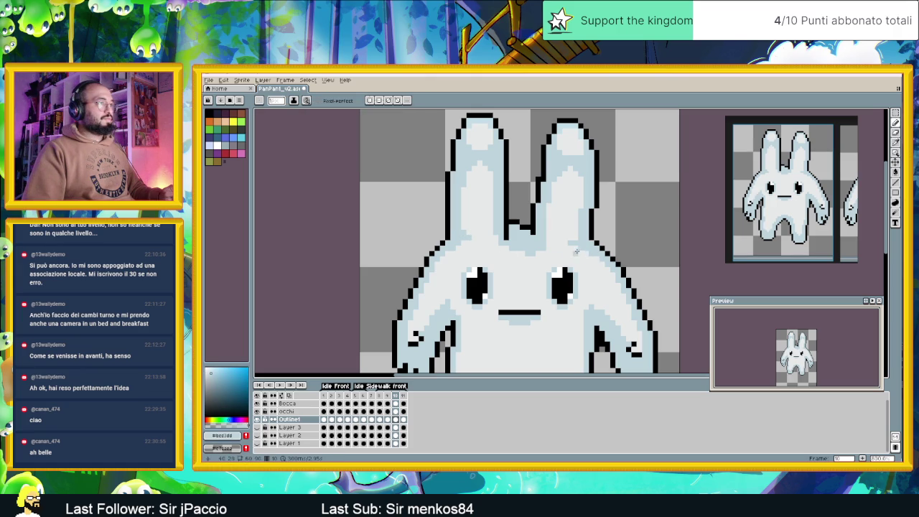
key(alt)
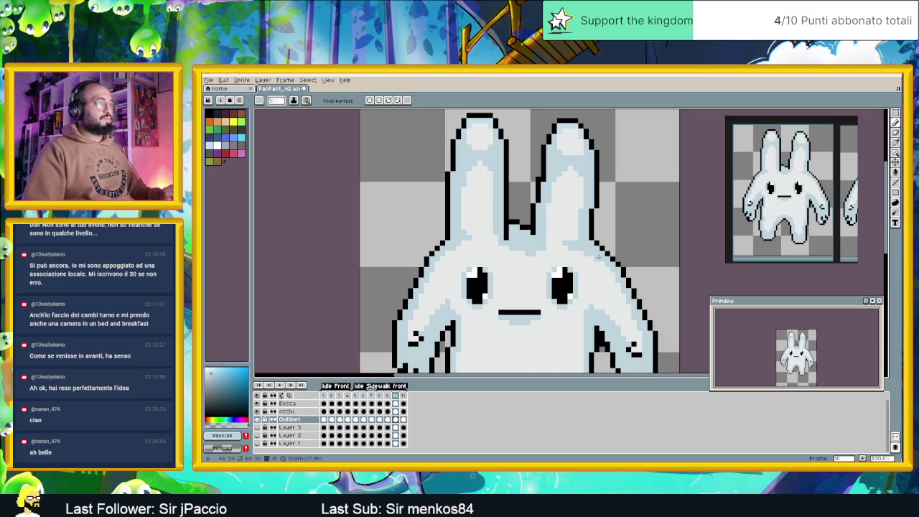
Step: Pick a colour from the bunny's head on frame 10
scroll(596, 255, down, 3)
scroll(585, 248, up, 2)
scroll(574, 239, up, 3)
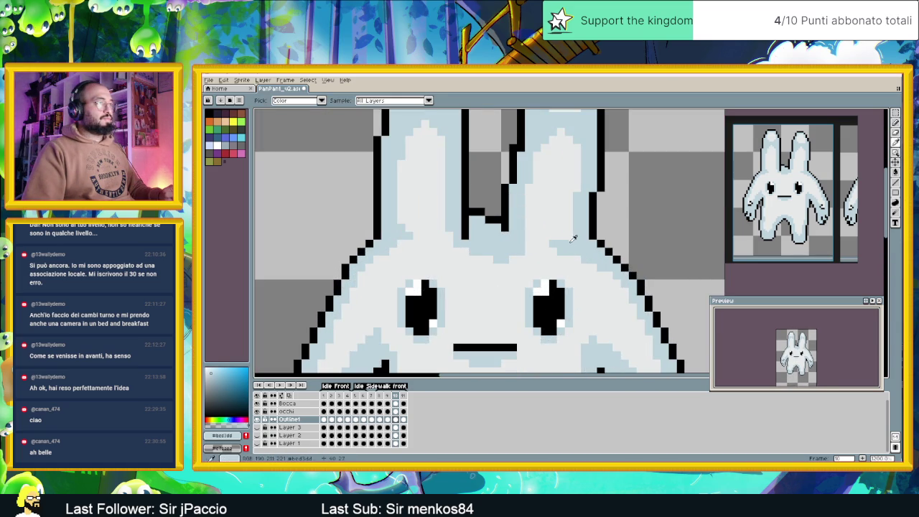
alt+click(572, 239)
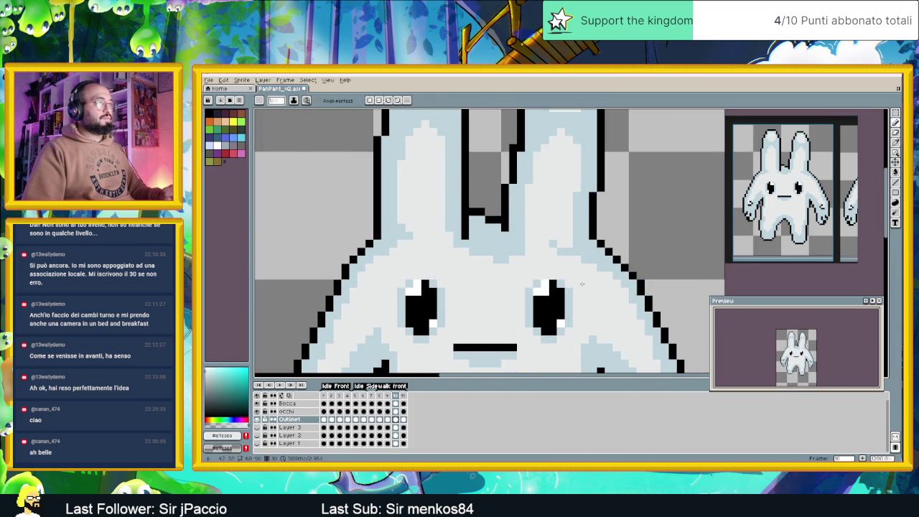
scroll(579, 281, down, 3)
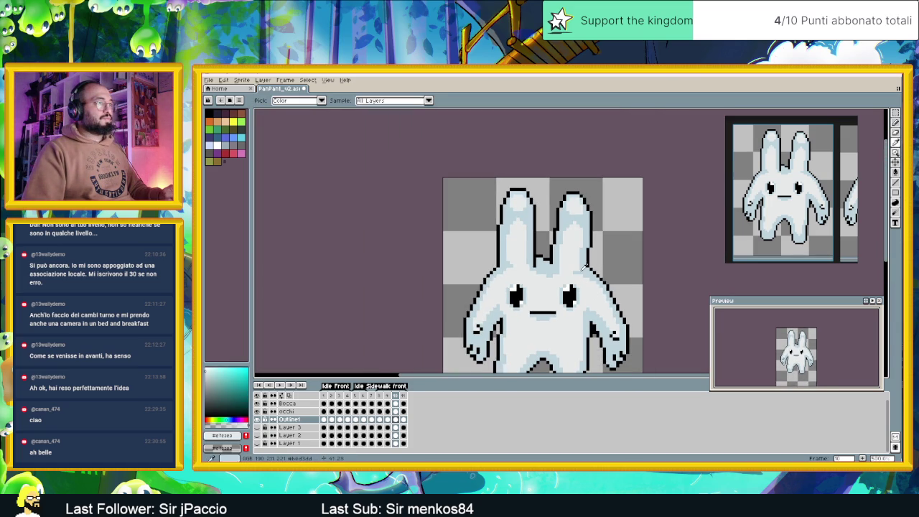
scroll(594, 293, down, 3)
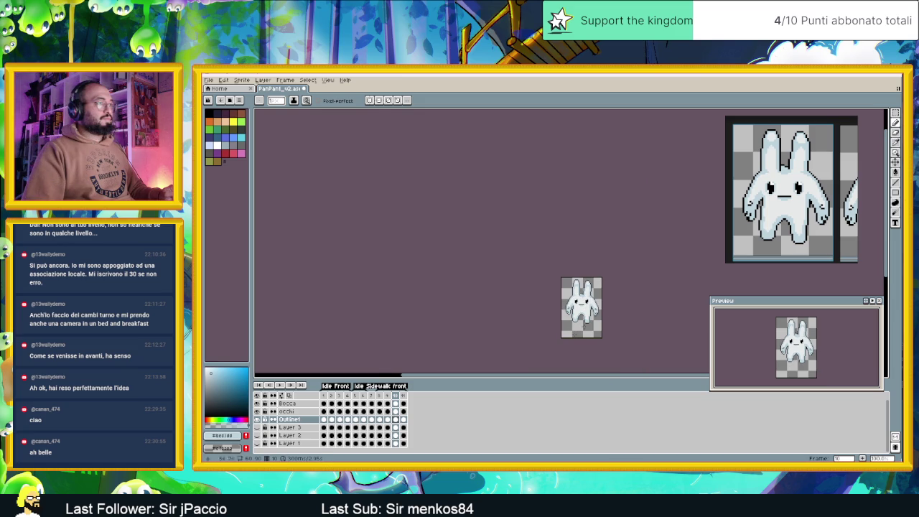
scroll(477, 356, up, 1)
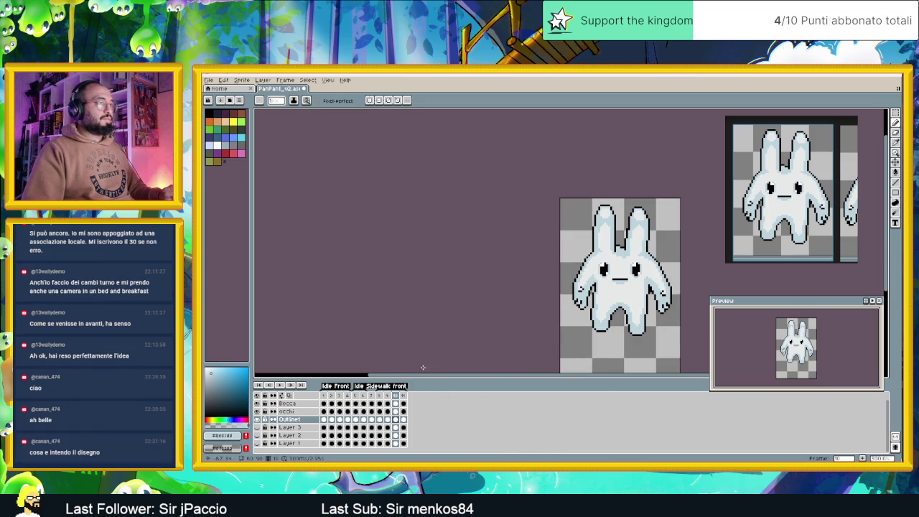
Step: On frame 11, Alt-sample a lighter colour from the bunny's head and re-centre the view
click(403, 396)
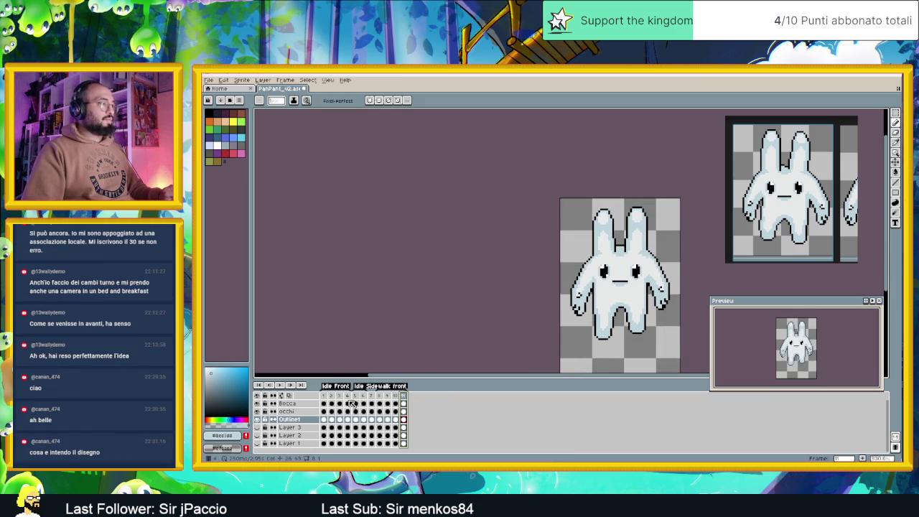
scroll(660, 246, up, 3)
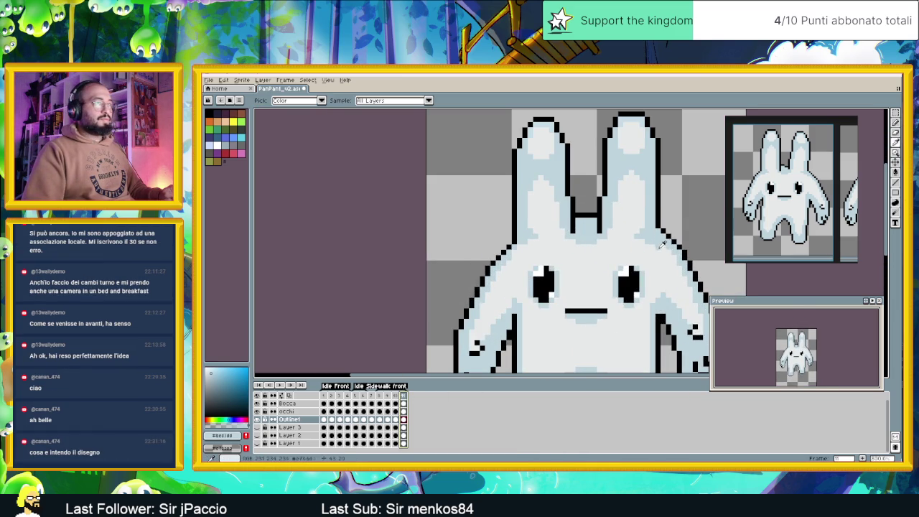
key(alt)
alt+click(669, 249)
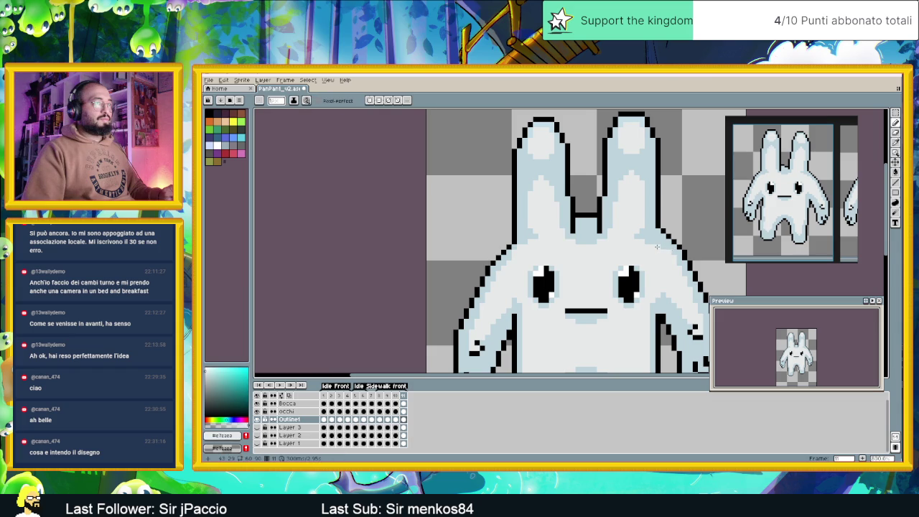
scroll(648, 242, down, 3)
drag(632, 287, 580, 277)
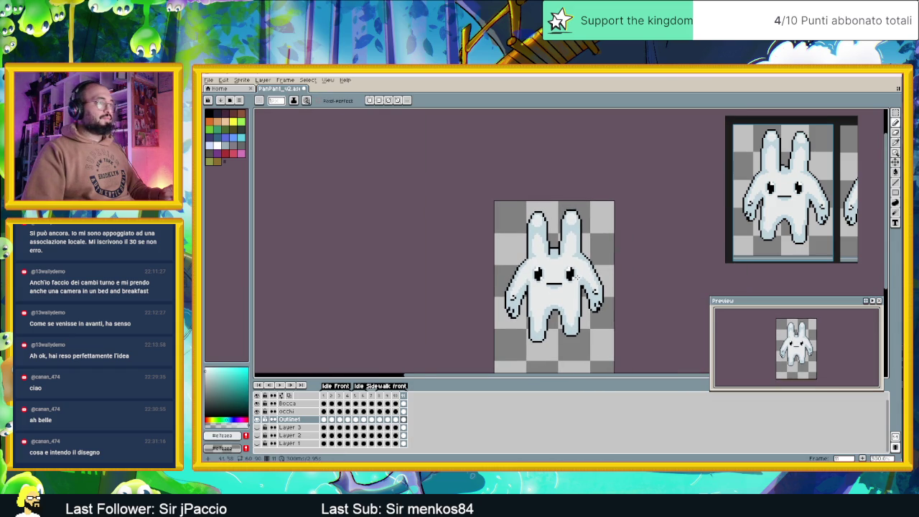
click(280, 386)
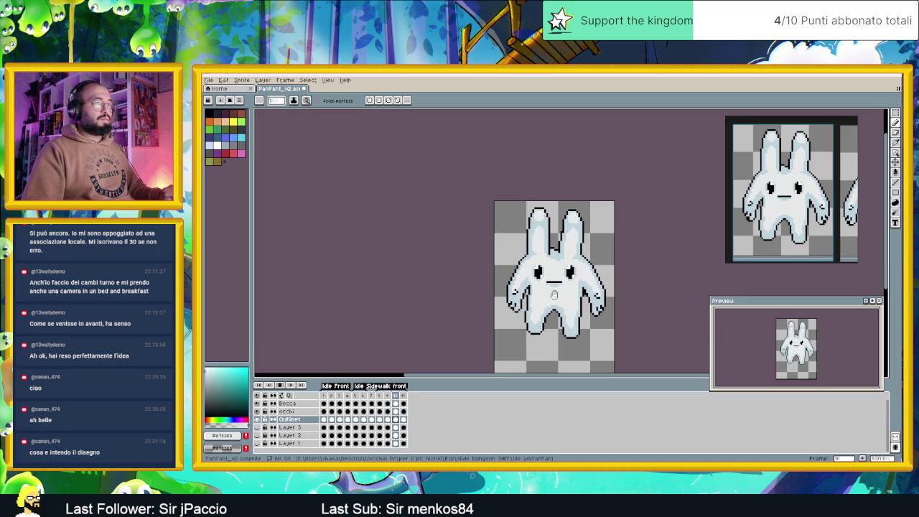
Step: Pan and zoom out to watch the bunny's walk cycle loop
drag(554, 294, 505, 267)
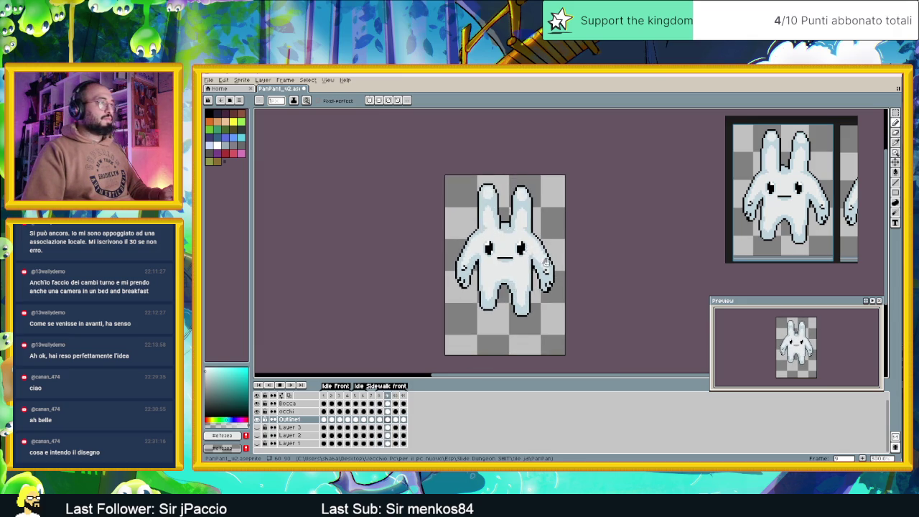
scroll(549, 265, down, 1)
scroll(556, 271, down, 1)
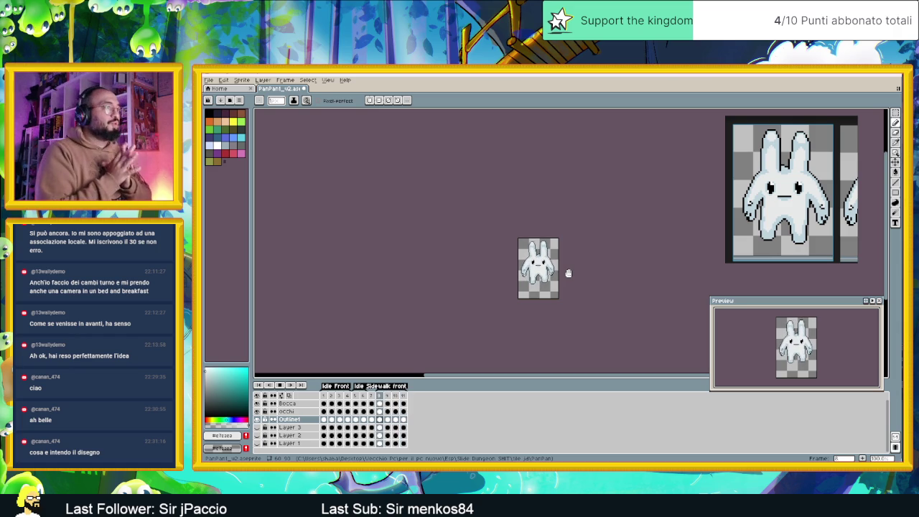
Step: Save the animation as PanPant_v2.ase with Ctrl+S
key(ctrl+s)
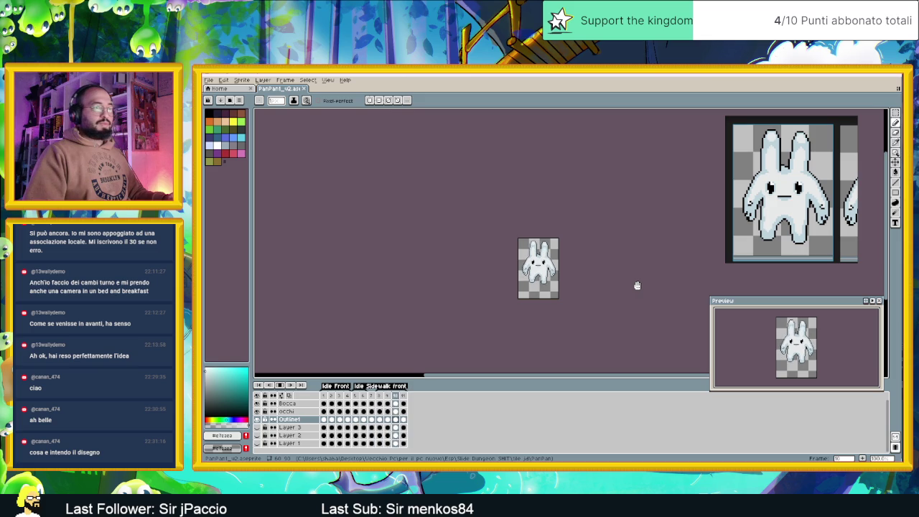
scroll(545, 268, down, 2)
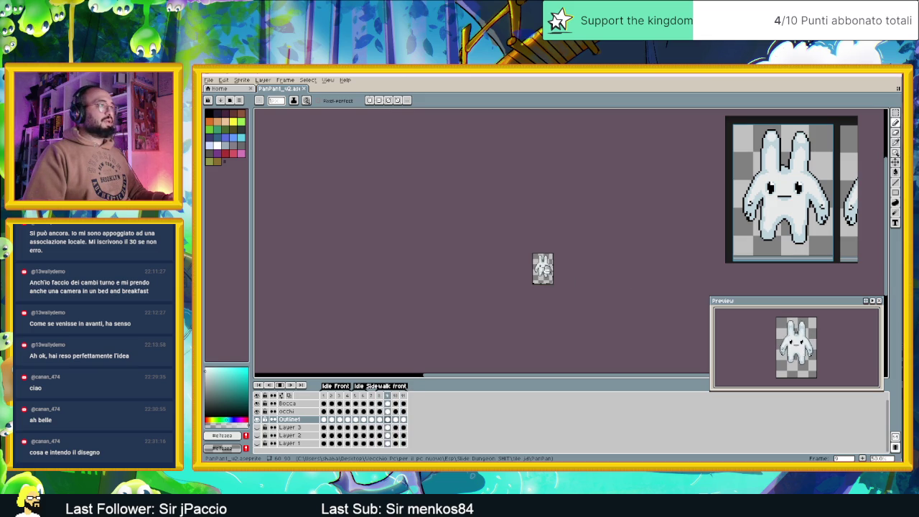
scroll(567, 273, up, 1)
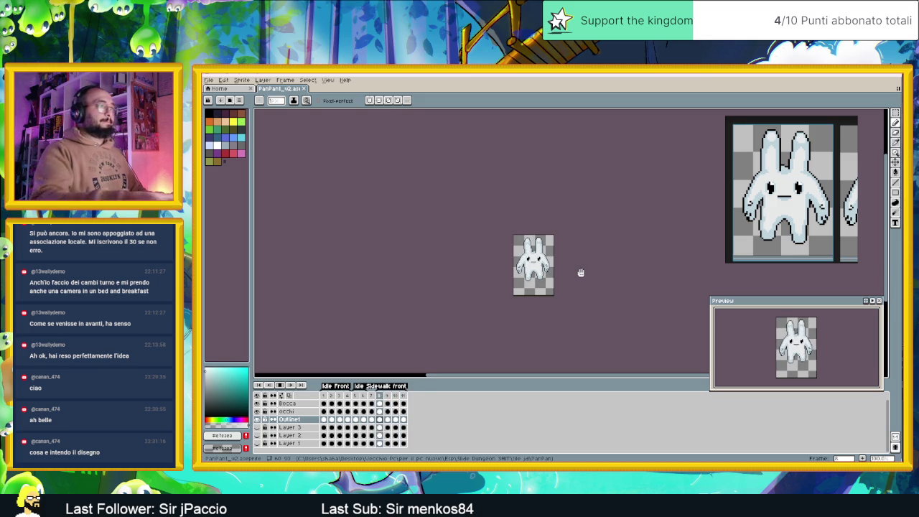
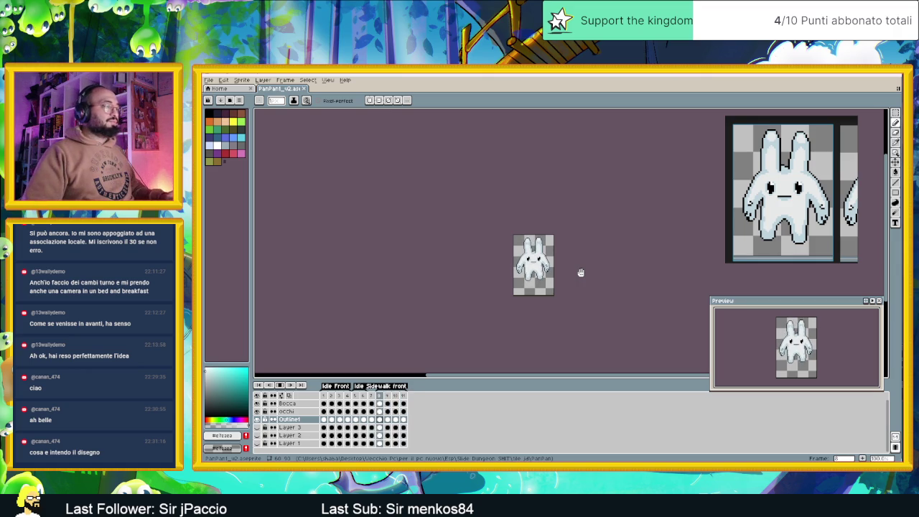
Step: On frame 9, zoom in and eyedrop the bunny's light ear colour
scroll(581, 272, up, 1)
scroll(581, 272, up, 3)
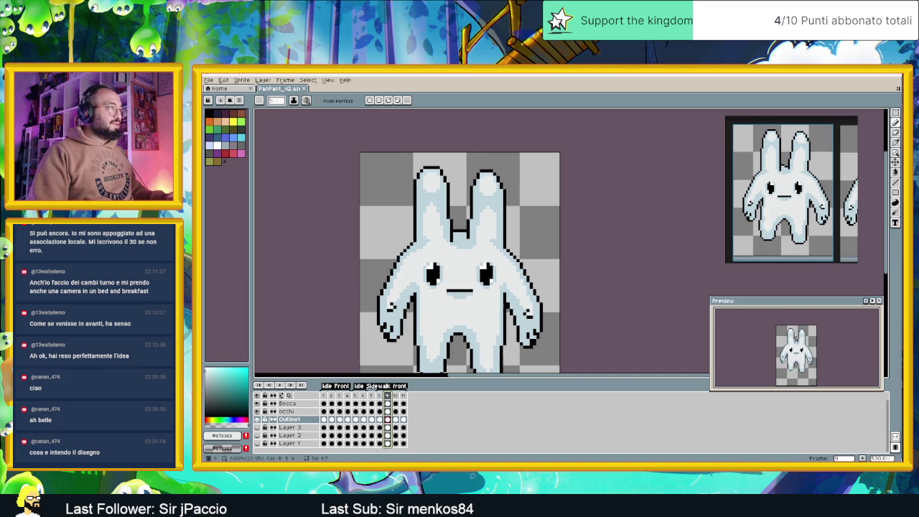
click(387, 419)
scroll(341, 191, up, 1)
scroll(341, 191, up, 1)
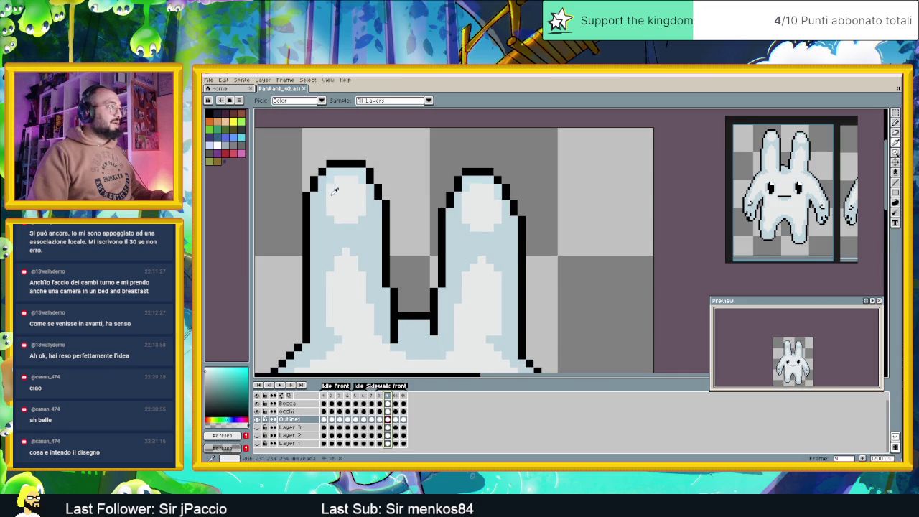
alt+click(341, 190)
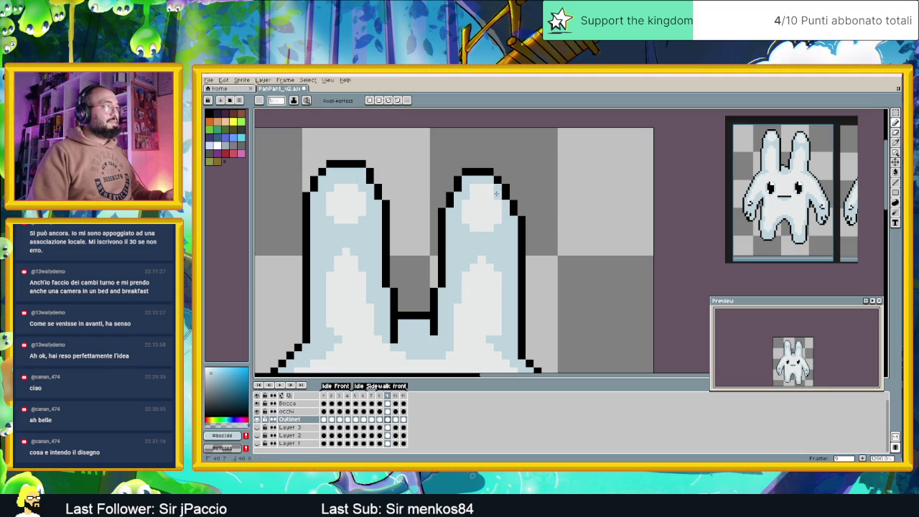
Step: Compare the bunny's poses on frames 8, 9 and 11
scroll(484, 270, down, 3)
scroll(483, 270, down, 2)
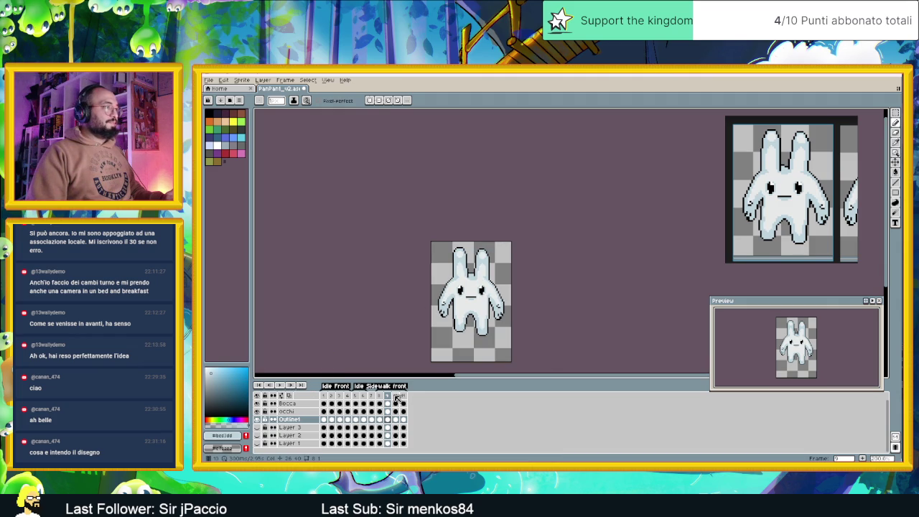
click(380, 397)
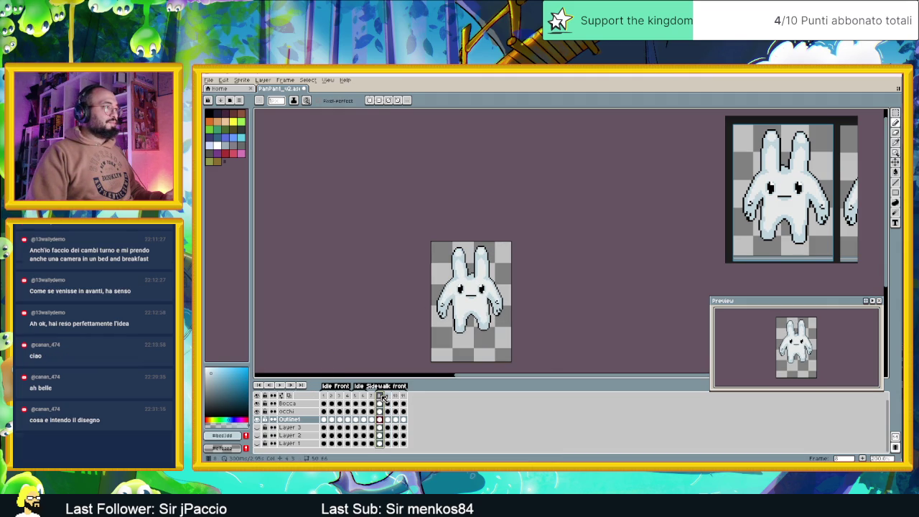
click(389, 397)
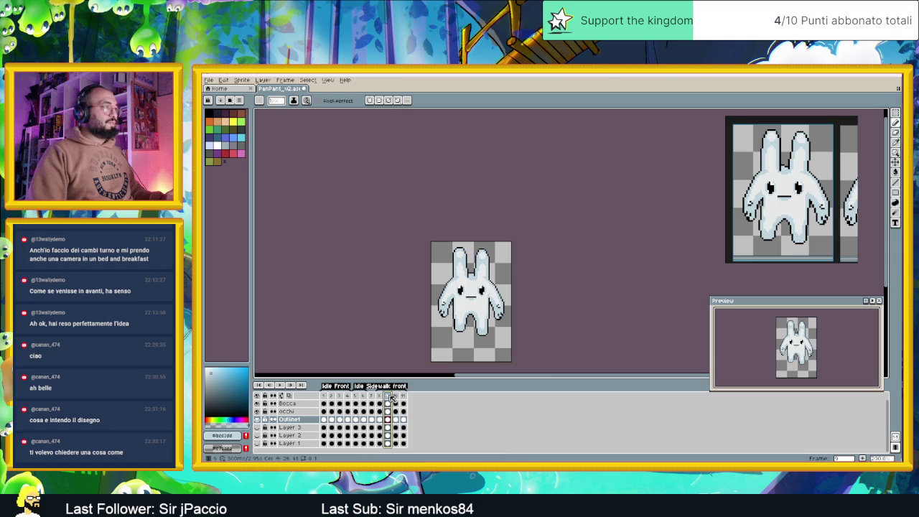
click(400, 398)
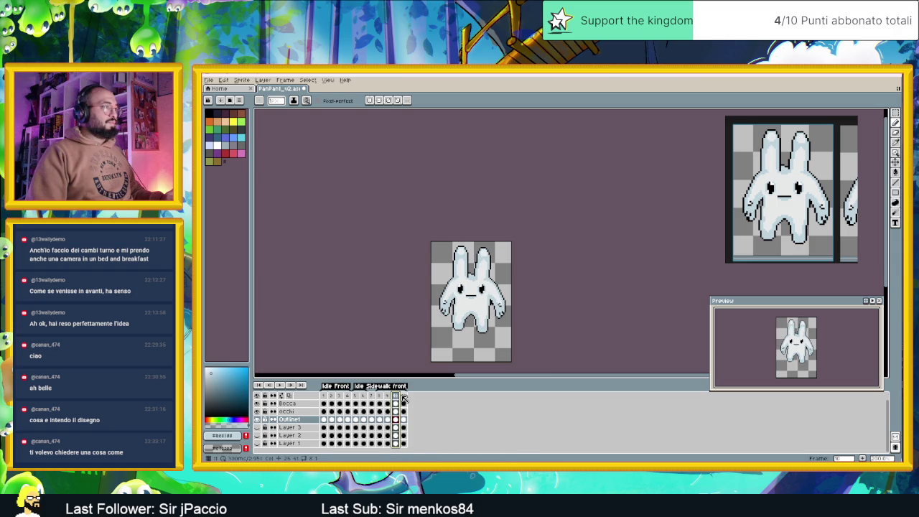
scroll(471, 239, up, 1)
scroll(470, 247, up, 2)
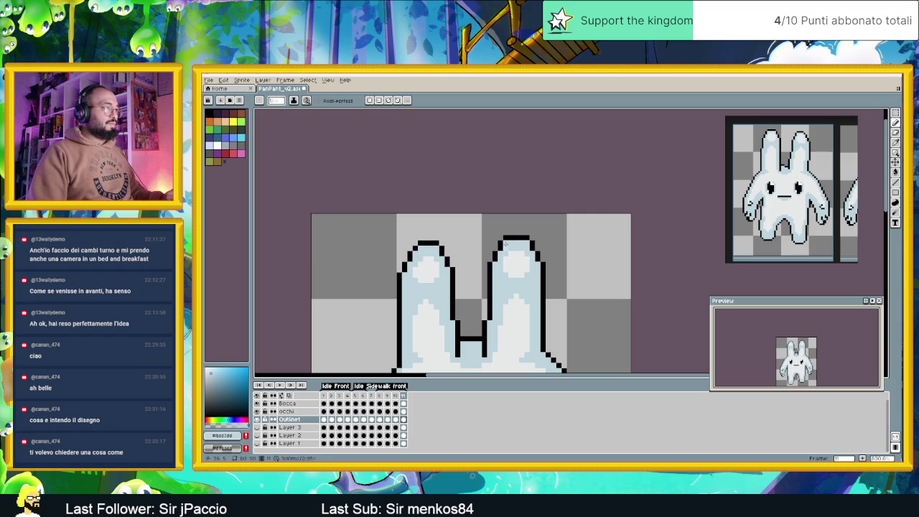
Step: Zoom out and play the animation to review the walk
scroll(505, 245, down, 2)
scroll(503, 263, down, 2)
scroll(499, 278, down, 1)
scroll(499, 279, up, 1)
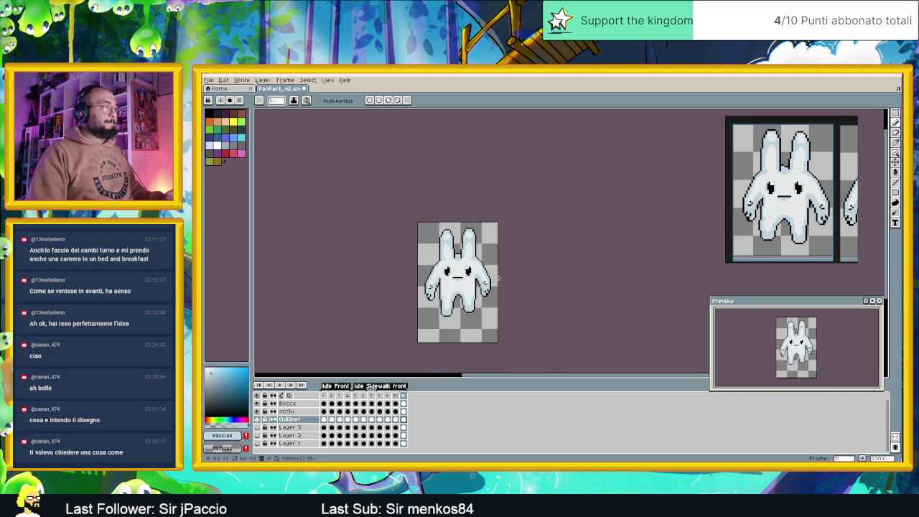
click(281, 386)
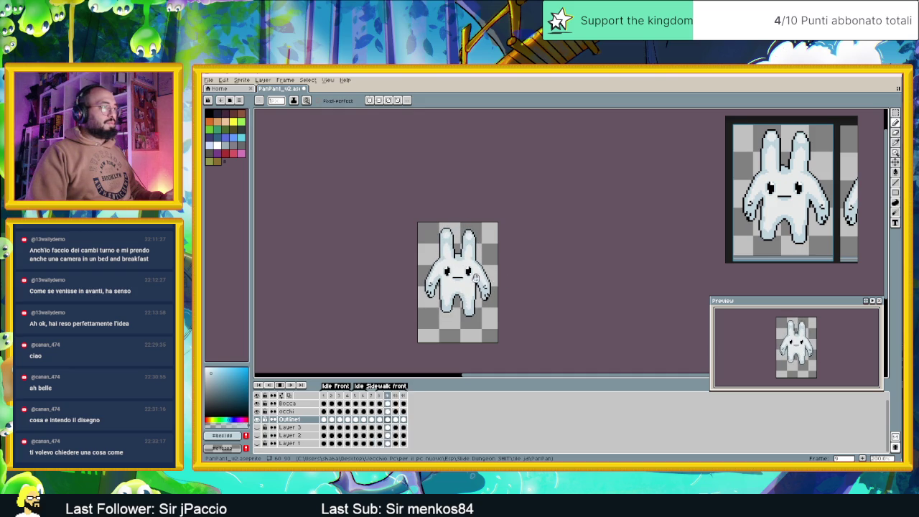
Step: Zoom in and eyedrop the light ear colour from the canvas
scroll(469, 246, up, 3)
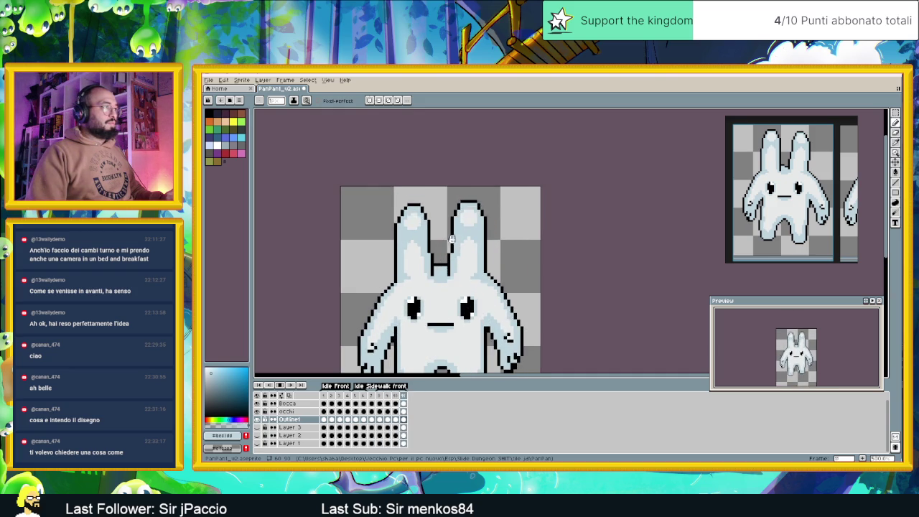
scroll(451, 239, up, 1)
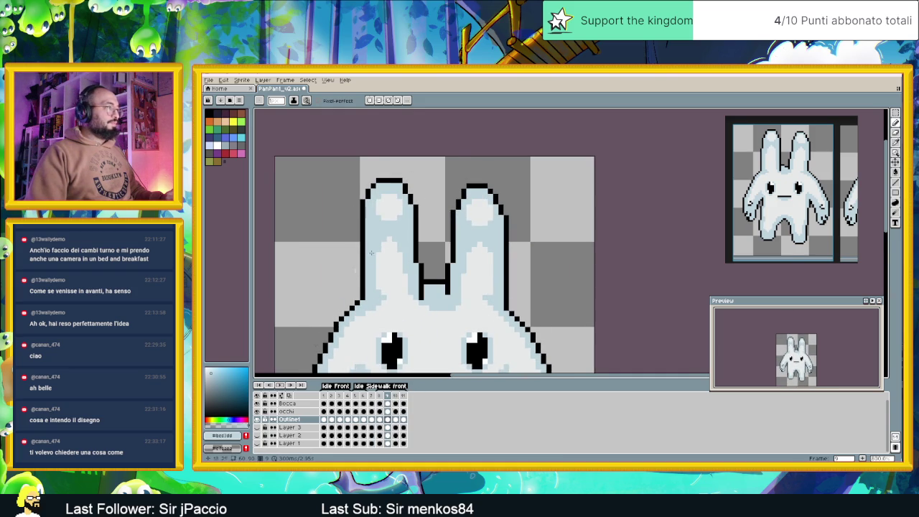
scroll(389, 210, up, 1)
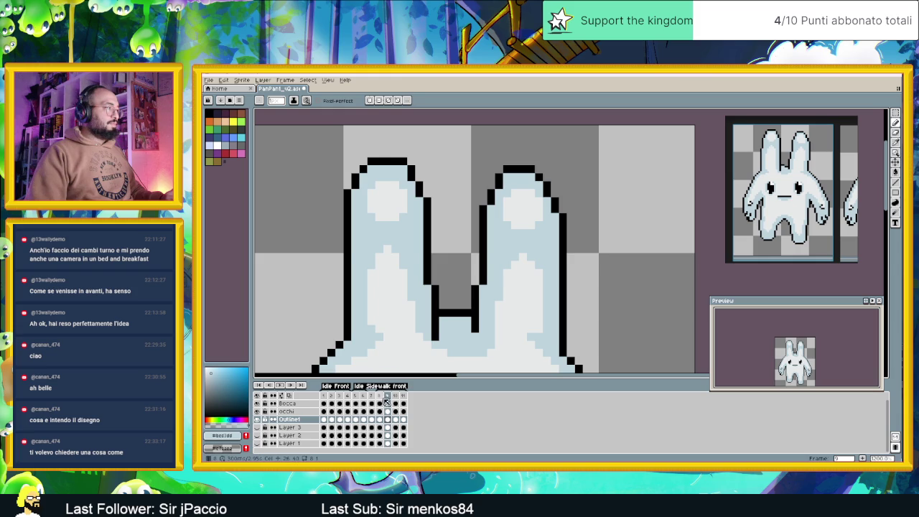
alt+click(379, 218)
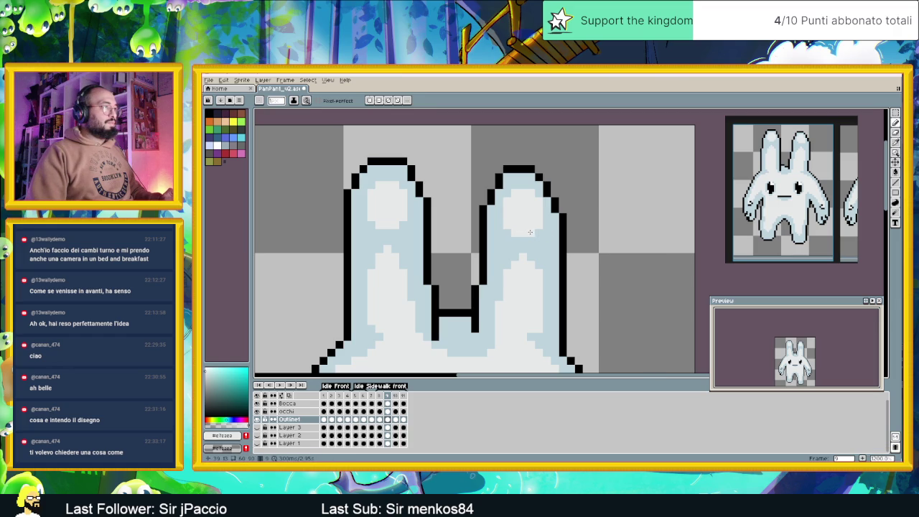
Step: On frame 11, pencil light-grey pixels below the highlight in the left and right ears
scroll(540, 248, down, 1)
key(Right)
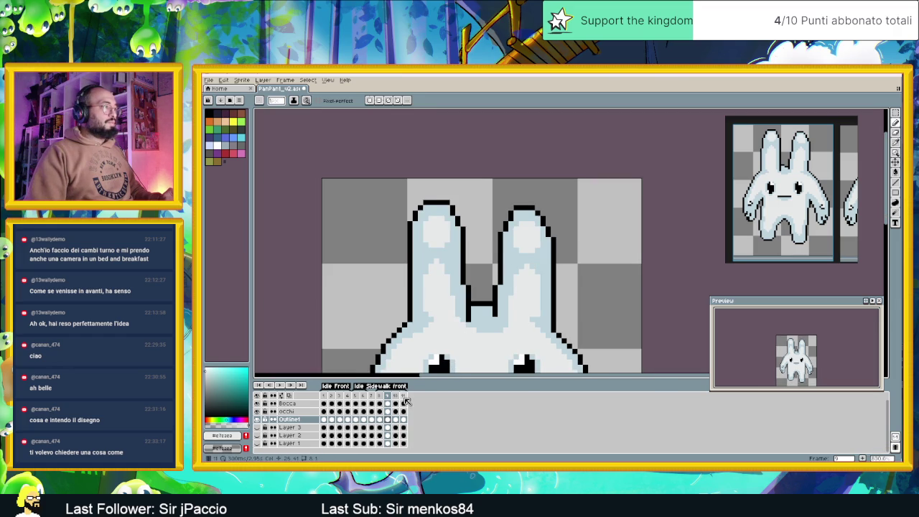
key(Right)
scroll(467, 237, up, 1)
click(431, 257)
drag(422, 267, 396, 267)
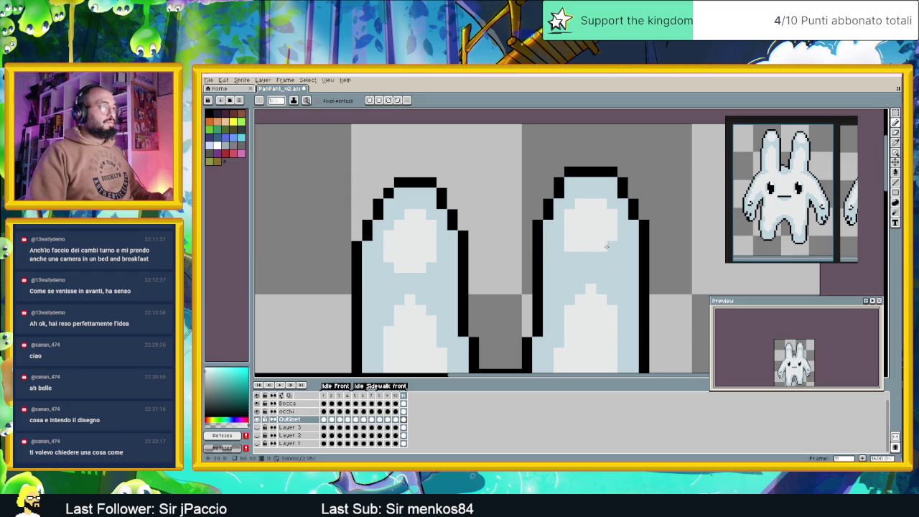
drag(581, 255, 604, 257)
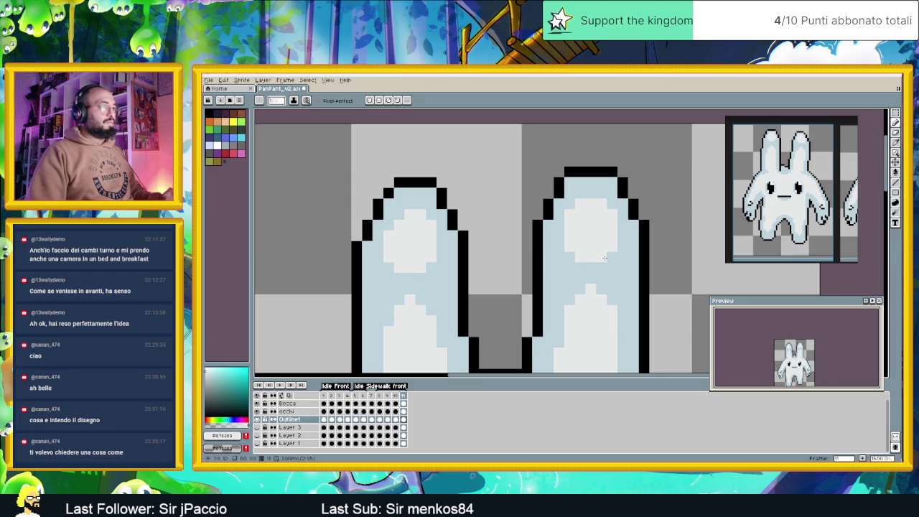
Step: Zoom out and replay the animation to check the ear changes
scroll(604, 257, down, 2)
scroll(604, 257, down, 1)
scroll(605, 257, down, 2)
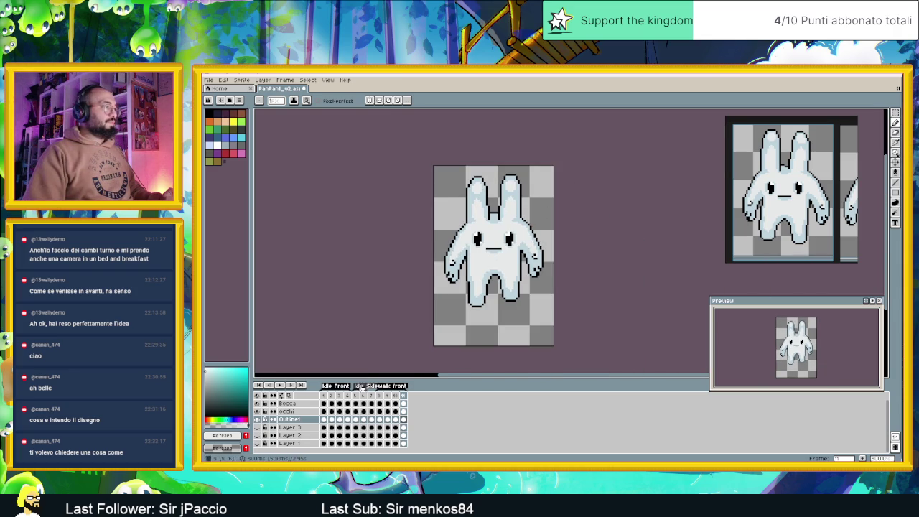
click(280, 386)
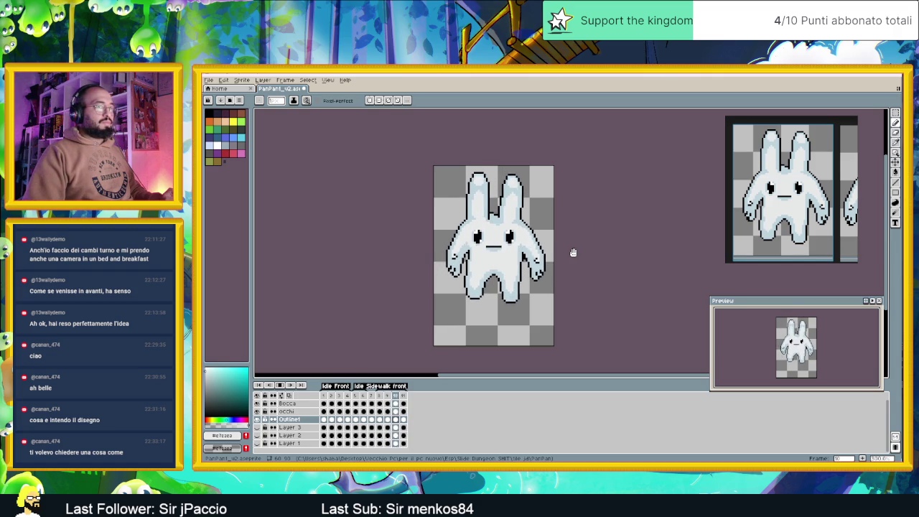
scroll(573, 252, down, 1)
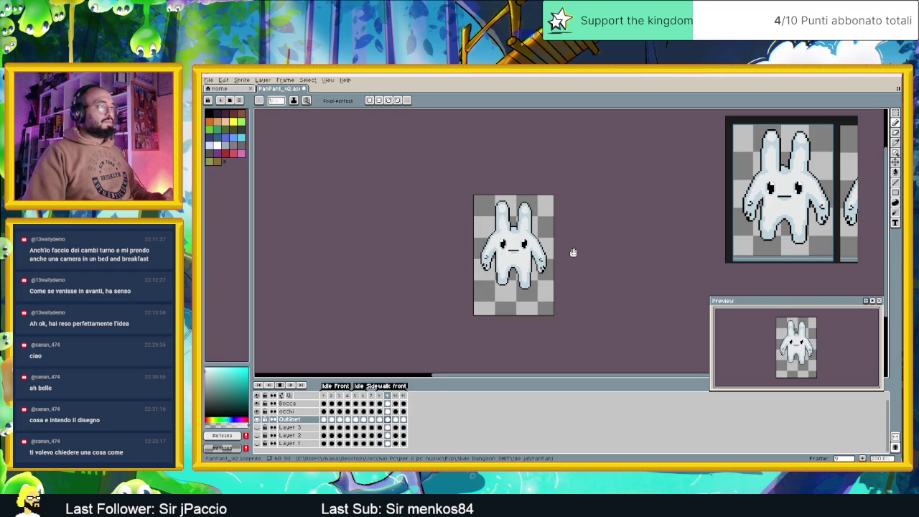
scroll(573, 252, down, 2)
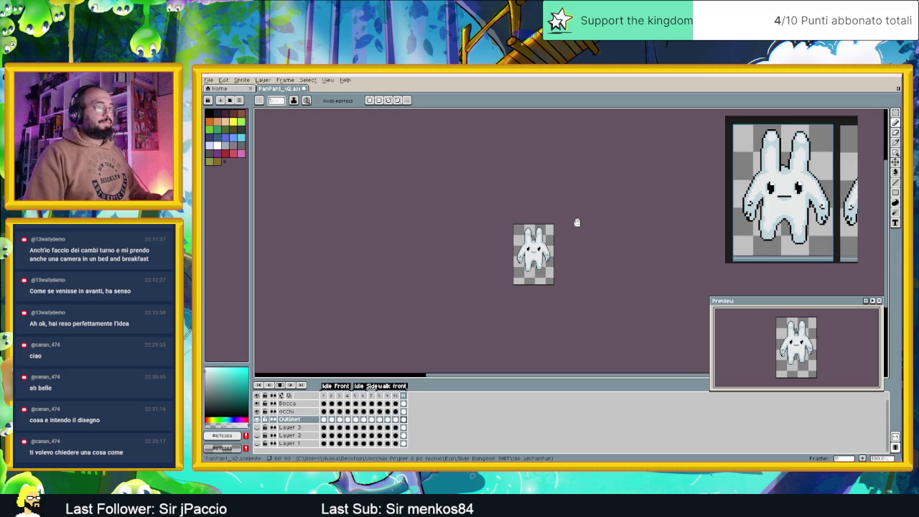
Step: Save PanPant_v2.aseprite, check the Idle Side tag, view frame 5, then switch to the browser
key(v)
key(ctrl+s)
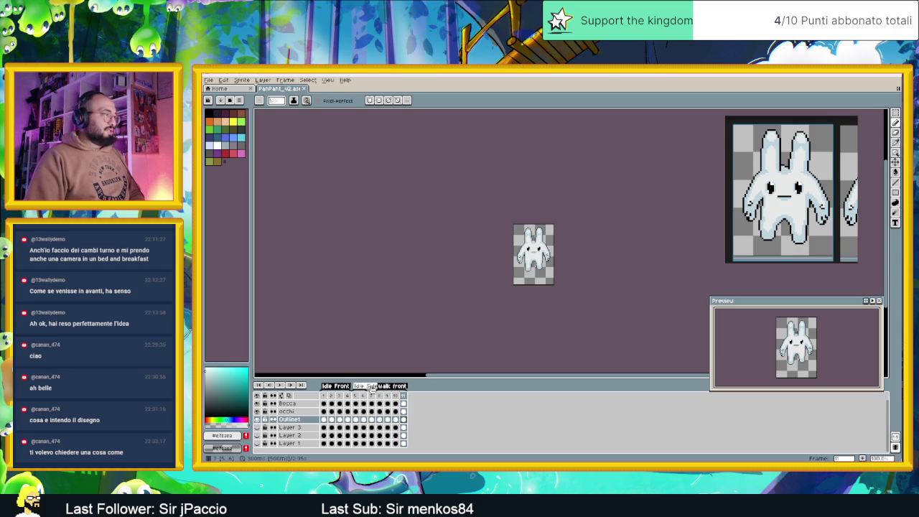
double_click(371, 386)
click(595, 308)
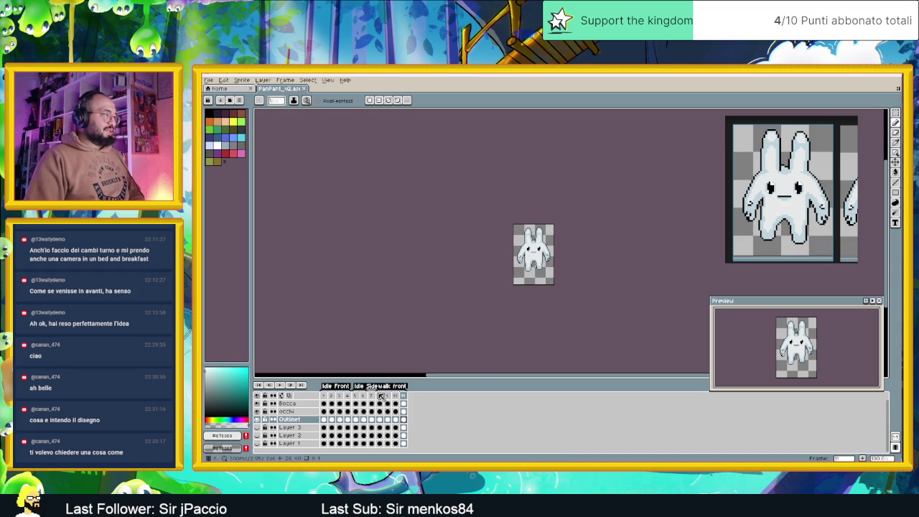
click(357, 397)
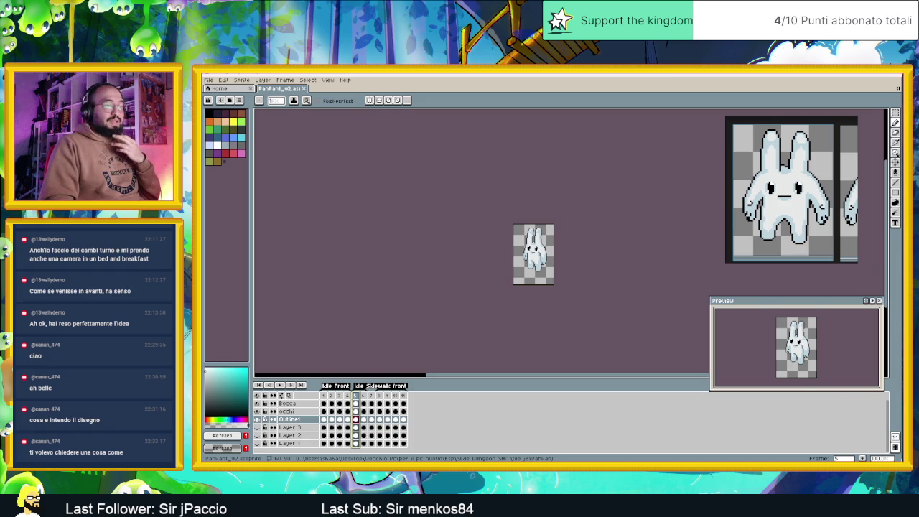
key(alt+Tab)
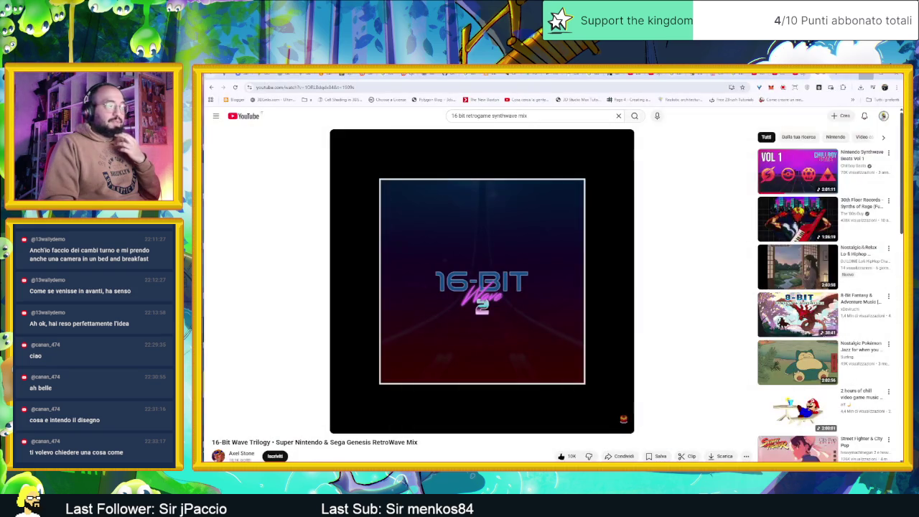
Step: Show the Restream dashboard, move the pinned bunny reference, dismiss the split-view popup, return to Aseprite
click(237, 74)
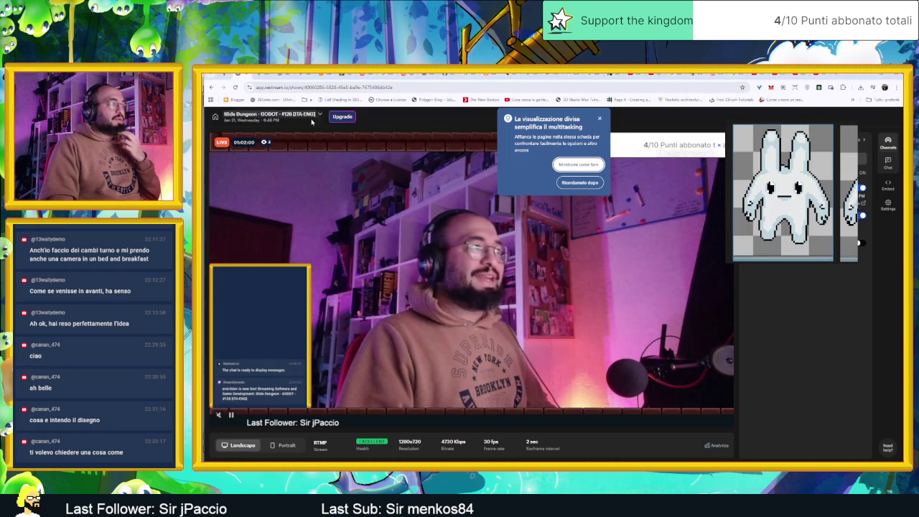
mouse_move(807, 122)
mouse_down()
mouse_move(860, 278)
mouse_move(835, 139)
mouse_up()
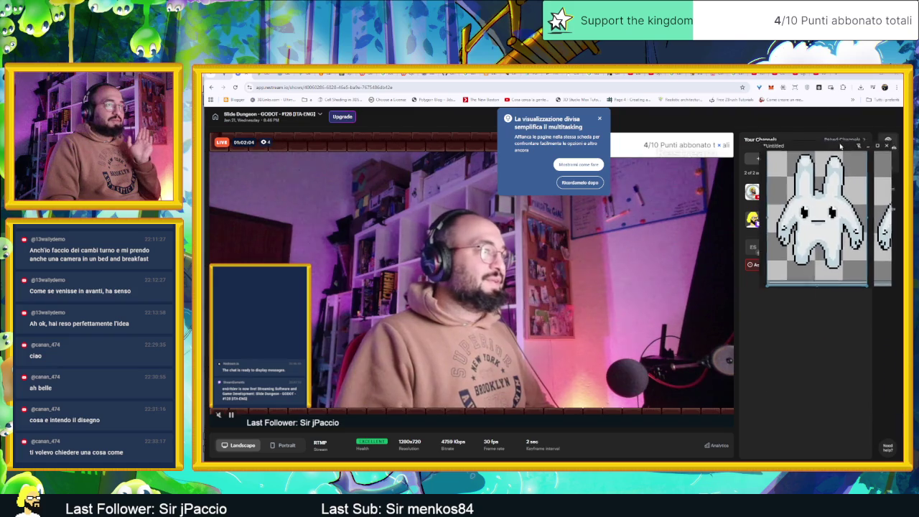
click(600, 118)
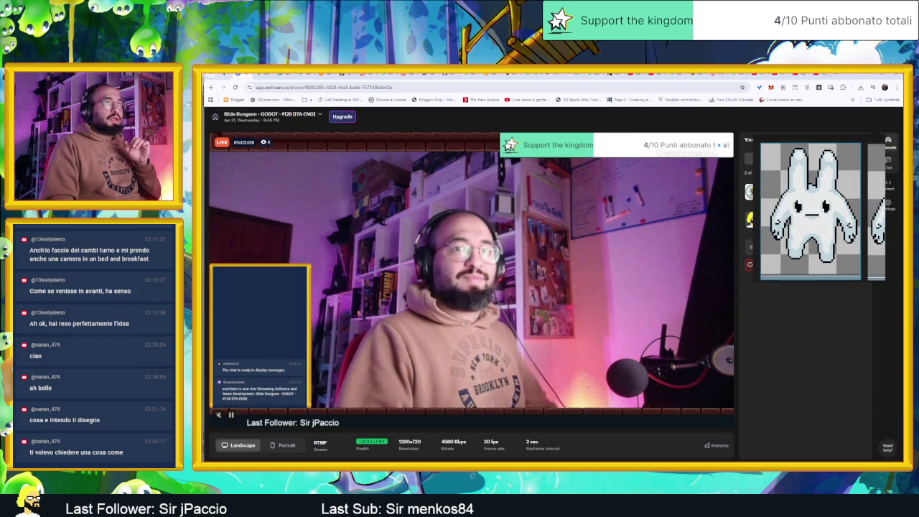
key(alt+Tab)
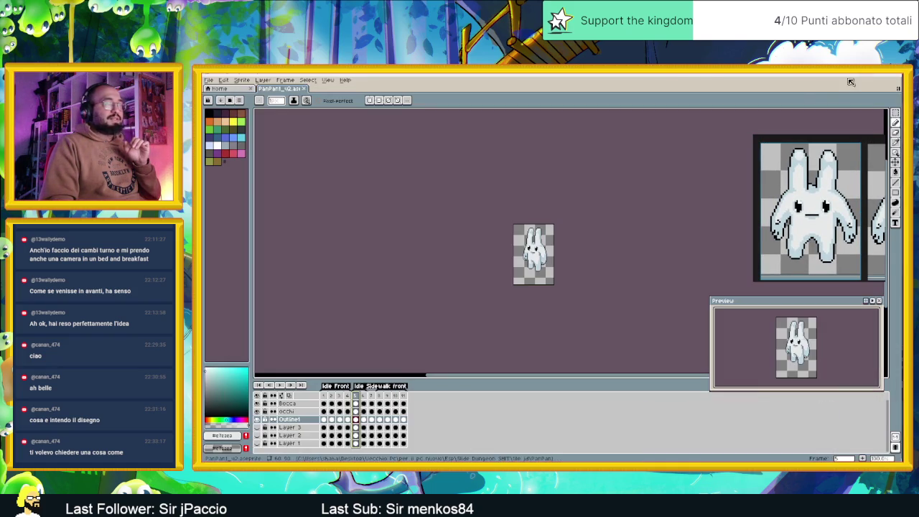
Step: Zoom in, check frames 5 and 11, then add new frame 13 after frame 12
scroll(539, 249, up, 1)
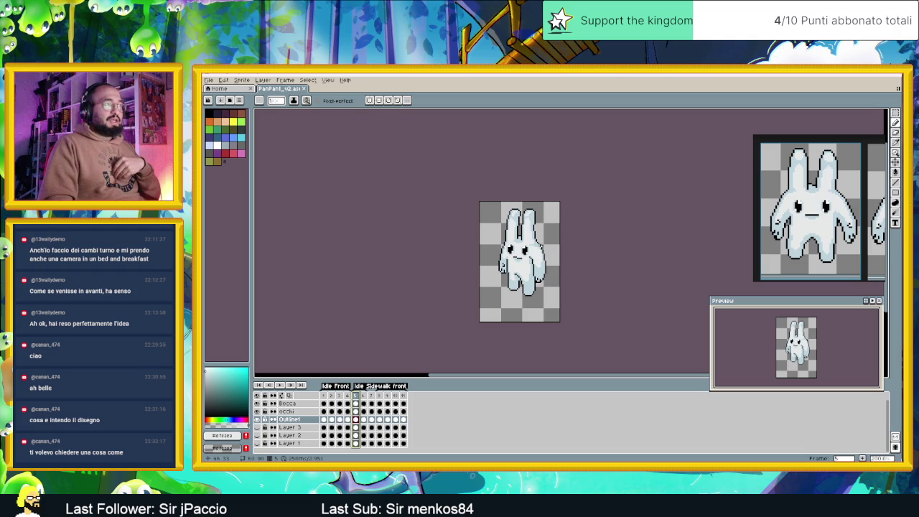
scroll(539, 249, up, 1)
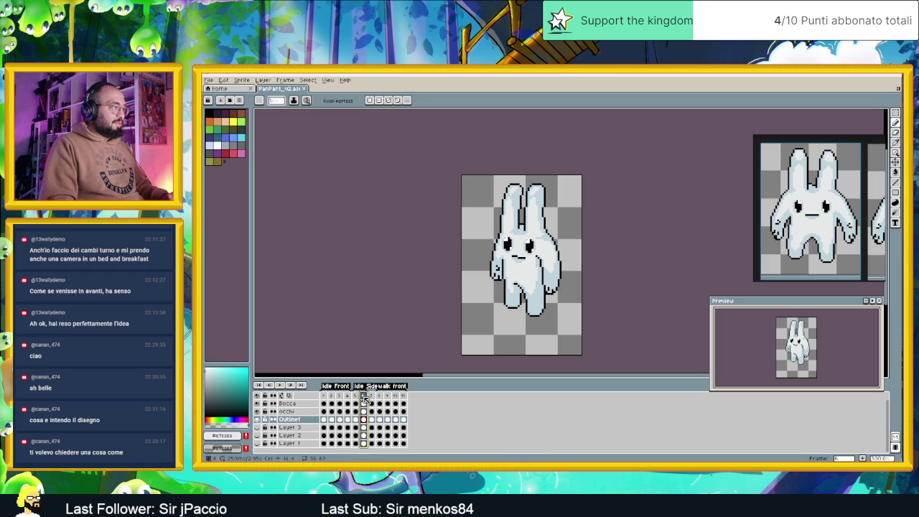
click(355, 396)
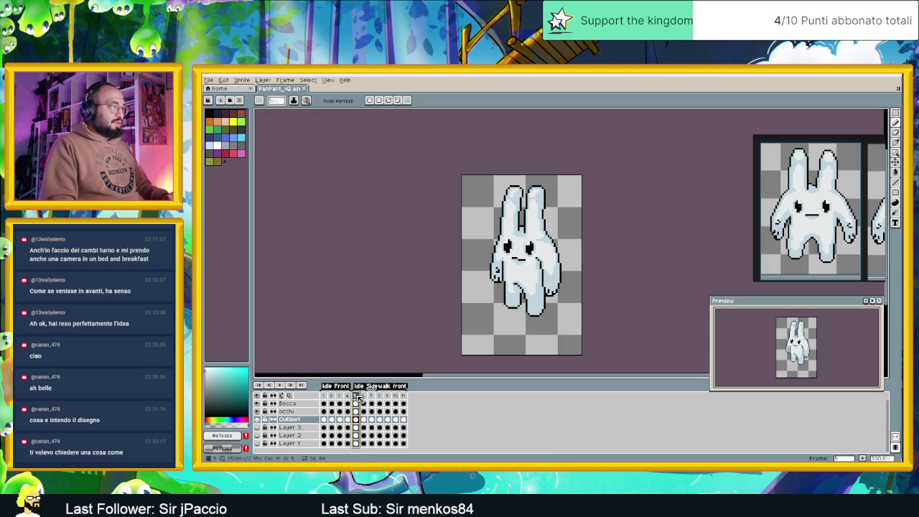
click(403, 396)
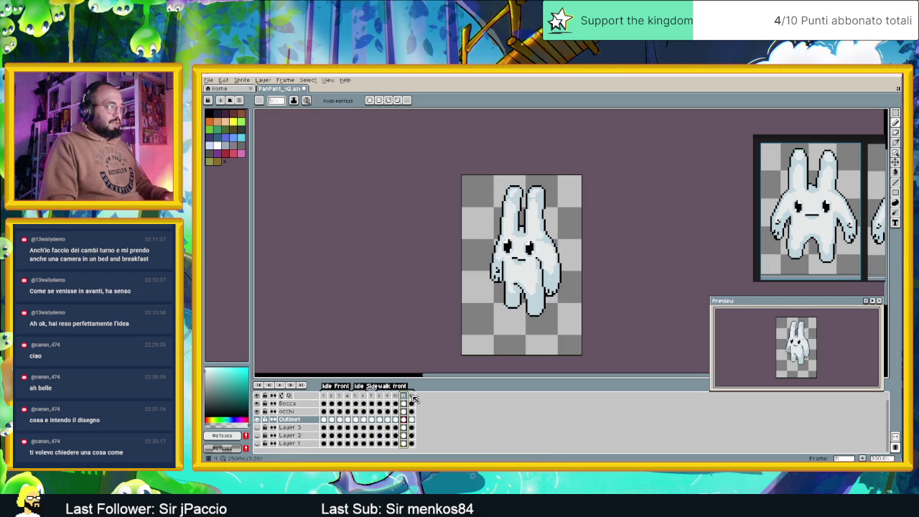
click(411, 397)
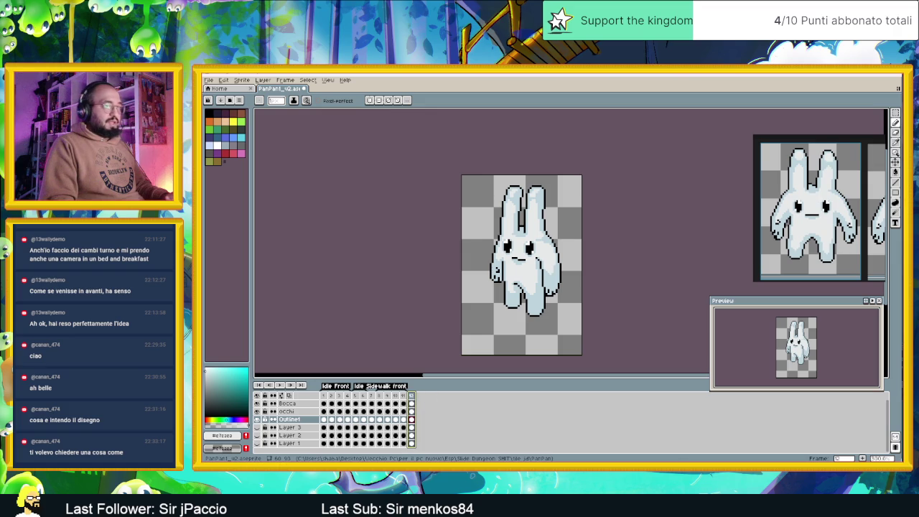
key(alt+n)
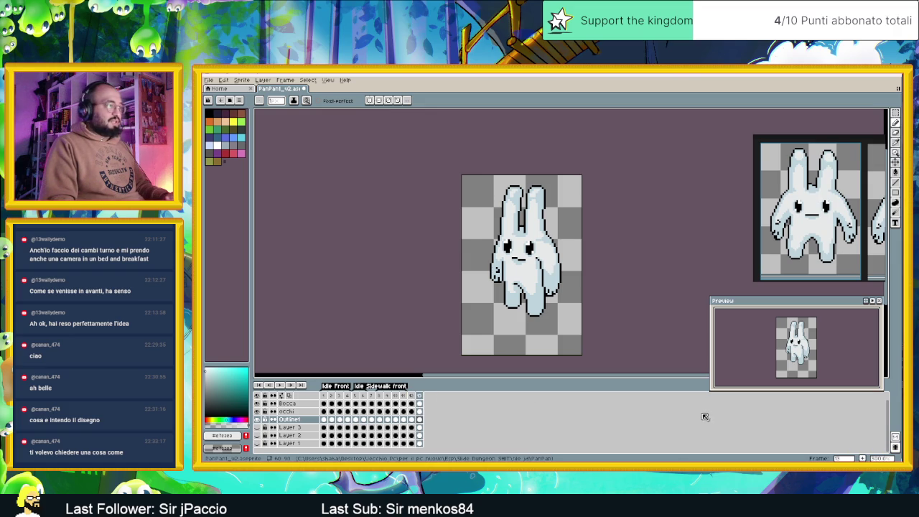
Step: Create a new tag named 'Walk Side' spanning frames 12 to 13
right_click(419, 398)
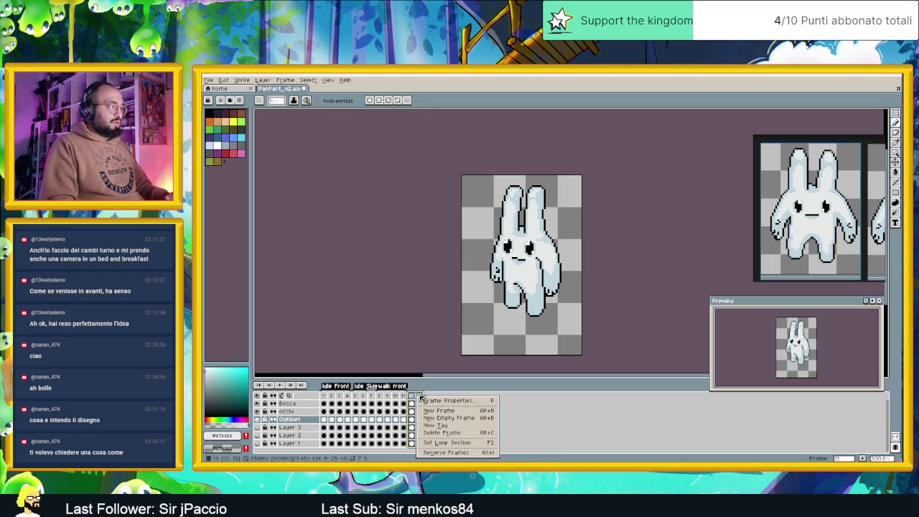
click(462, 428)
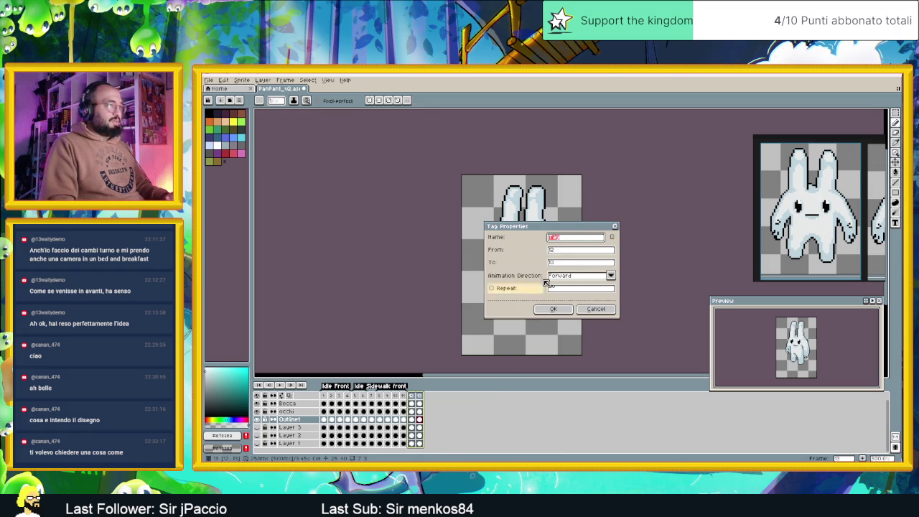
key(BackSpace)
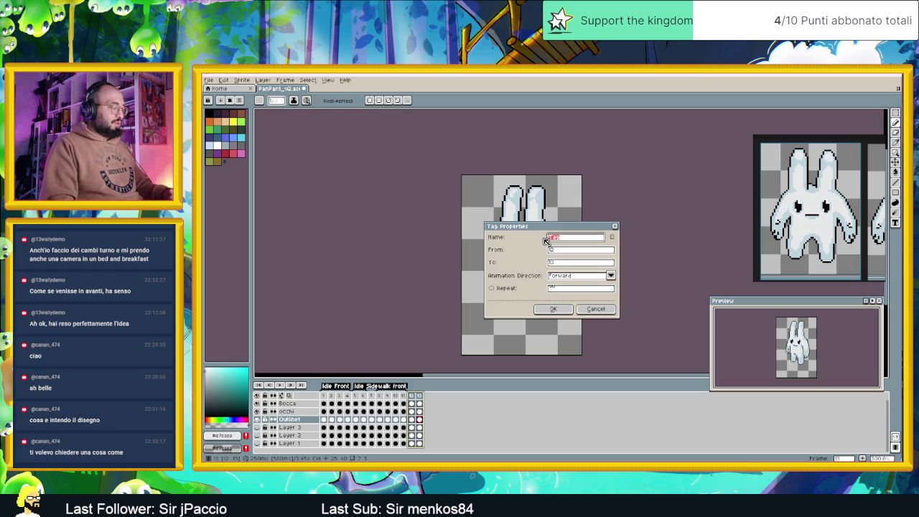
text(Side Walk)
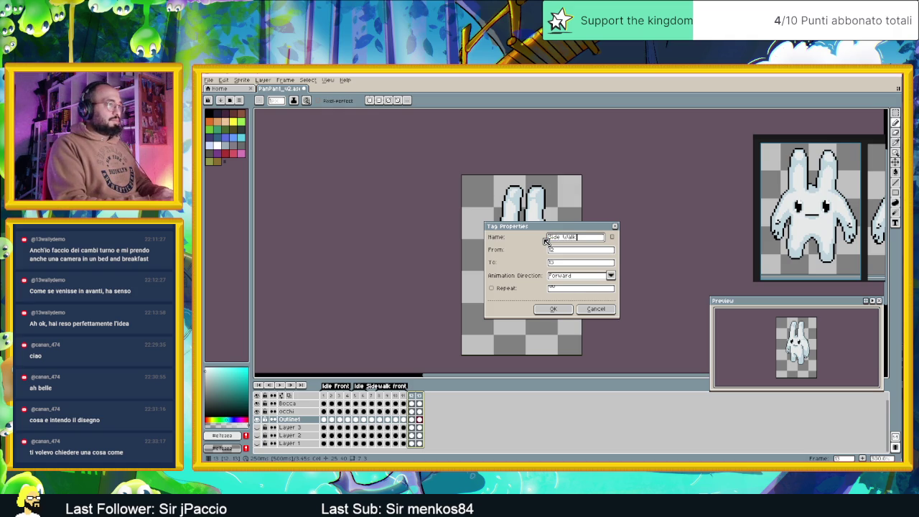
key(BackSpace)
key(BackSpace)
key(BackSpace)
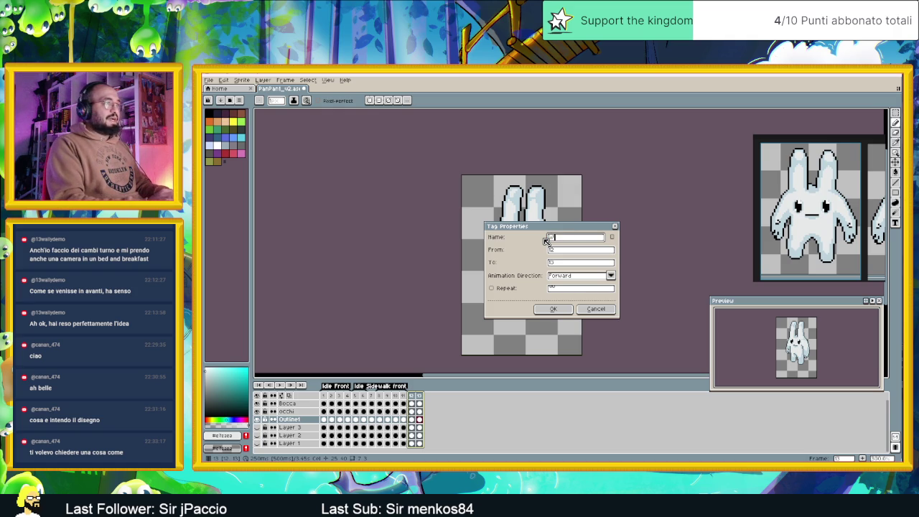
text(Walk Side)
click(564, 311)
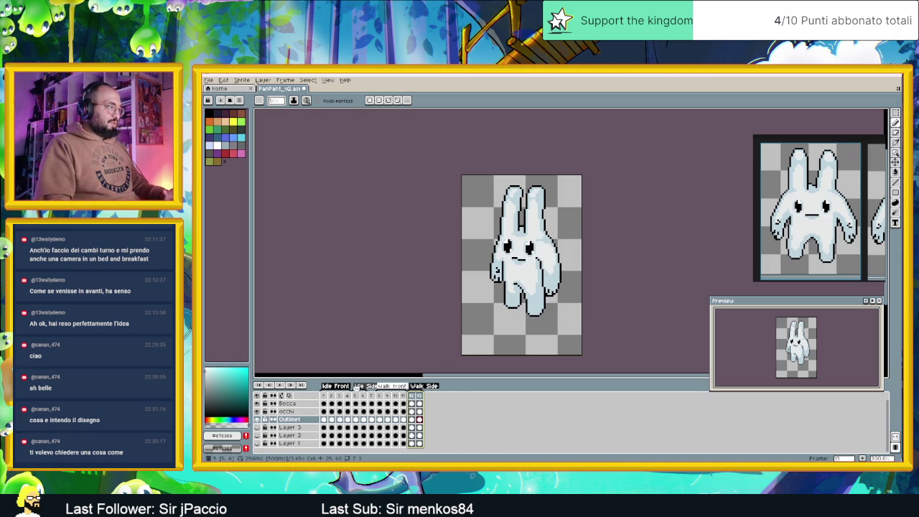
Step: Check the Idle Side tag properties unchanged and save PanPant_v2.aseprite
double_click(357, 386)
click(592, 310)
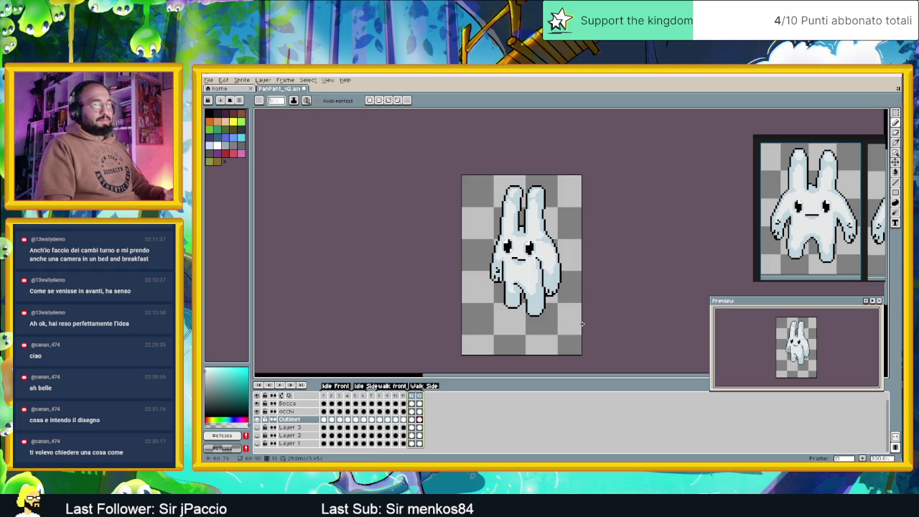
key(ctrl+s)
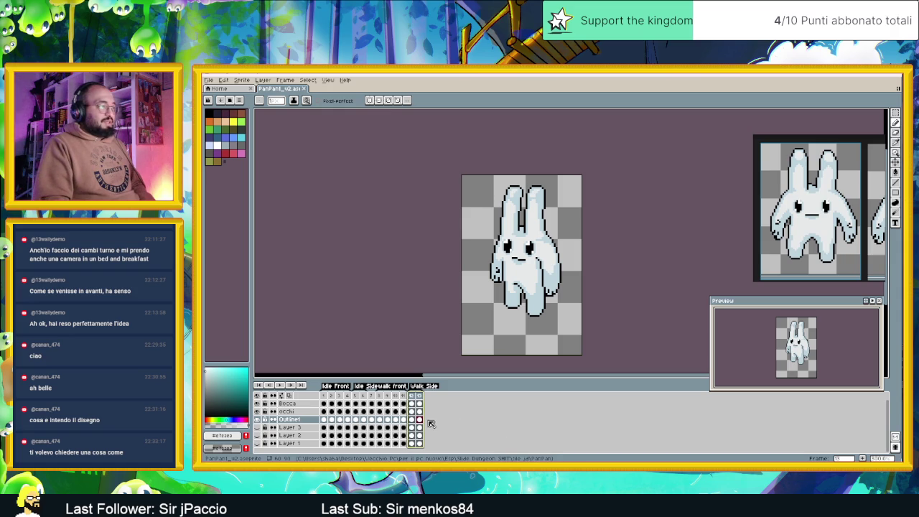
Step: Zoom and pan the canvas to show the whole bunny on the new frame
scroll(546, 305, up, 1)
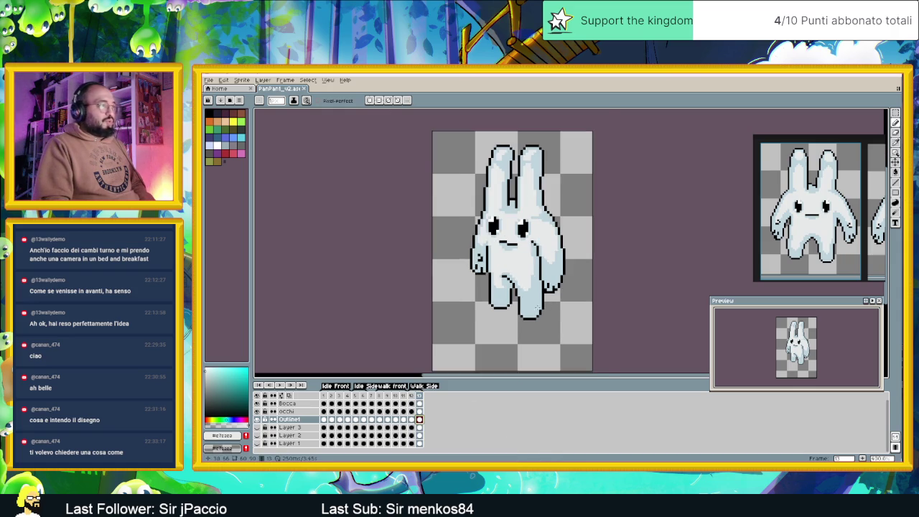
scroll(514, 308, up, 1)
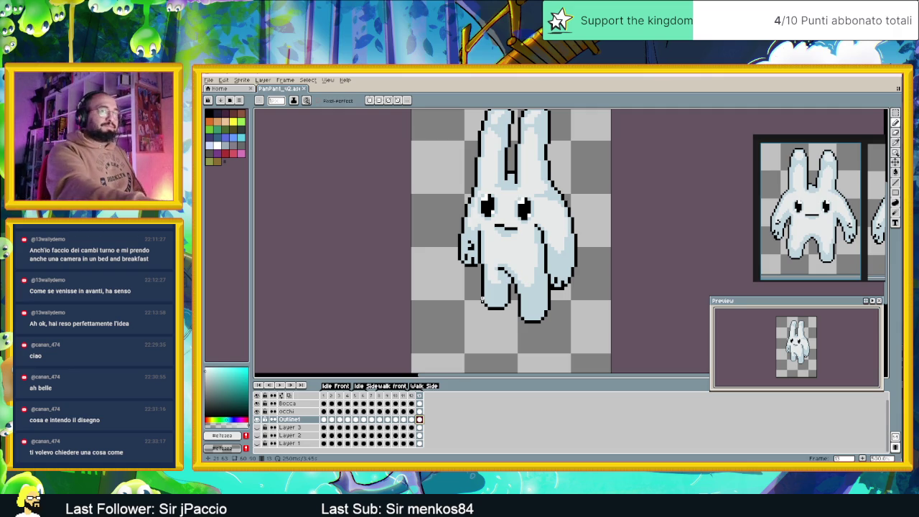
scroll(493, 188, down, 1)
drag(547, 188, 550, 214)
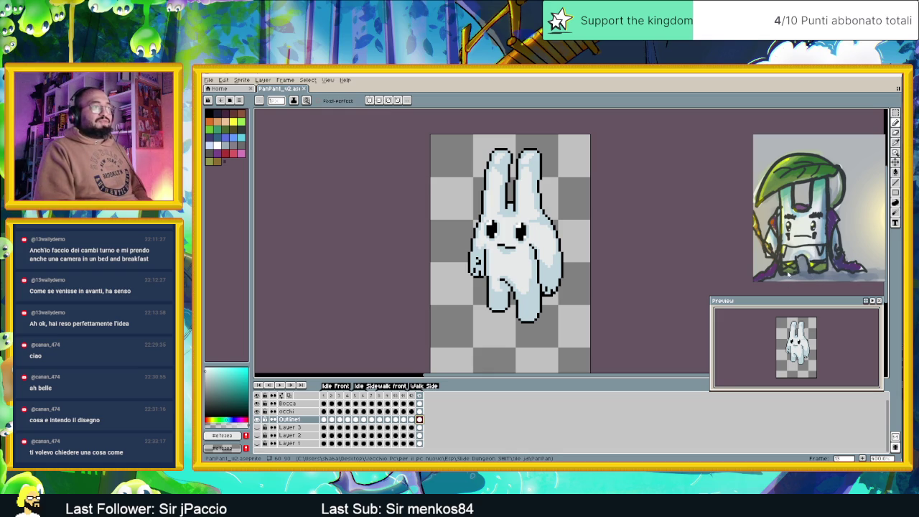
scroll(819, 208, down, 2)
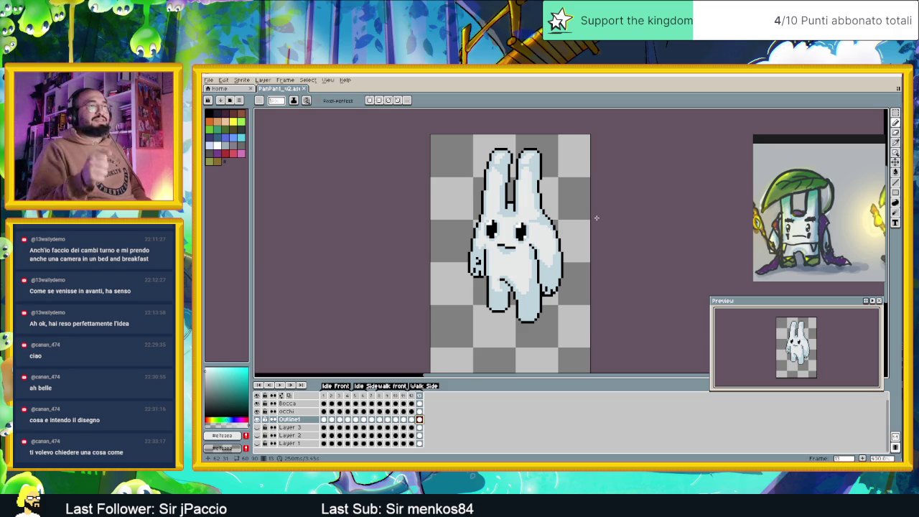
scroll(558, 235, up, 1)
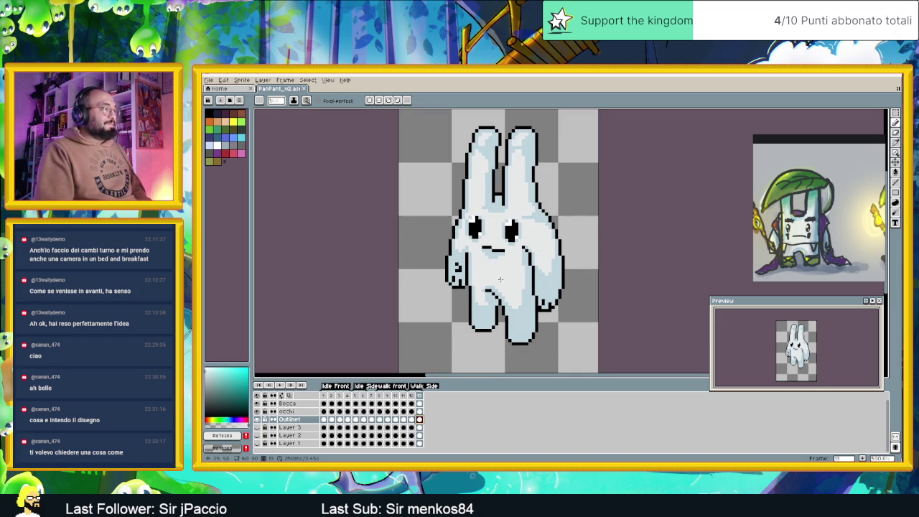
Step: Compare frames 12 and 13, pick the Rectangular Marquee tool, and view frame 8
click(411, 419)
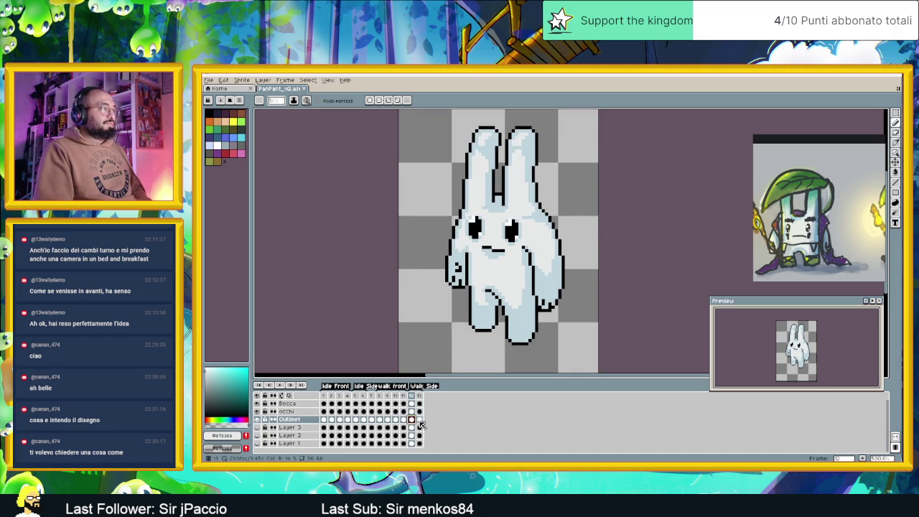
click(419, 420)
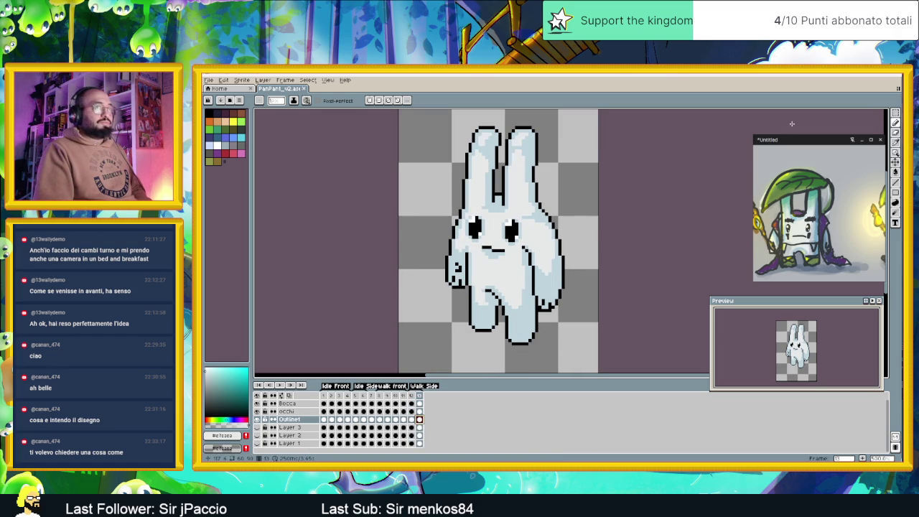
click(895, 113)
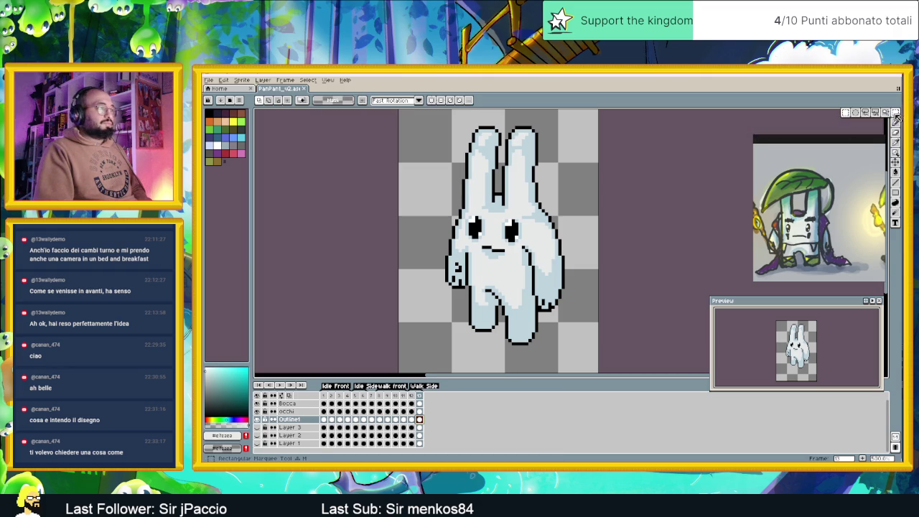
scroll(472, 329, up, 2)
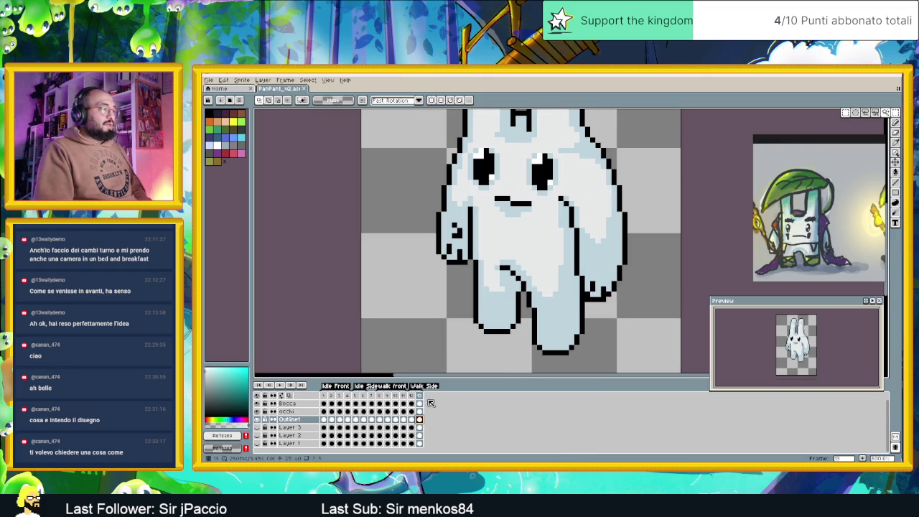
click(381, 397)
Step: Flip through frames around 8, then 12 and 13, and marquee-select the bunny's left foot
click(388, 399)
click(377, 399)
click(374, 400)
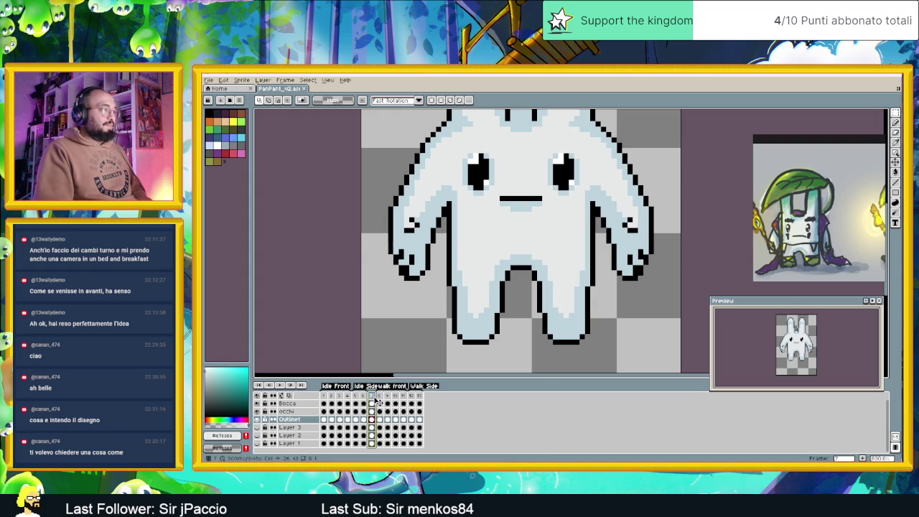
click(381, 399)
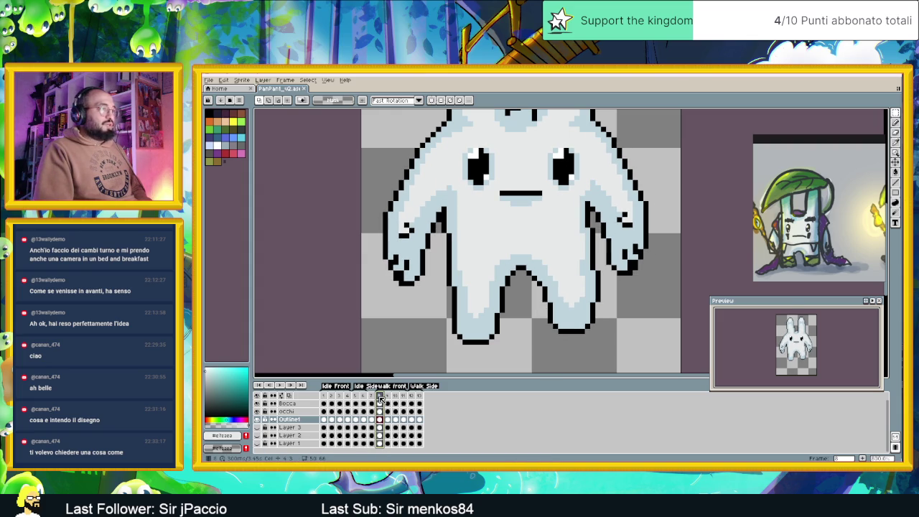
click(411, 397)
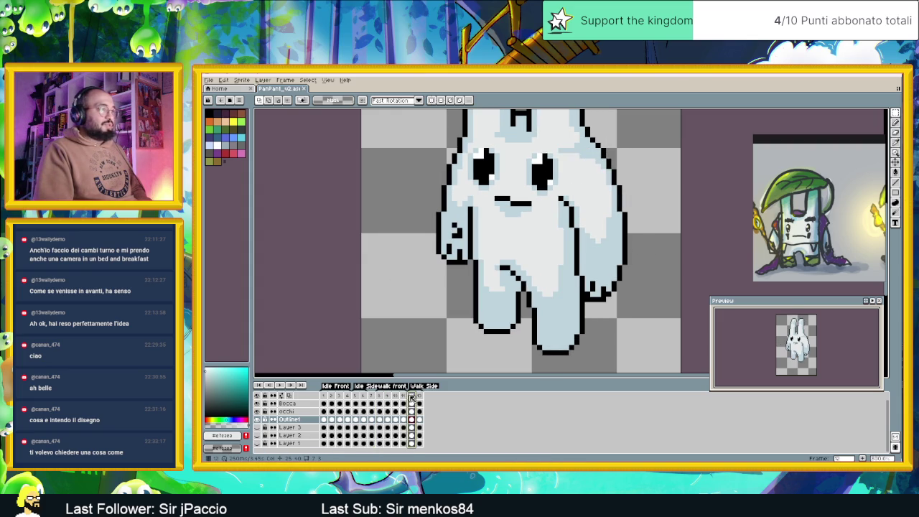
click(419, 396)
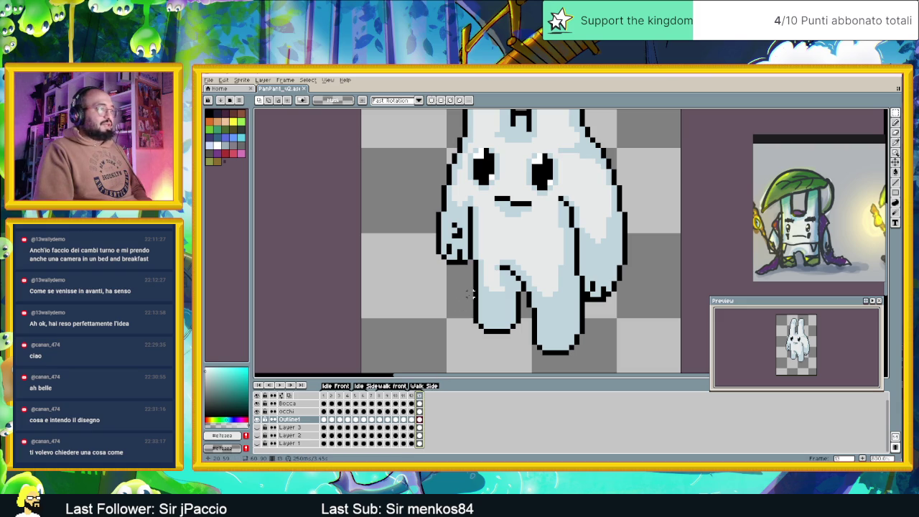
mouse_move(460, 296)
mouse_down()
mouse_move(529, 336)
mouse_move(504, 317)
mouse_up()
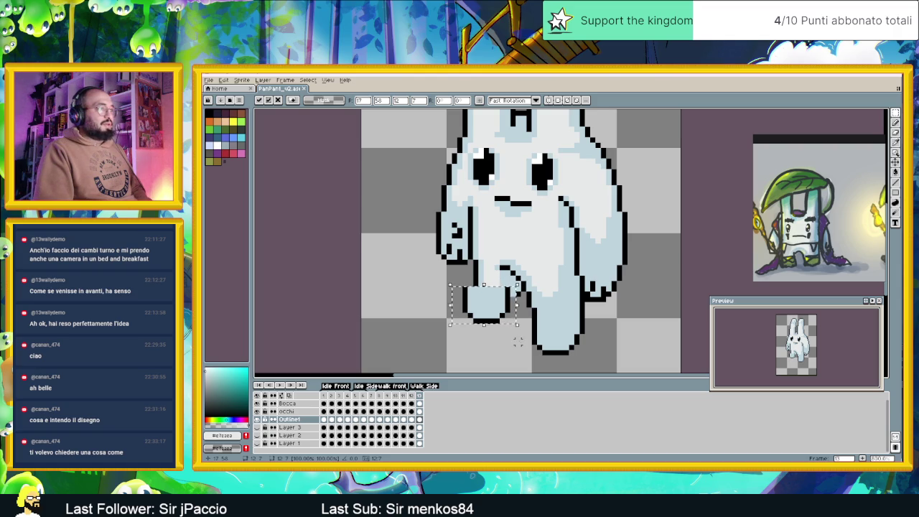
Step: Commit the moved foot and pencil black outline pixels along the arm's left edge
click(518, 342)
scroll(511, 299, up, 1)
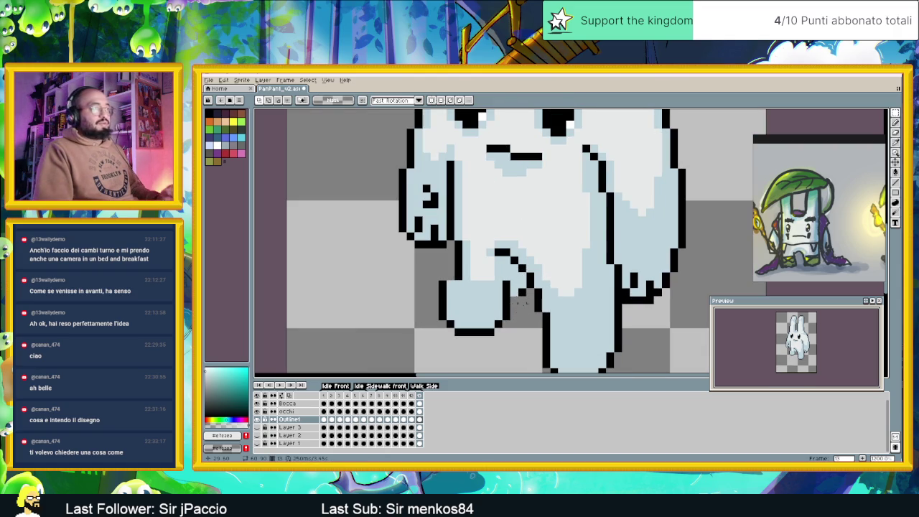
click(896, 123)
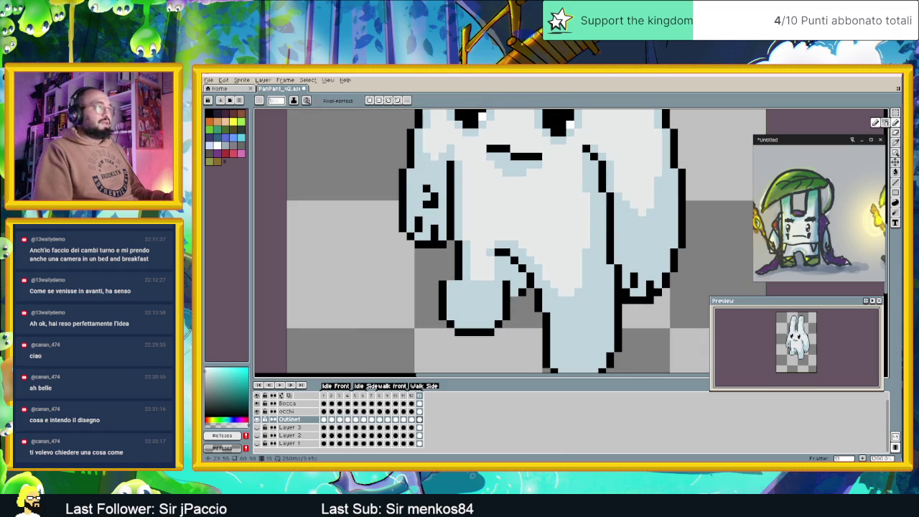
alt+click(458, 268)
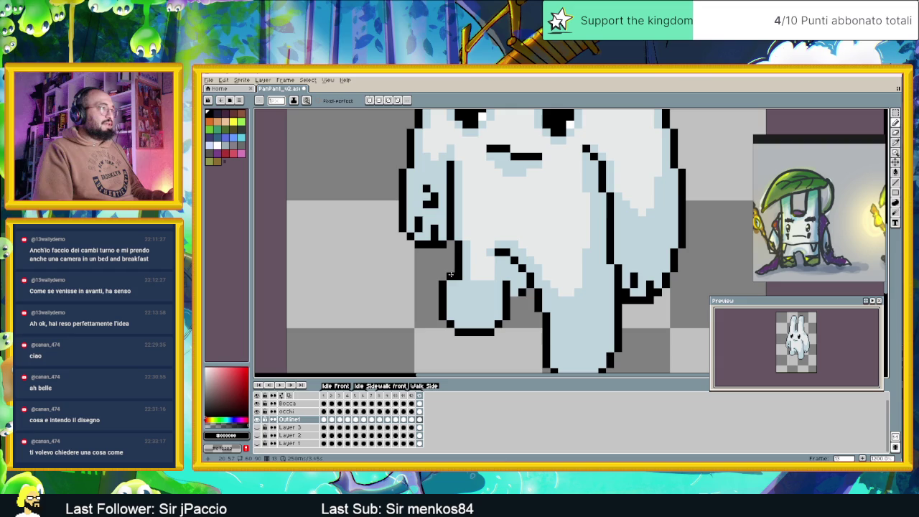
drag(453, 246, 447, 274)
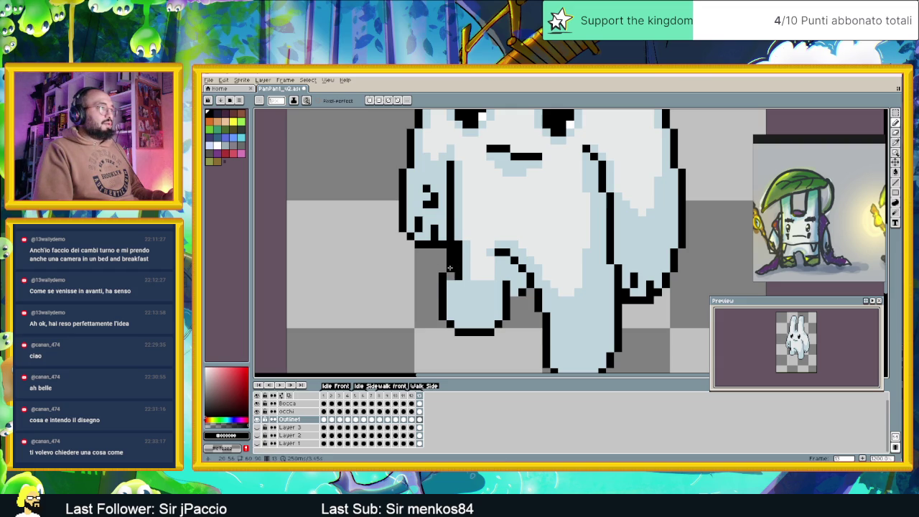
Step: Paint excess outline pixels over in light blue, add one black pixel, and zoom out
alt+click(464, 229)
drag(454, 246, 455, 271)
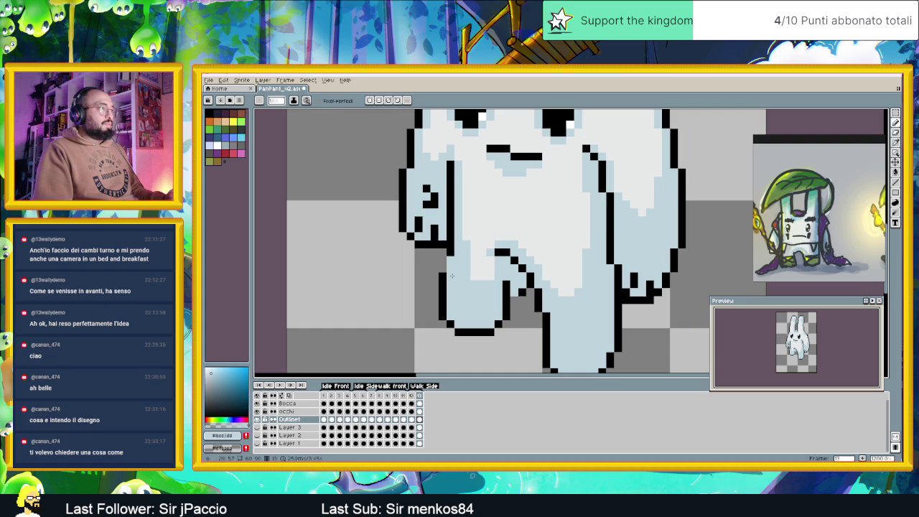
alt+click(448, 267)
click(448, 265)
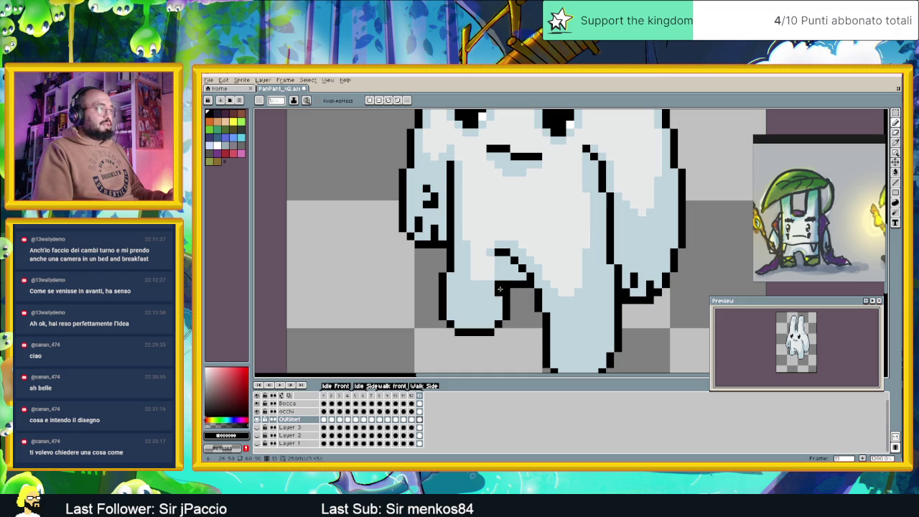
scroll(507, 291, down, 1)
scroll(515, 316, down, 1)
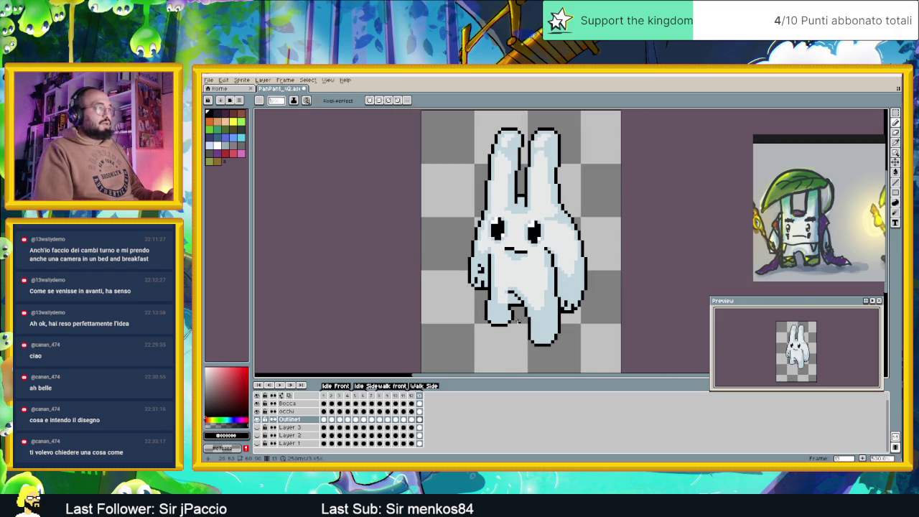
Step: Undo the last pencil stroke and freehand-select the bunny's left foot
alt+click(487, 301)
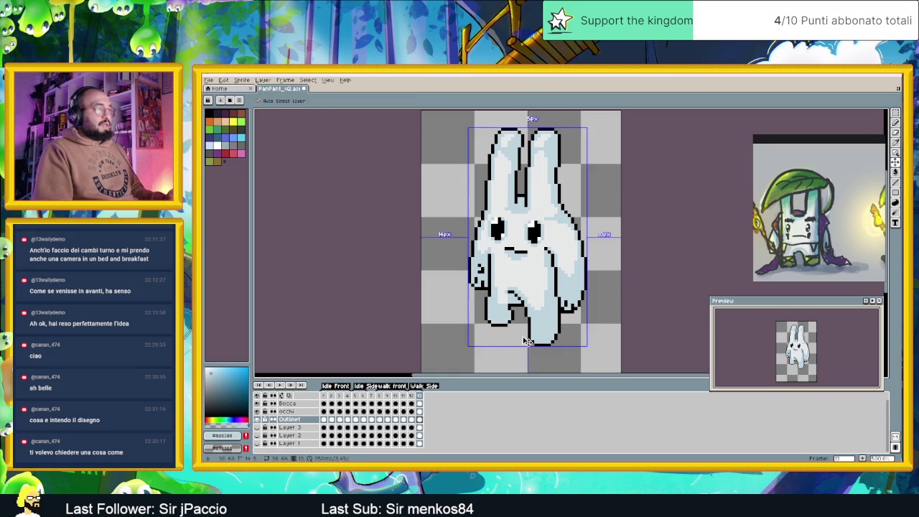
key(ctrl+z)
key(ctrl+z)
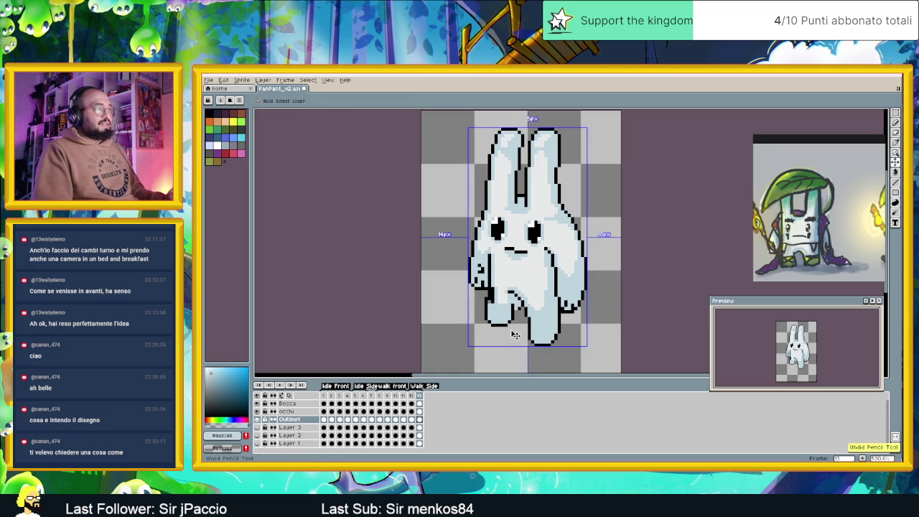
key(q)
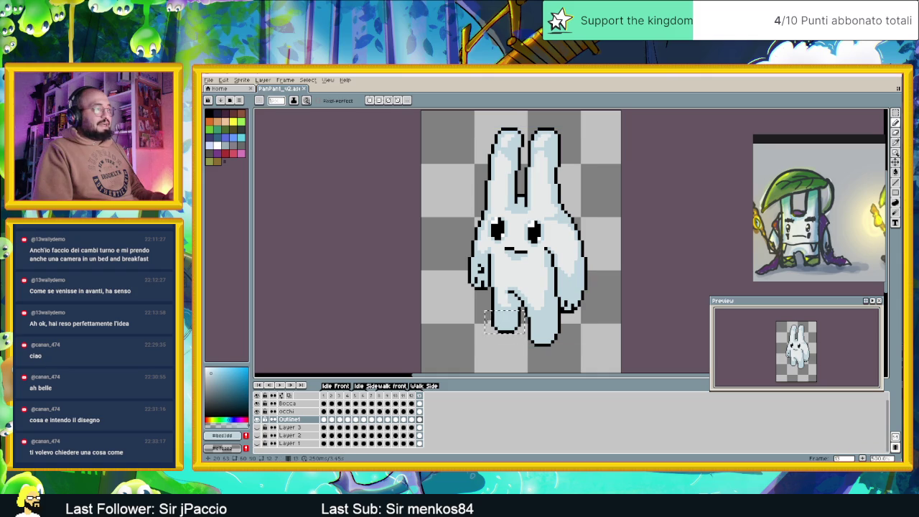
drag(506, 331, 487, 316)
scroll(487, 316, up, 1)
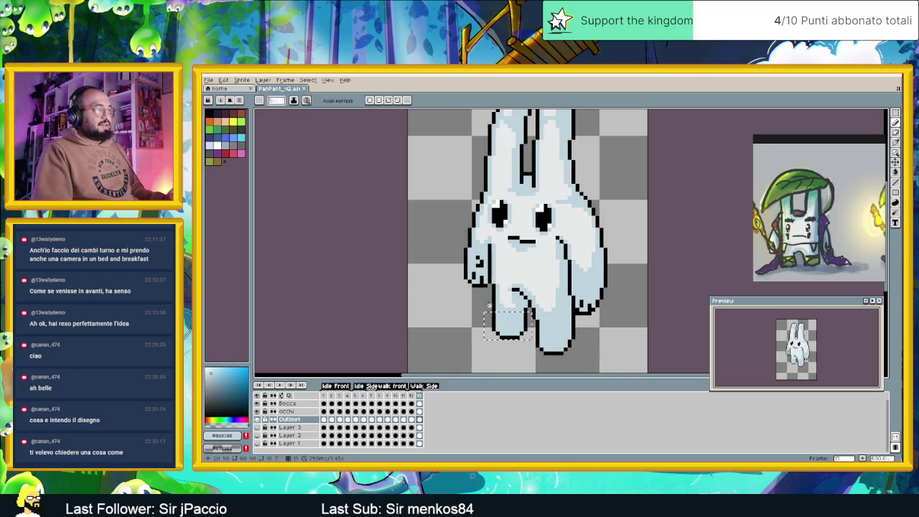
scroll(487, 316, up, 1)
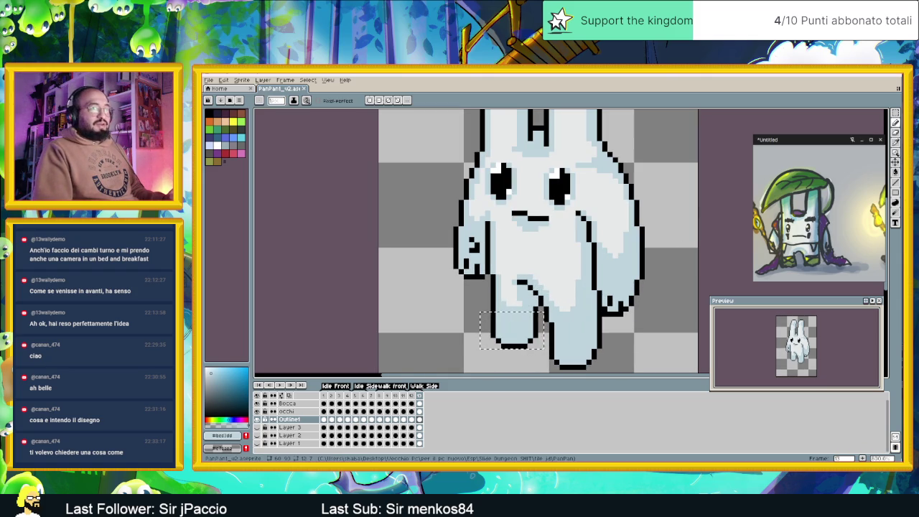
Step: Rectangle-select the left foot, move it left and one pixel up, commit, and pick black for the pencil
click(897, 115)
click(468, 354)
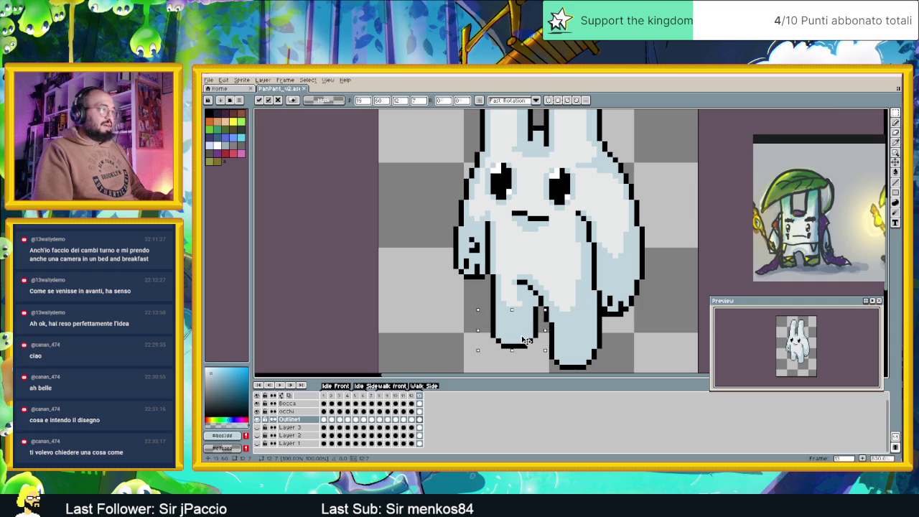
click(468, 339)
drag(474, 321, 540, 355)
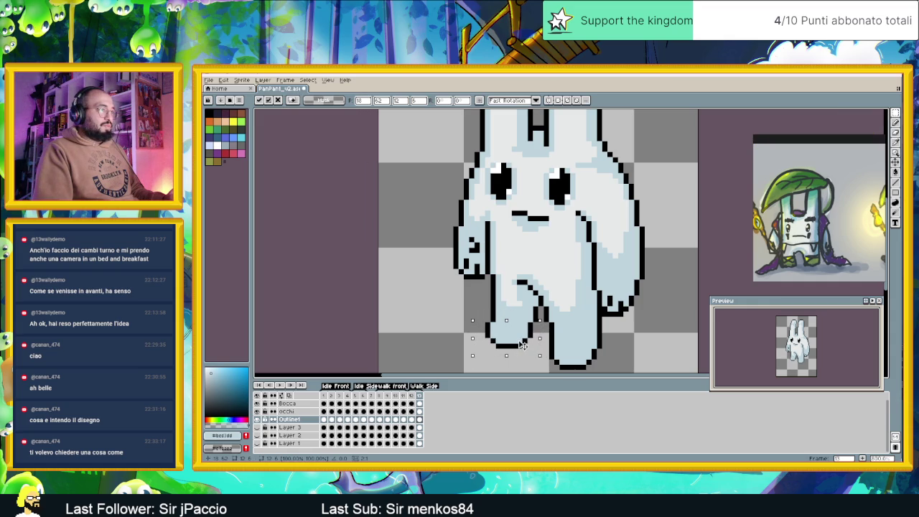
drag(523, 345, 510, 340)
key(Up)
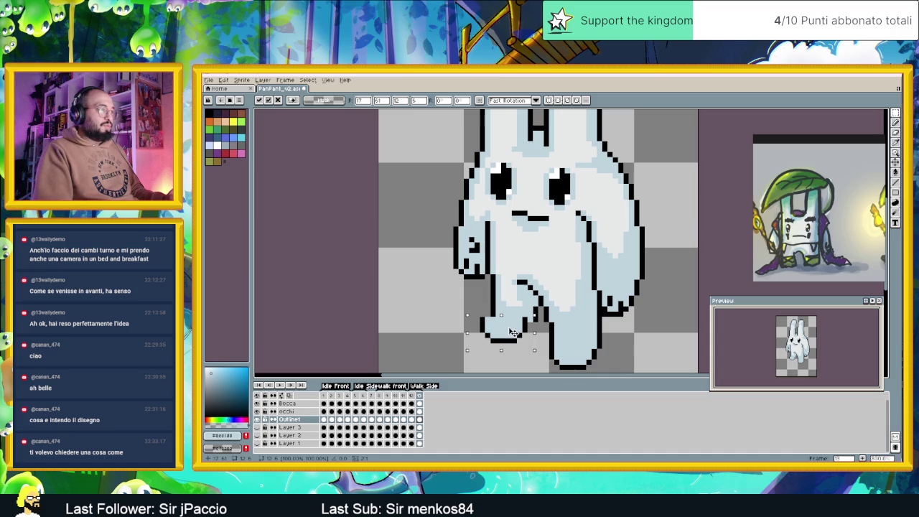
key(Return)
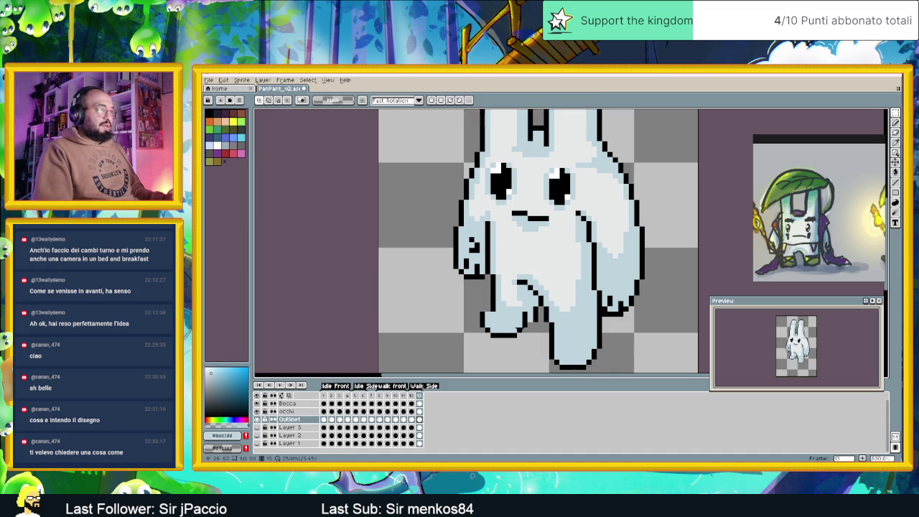
key(b)
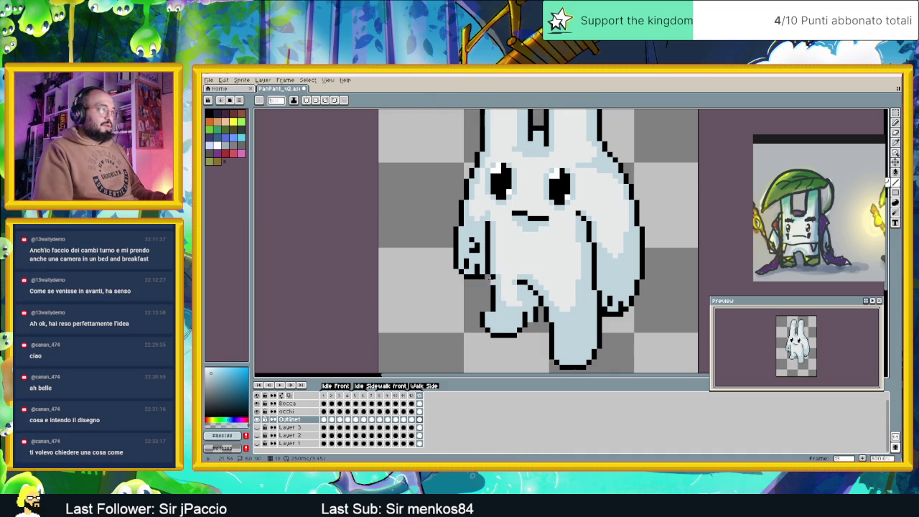
alt+click(489, 277)
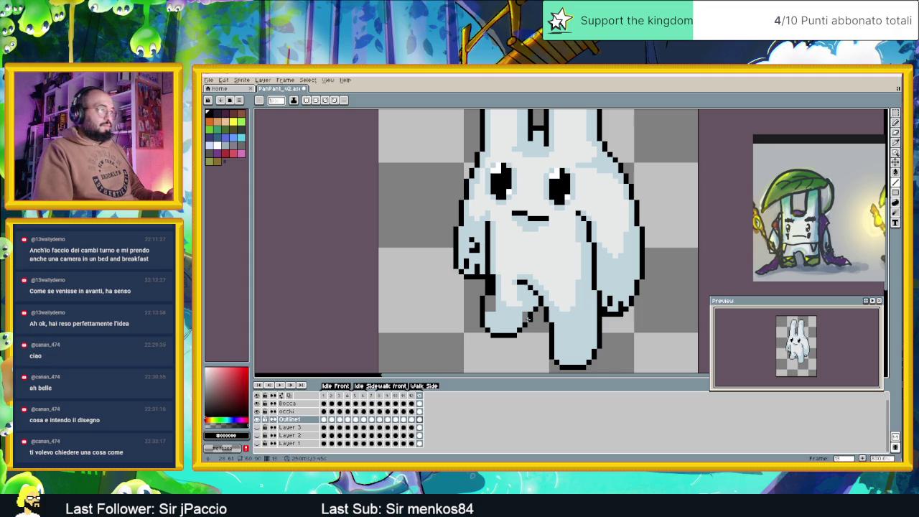
Step: Sample the body's light blue shades and paint over the stray black pixels on the lifted left leg
key(i)
click(504, 305)
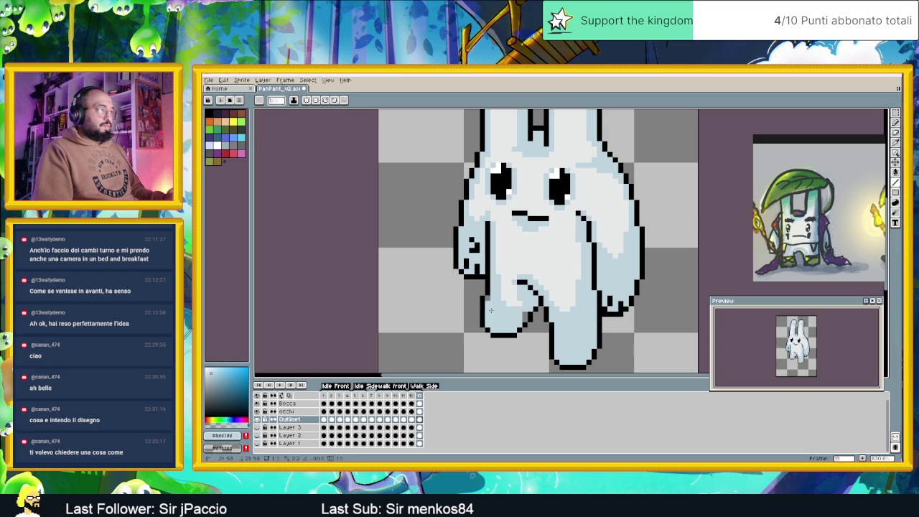
alt+click(498, 280)
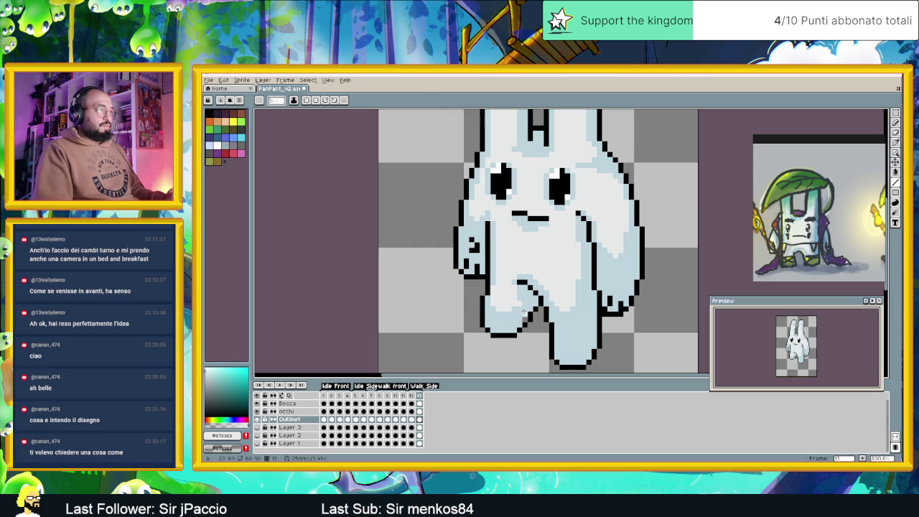
alt+click(524, 311)
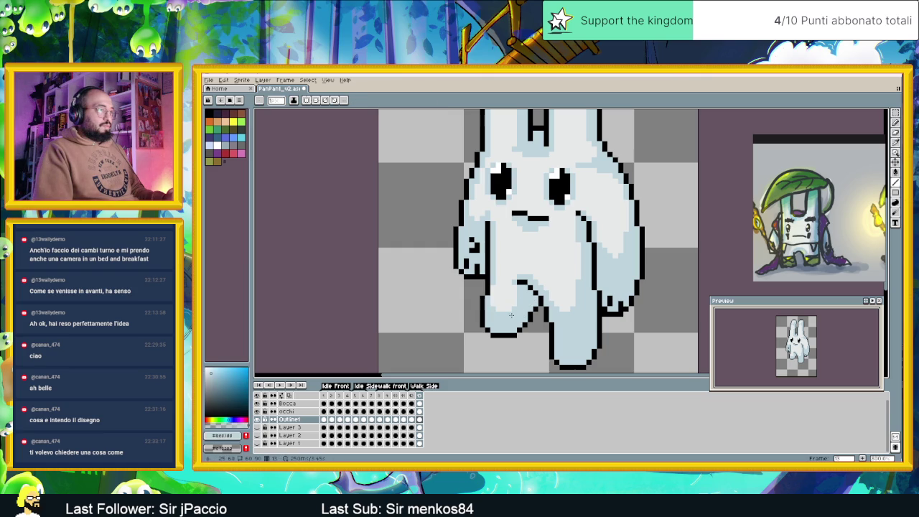
alt+click(515, 300)
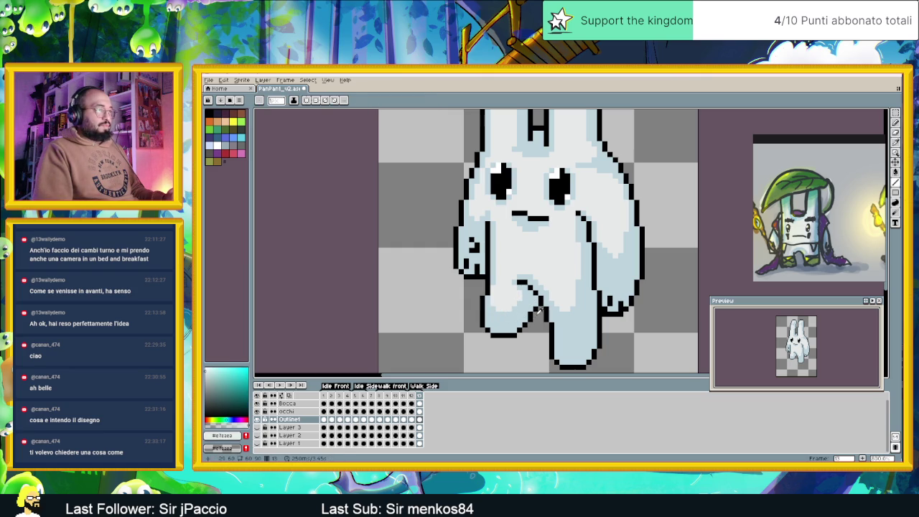
alt+click(535, 298)
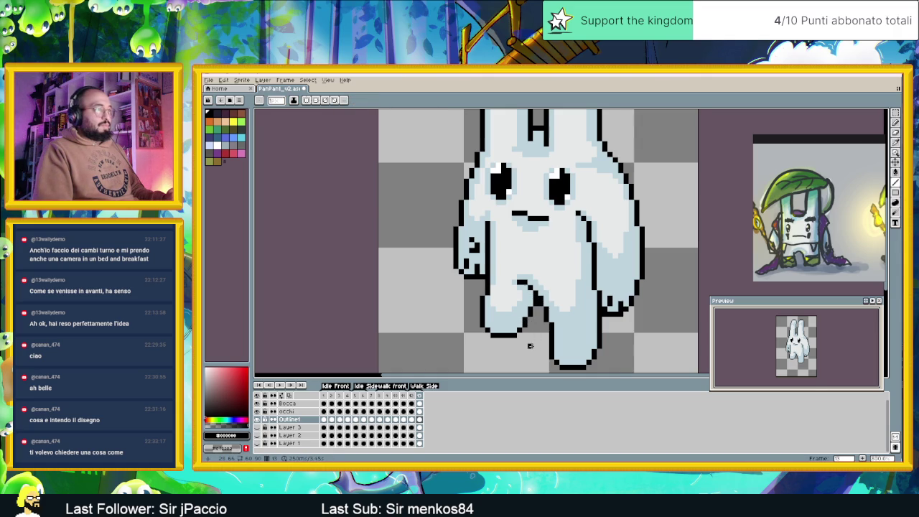
scroll(532, 319, down, 1)
scroll(530, 315, up, 1)
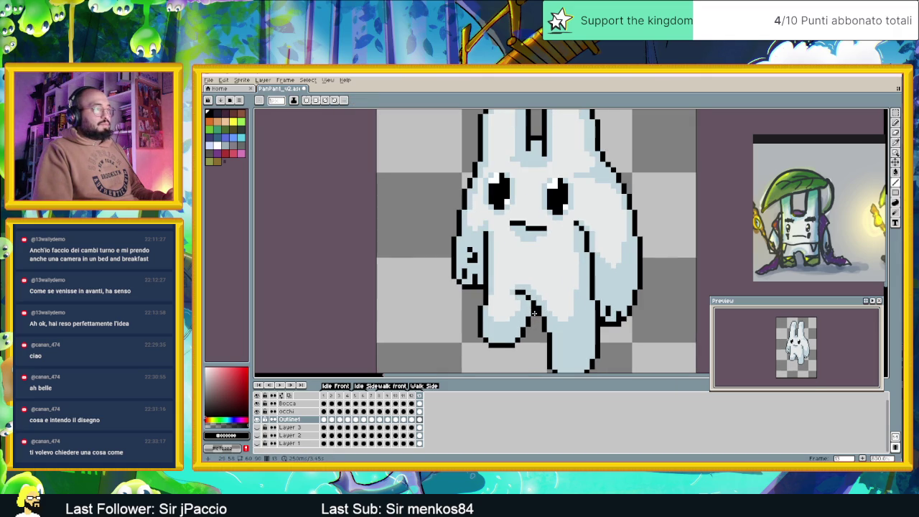
alt+click(511, 292)
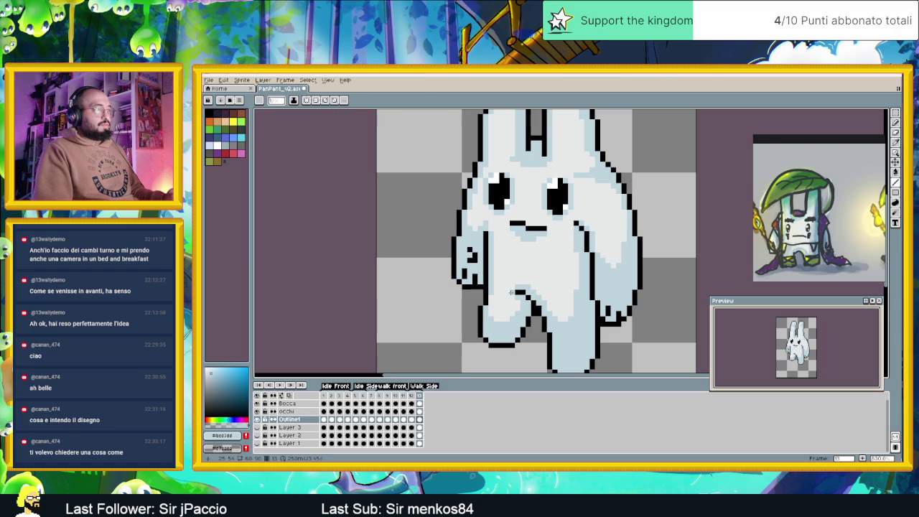
alt+click(512, 295)
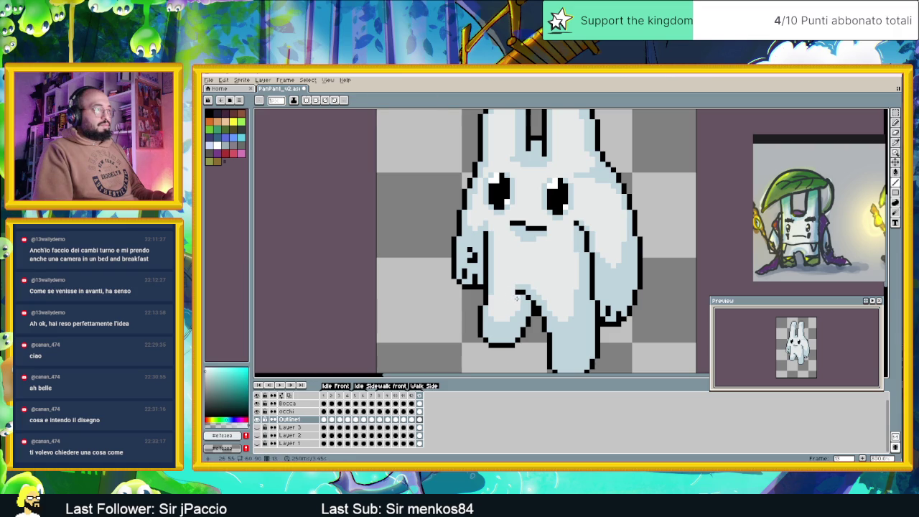
drag(516, 289, 533, 303)
alt+click(531, 308)
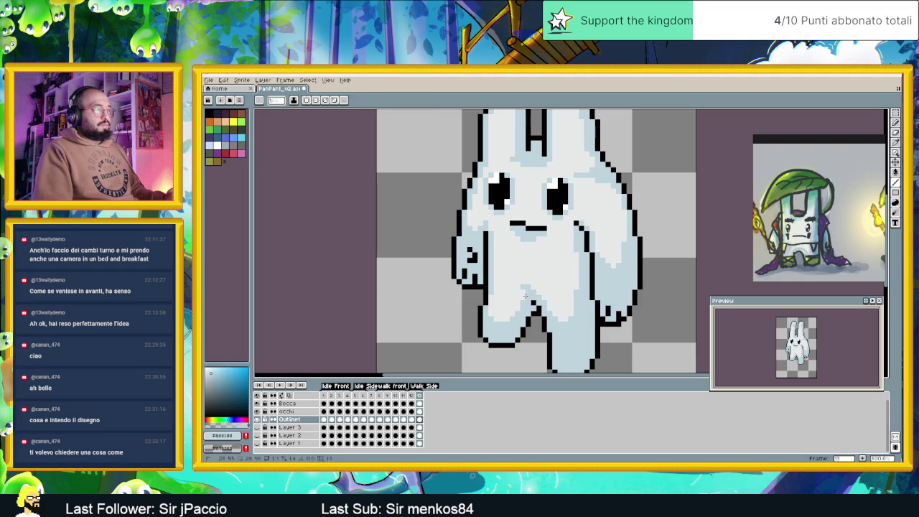
Step: Flip back and forth between frames 12 and 13 to compare the leg poses
click(411, 395)
click(421, 397)
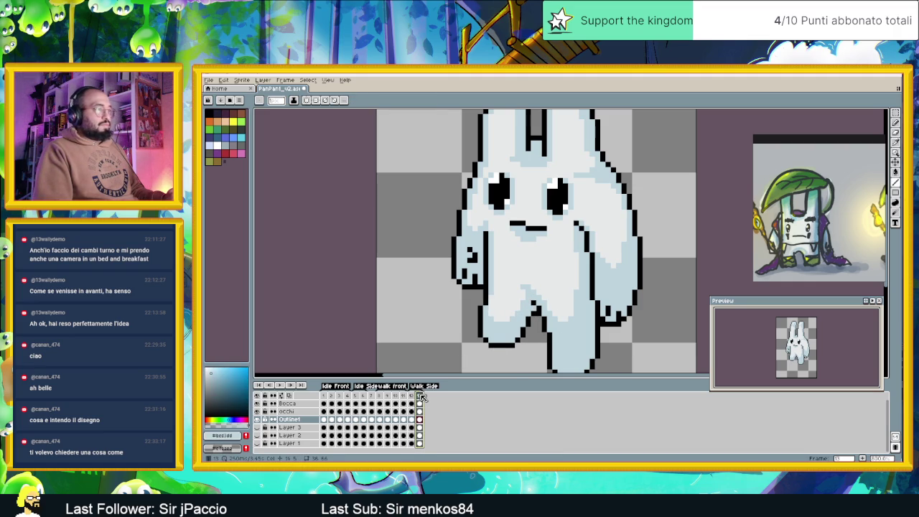
scroll(512, 325, down, 2)
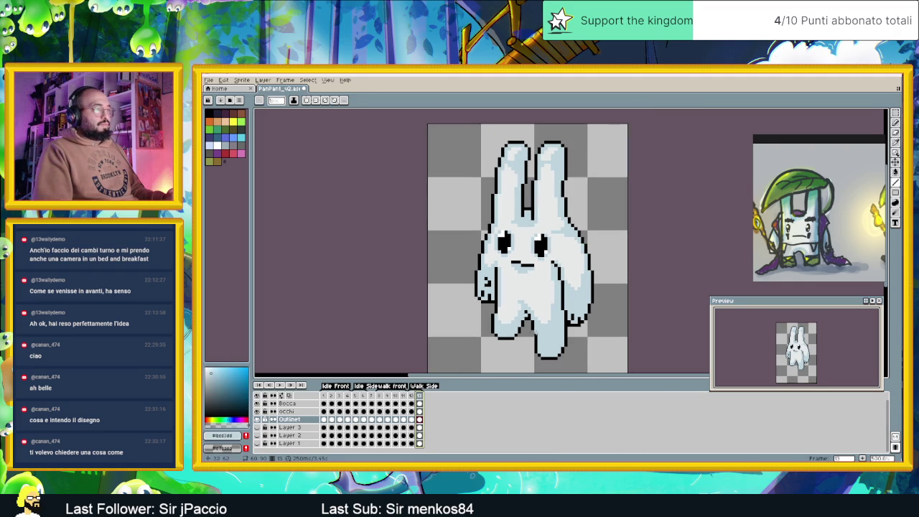
click(415, 397)
click(421, 397)
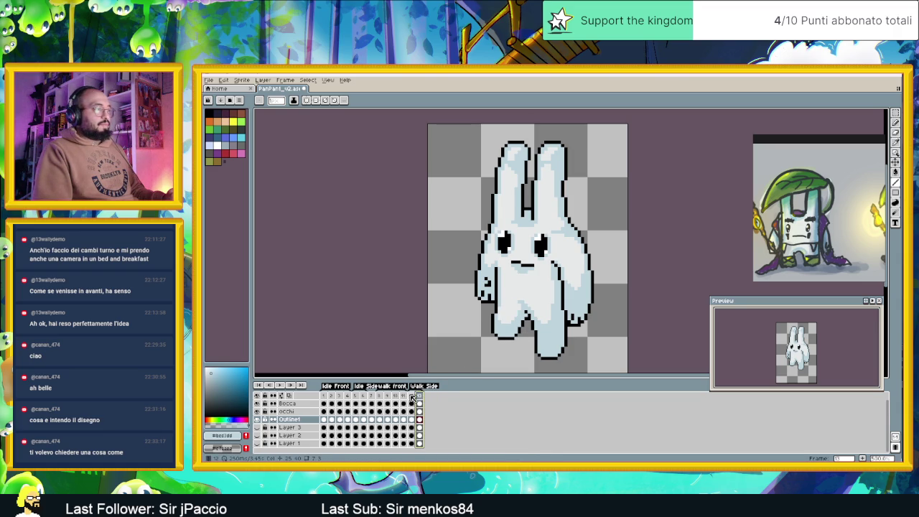
click(414, 397)
click(421, 397)
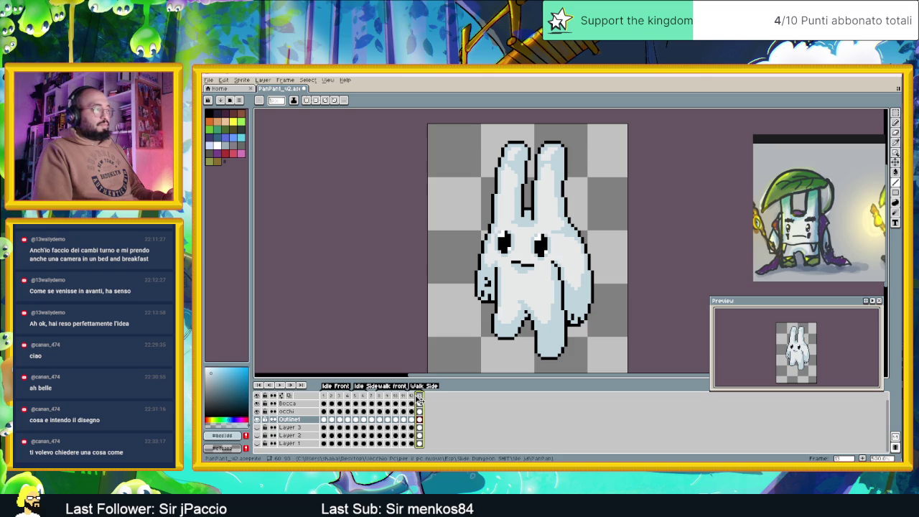
click(414, 397)
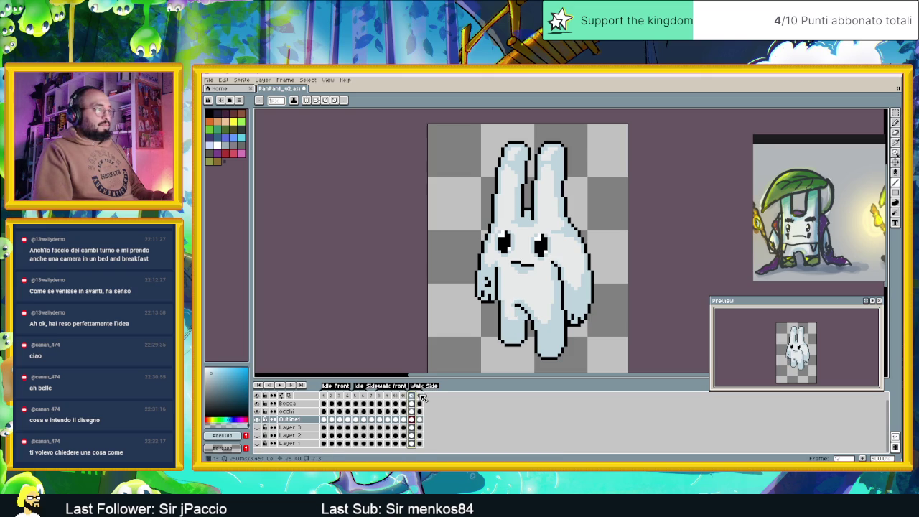
click(420, 397)
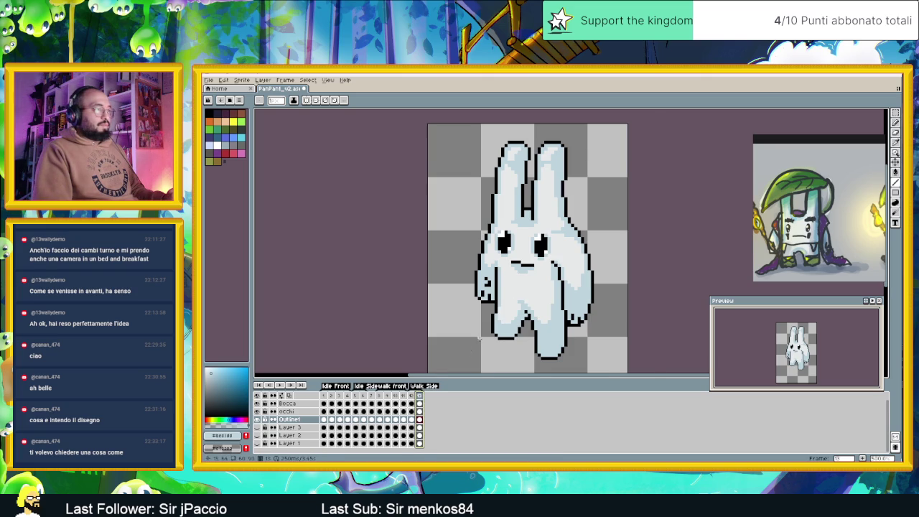
Step: Zoom into the bunny's body and switch to the Polygonal Lasso
scroll(495, 323, up, 1)
scroll(495, 323, up, 1)
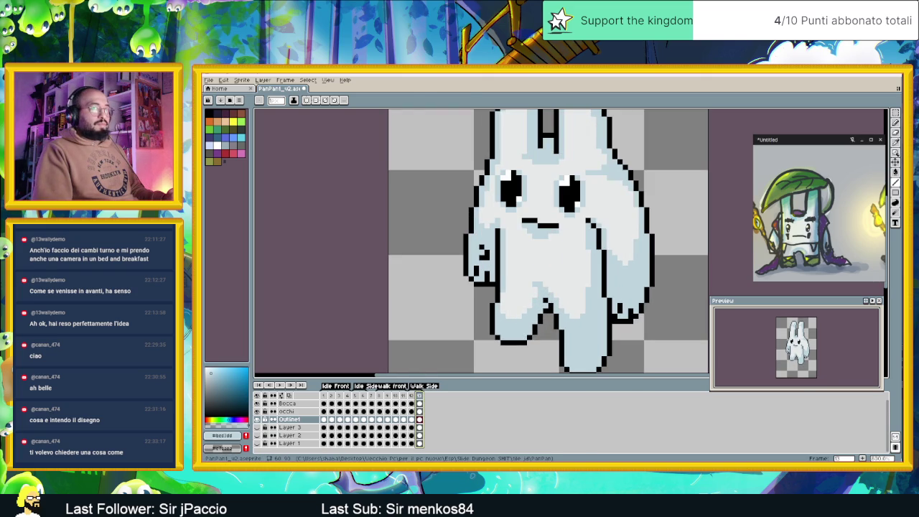
key(shift+q)
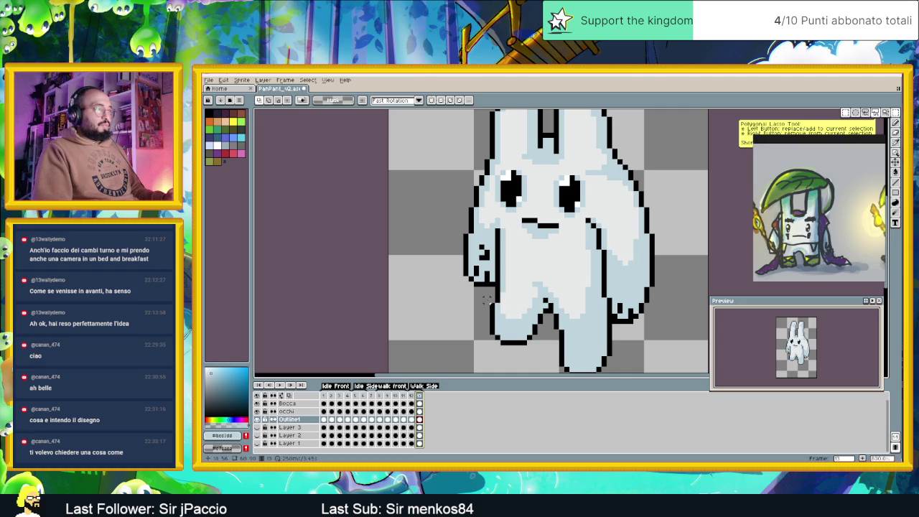
Step: Lasso and reposition the lower-left leg, then sample black and light blue for the joint
mouse_move(486, 293)
mouse_down()
mouse_move(537, 344)
mouse_move(527, 340)
mouse_up()
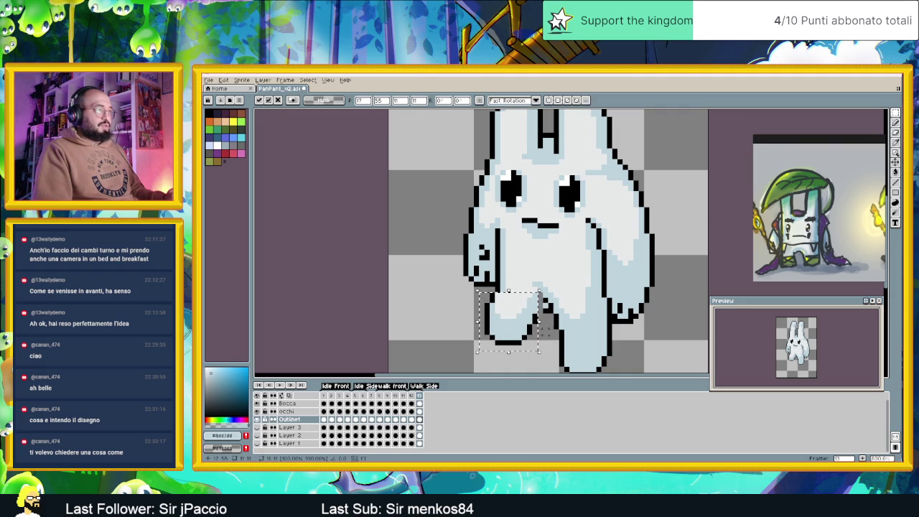
key(ctrl+d)
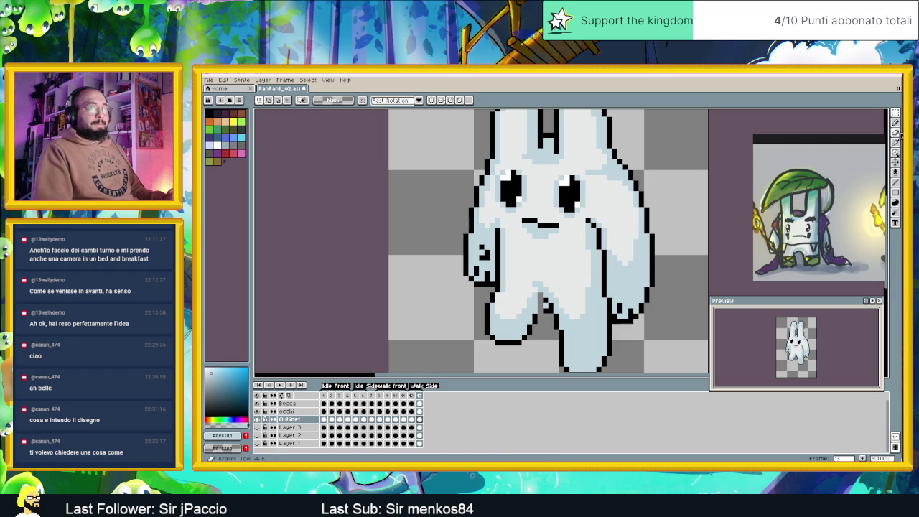
click(895, 142)
click(539, 310)
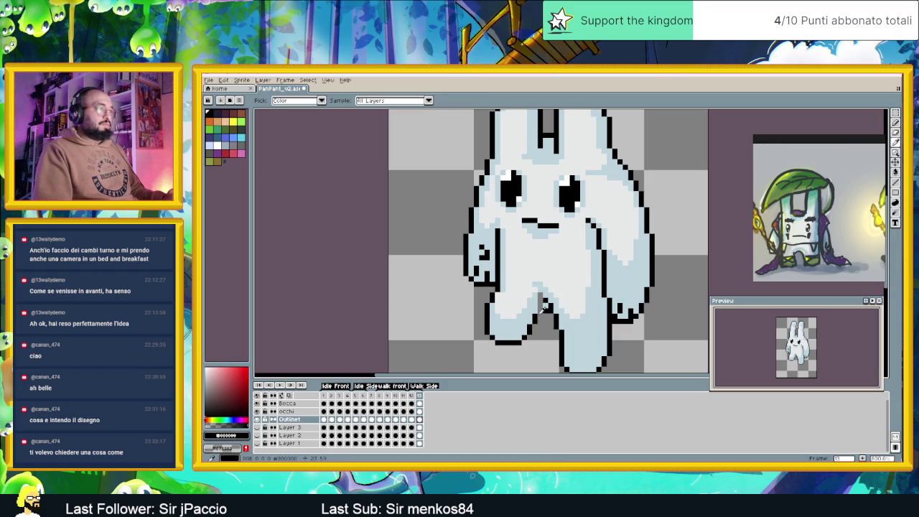
key(b)
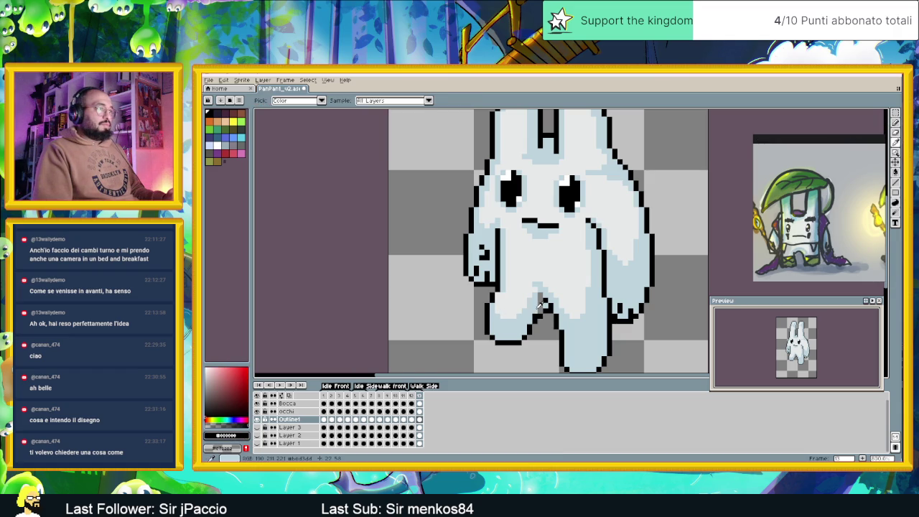
alt+click(541, 300)
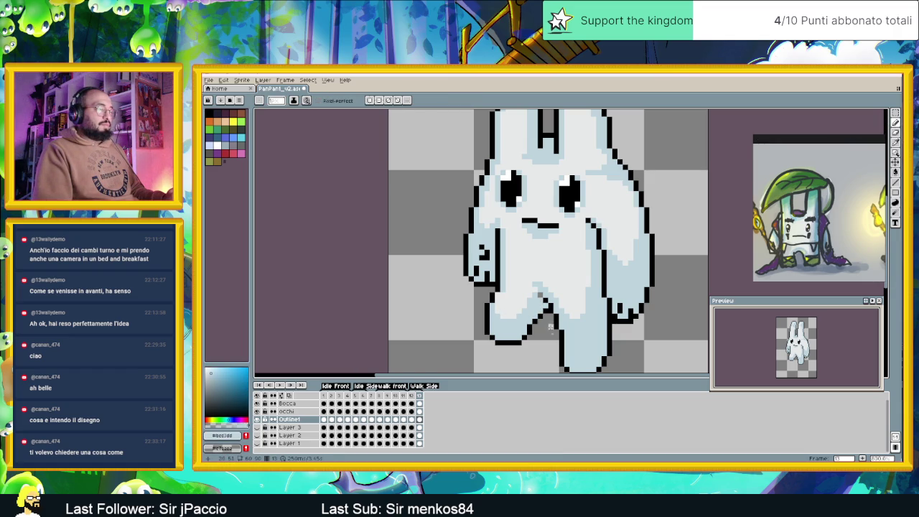
Step: Compare frame 13's repositioned leg against frame 12's pose
click(414, 396)
click(420, 396)
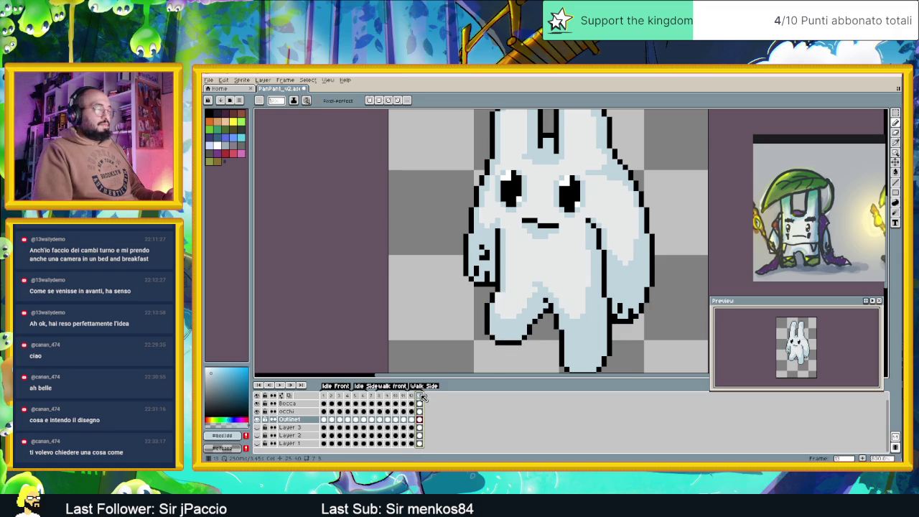
scroll(589, 331, down, 1)
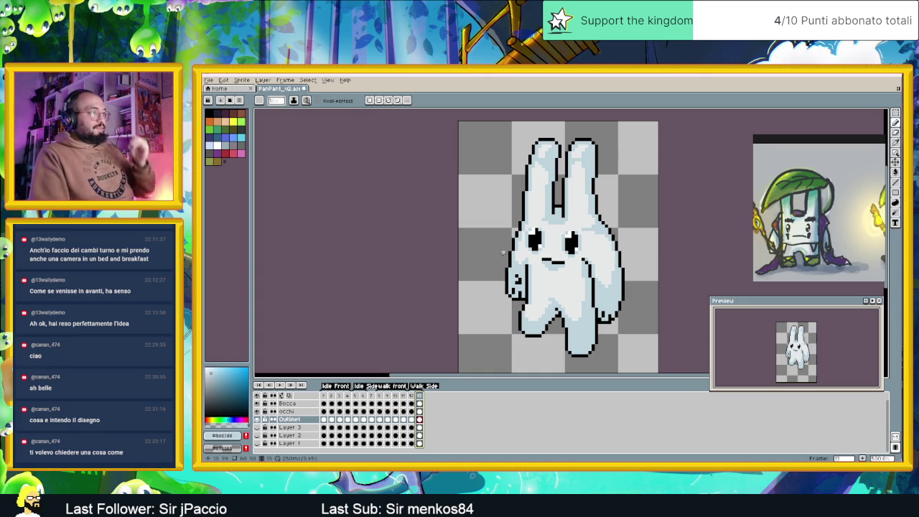
click(896, 115)
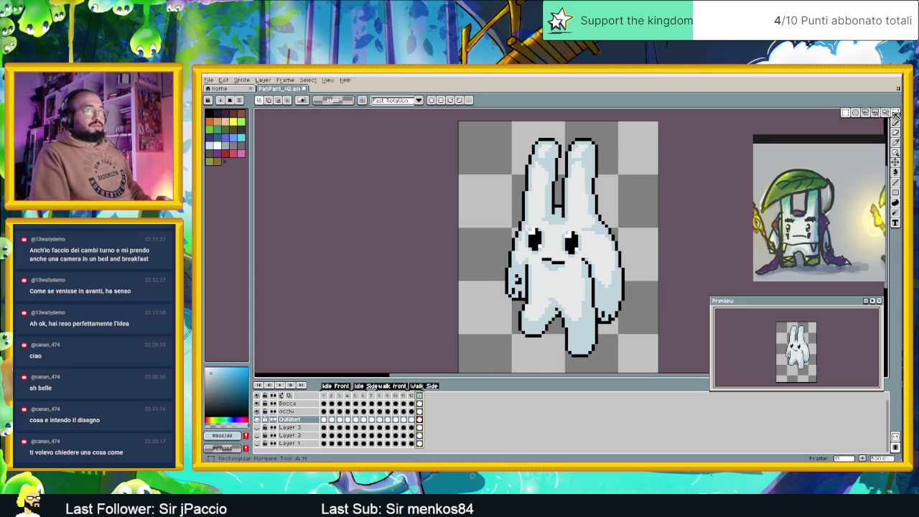
Step: Drag the left arm outward and shift the head and upper body slightly right
mouse_move(495, 215)
mouse_down()
mouse_move(524, 291)
mouse_move(487, 283)
mouse_up()
click(517, 231)
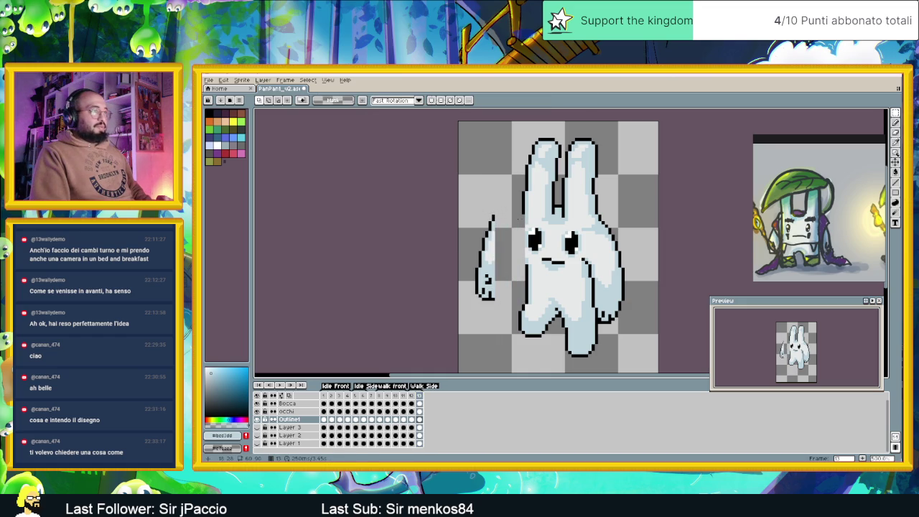
mouse_move(510, 132)
mouse_down()
mouse_move(592, 267)
mouse_move(633, 290)
mouse_up()
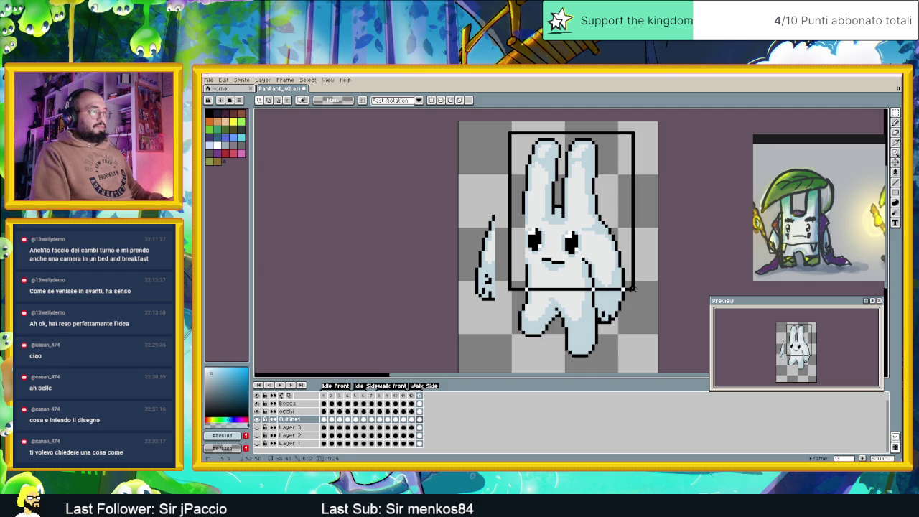
drag(632, 290, 612, 316)
key(ctrl+z)
key(ctrl+z)
click(610, 262)
drag(610, 262, 613, 263)
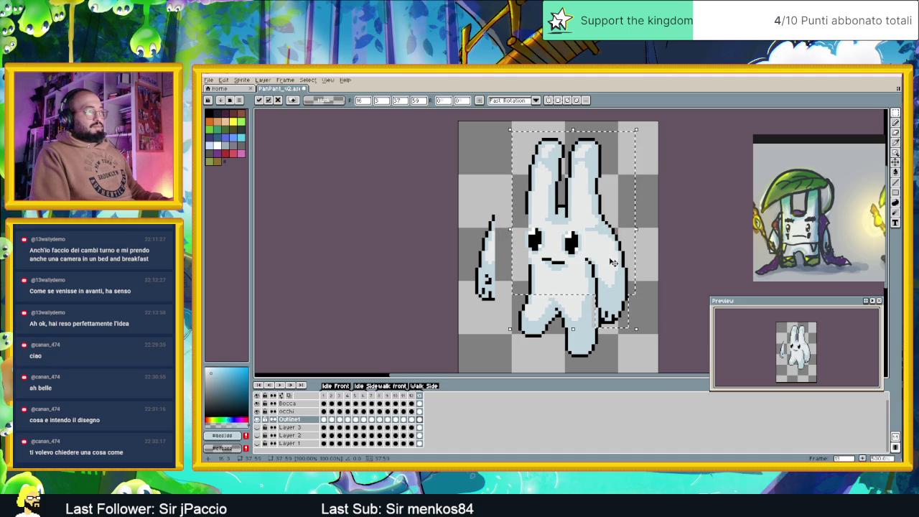
click(649, 232)
scroll(583, 295, up, 2)
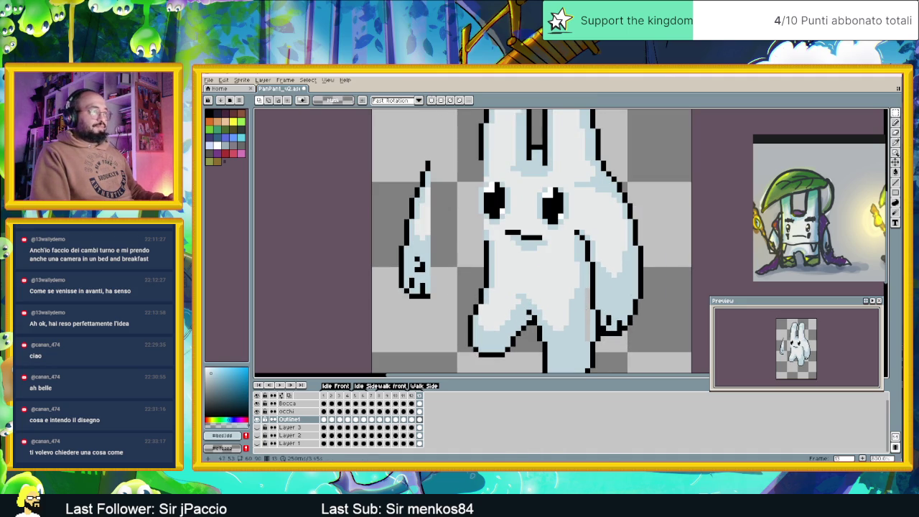
click(896, 183)
Step: Nudge the bunny's right arm one pixel to the right
scroll(593, 250, down, 2)
drag(586, 246, 584, 321)
drag(640, 223, 635, 250)
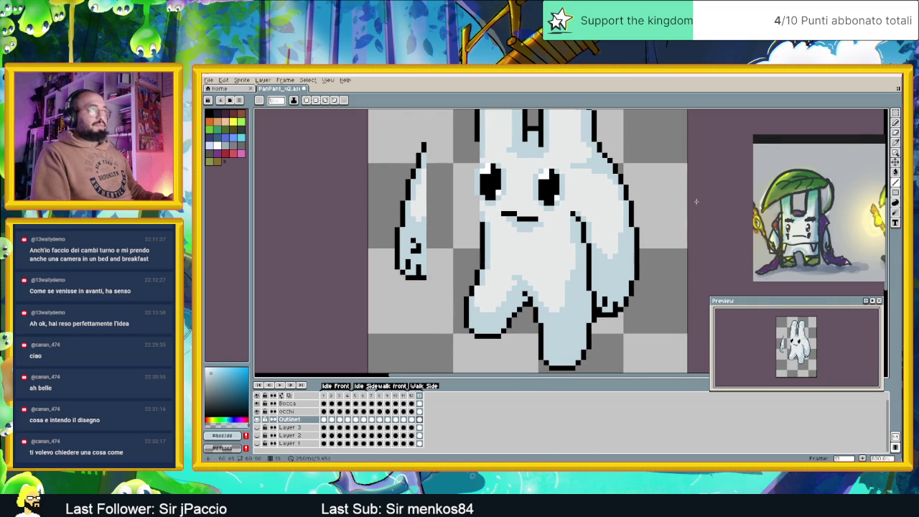
key(m)
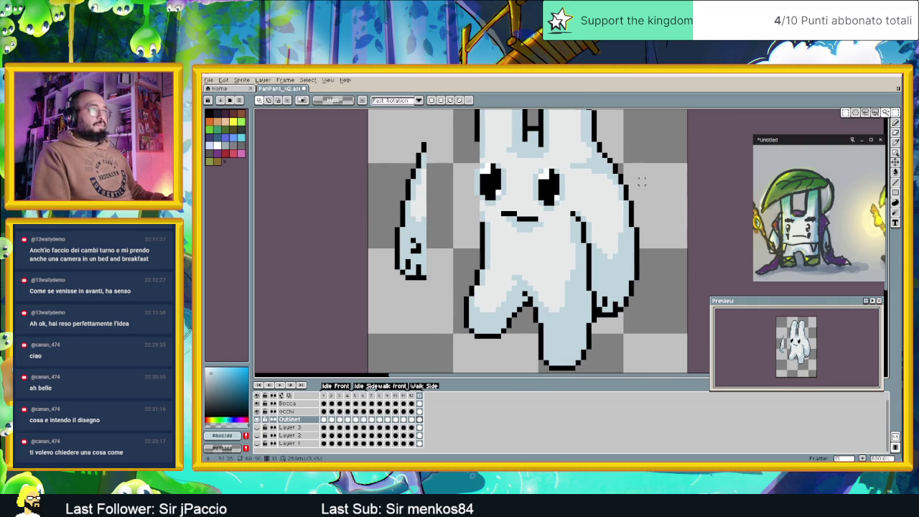
drag(655, 222, 591, 313)
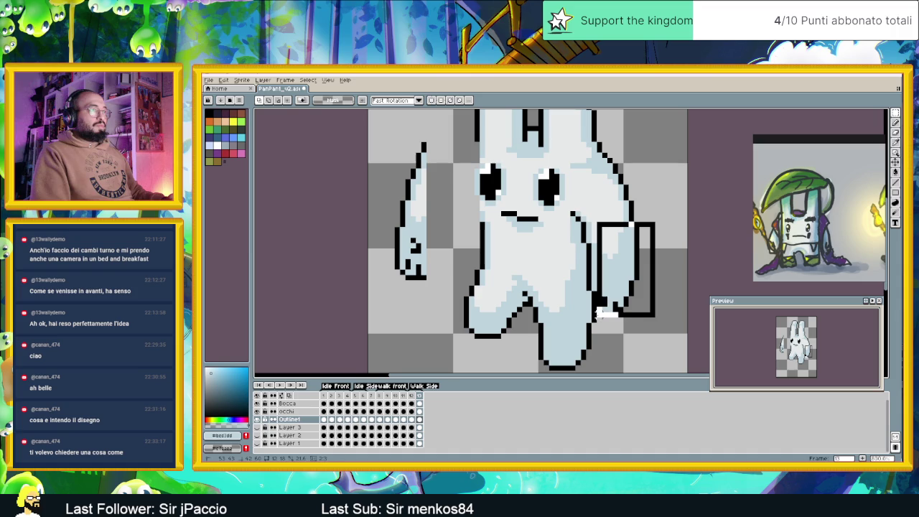
click(627, 311)
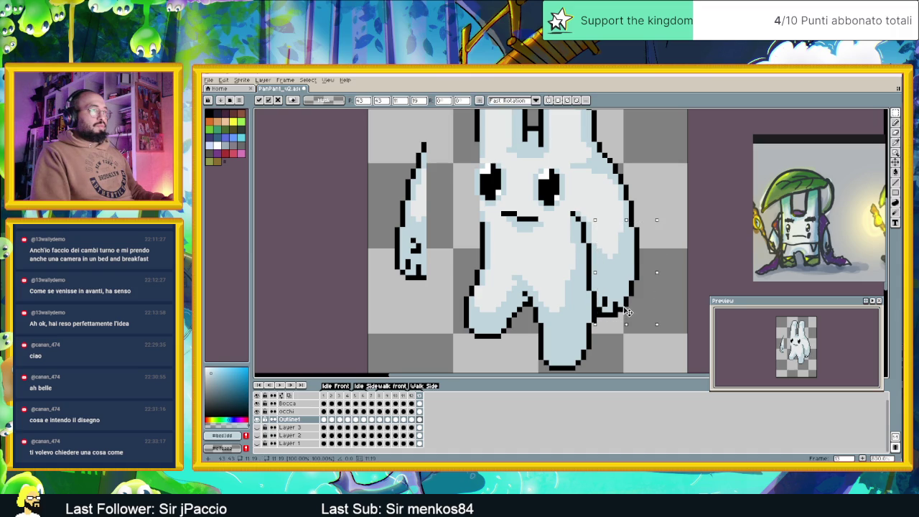
drag(627, 311, 630, 311)
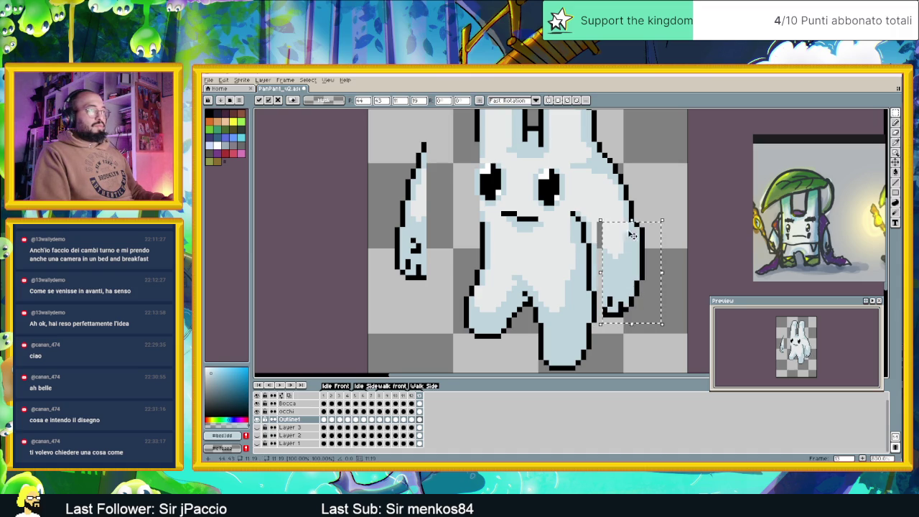
key(Return)
Step: Move the thin shadow strip beside the arm and add a black outline pixel
scroll(601, 265, up, 1)
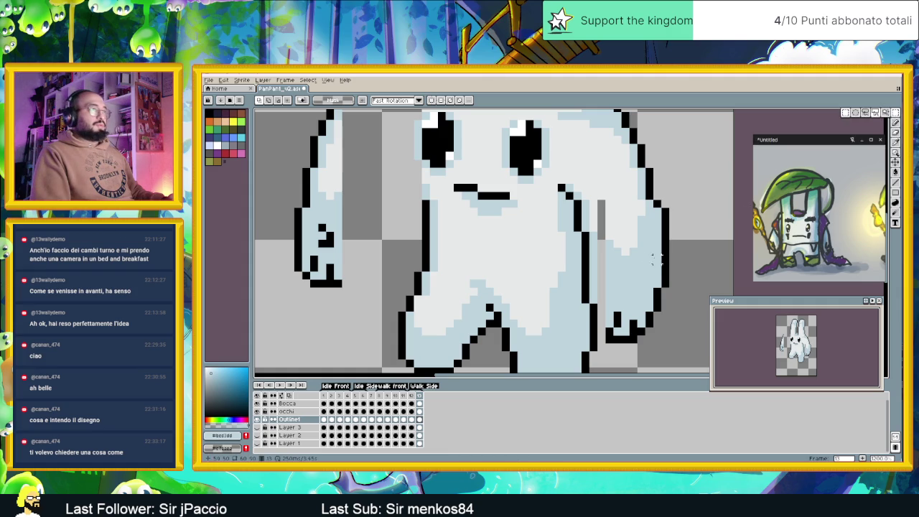
mouse_move(580, 232)
mouse_down()
mouse_move(600, 305)
mouse_move(604, 298)
mouse_up()
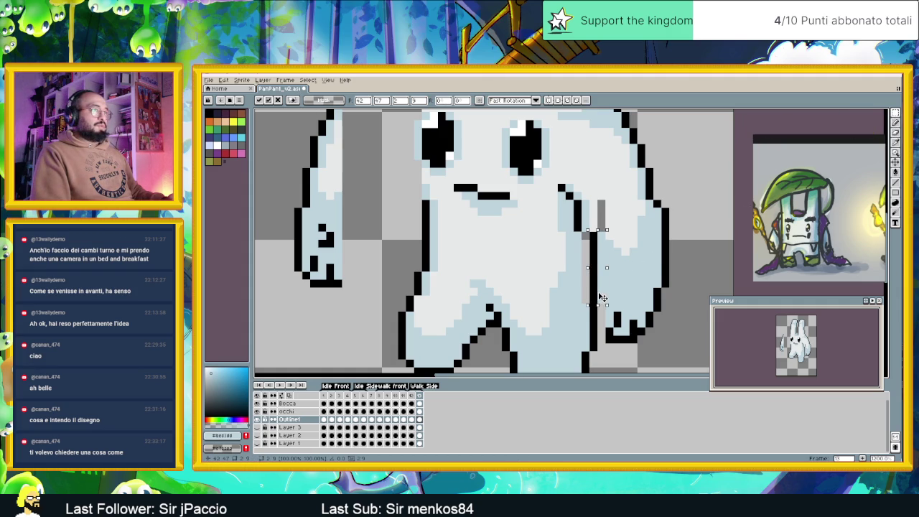
key(Return)
scroll(687, 266, down, 2)
key(b)
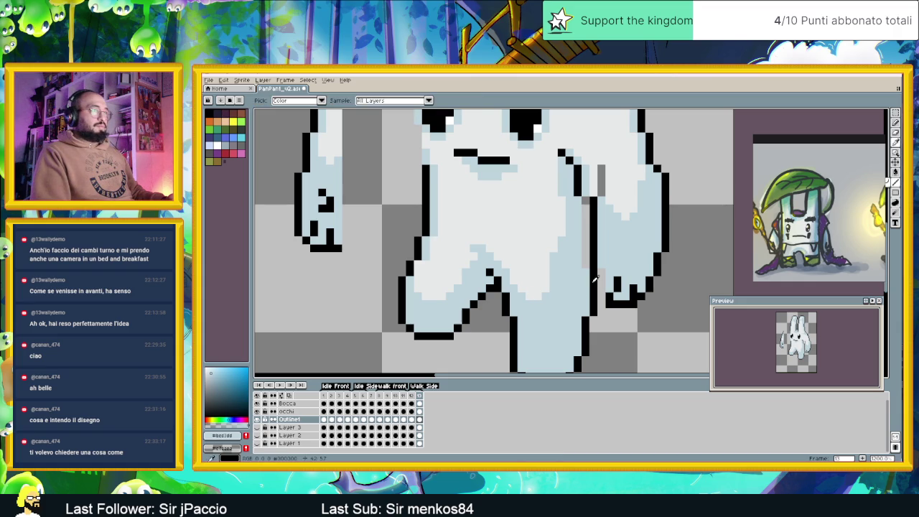
alt+click(596, 283)
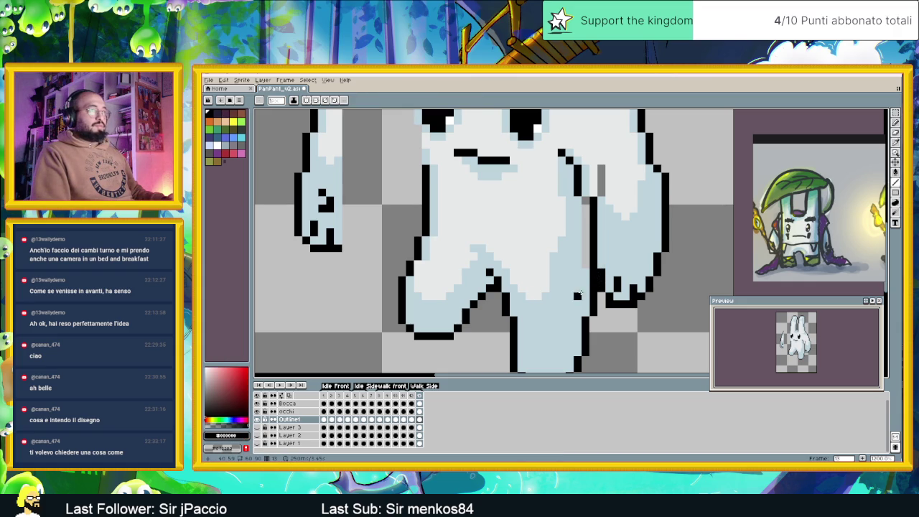
click(578, 200)
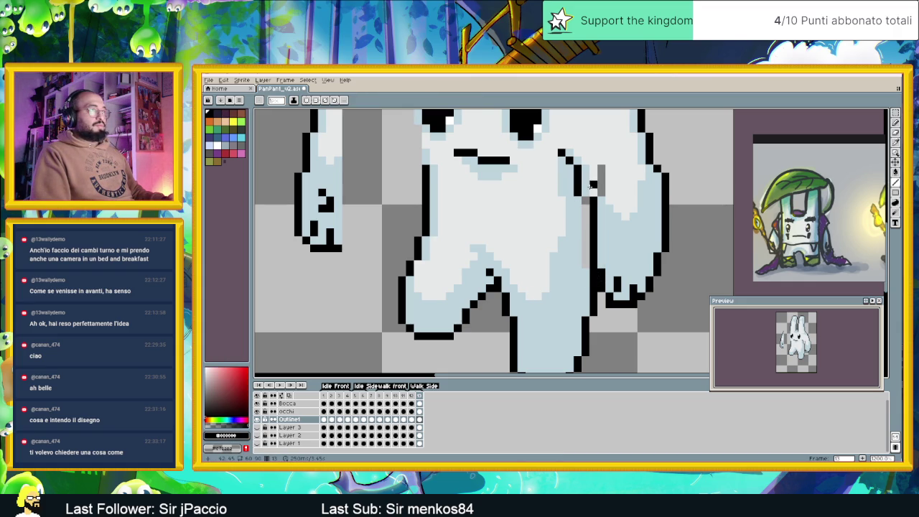
Step: Paint over the grey strip beside the arm outline in light blue
alt+click(577, 189)
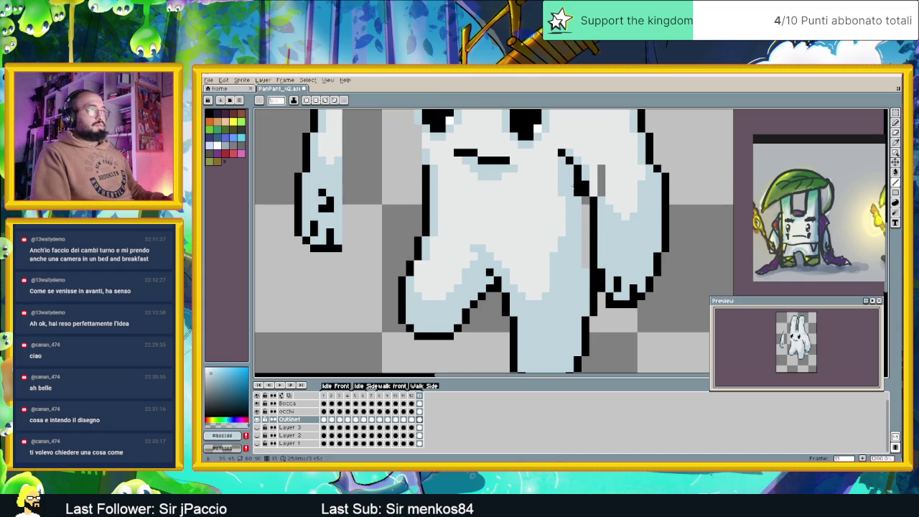
drag(566, 154, 567, 179)
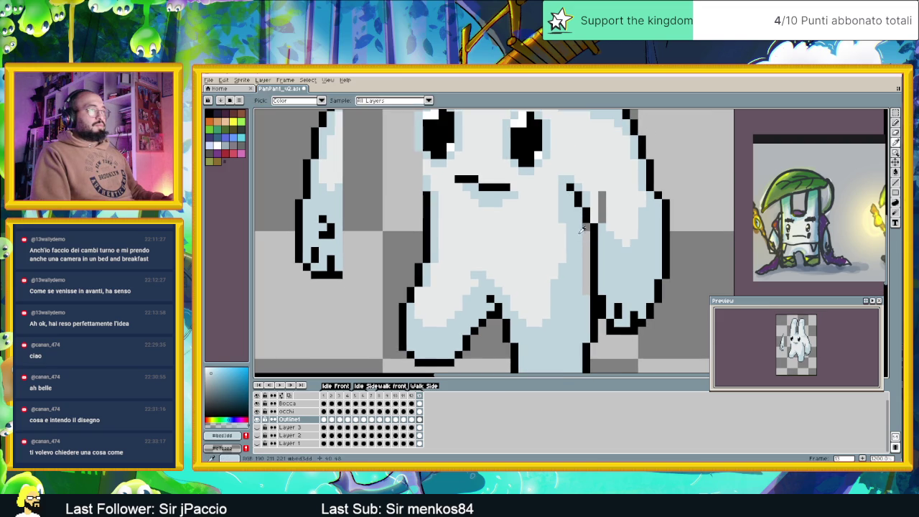
drag(586, 228, 582, 271)
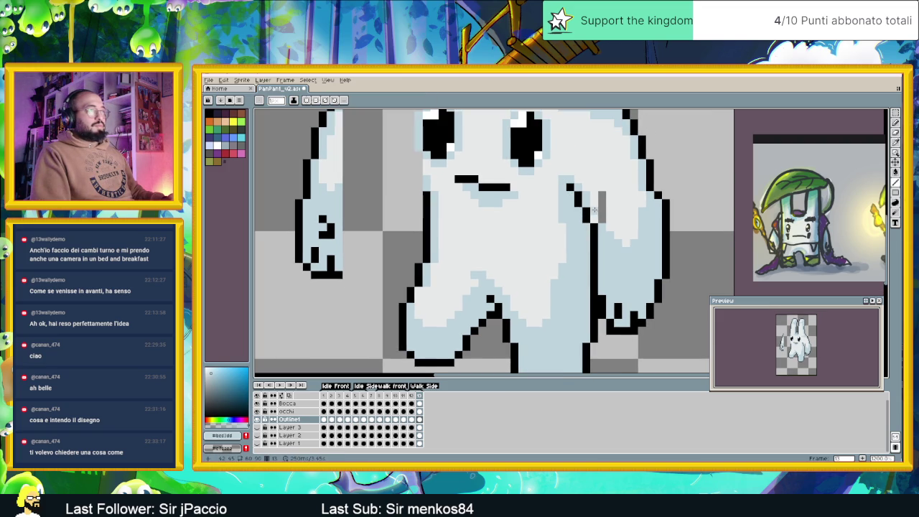
drag(590, 216, 602, 192)
alt+click(605, 216)
scroll(625, 232, down, 3)
scroll(625, 232, down, 1)
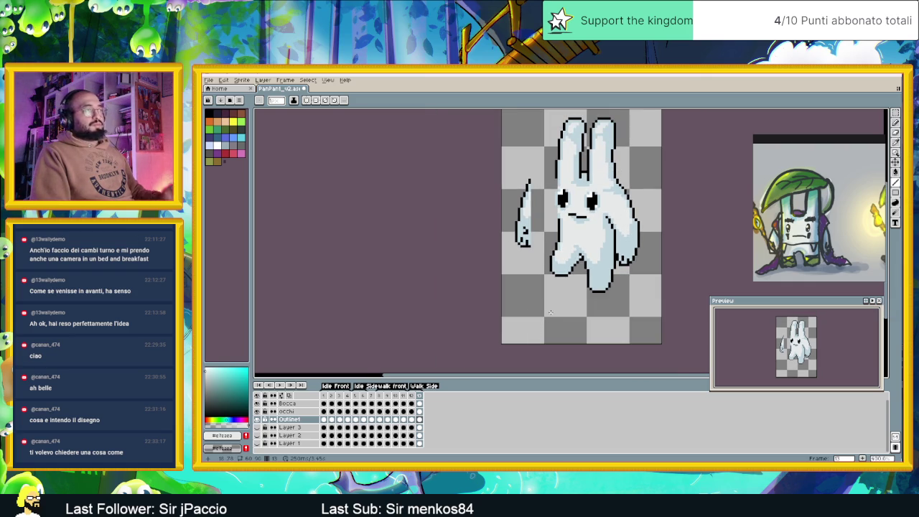
Step: Flip between frames 12 and 13 to compare the walk poses
click(412, 395)
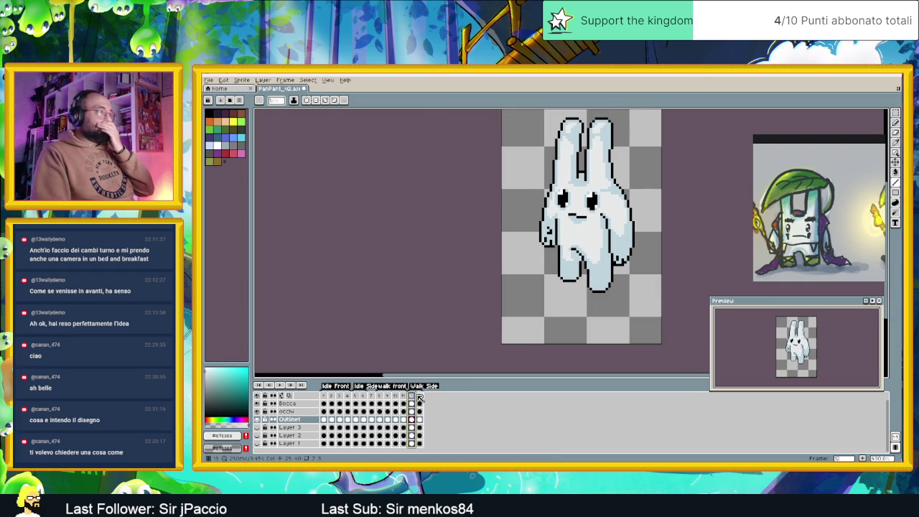
click(420, 397)
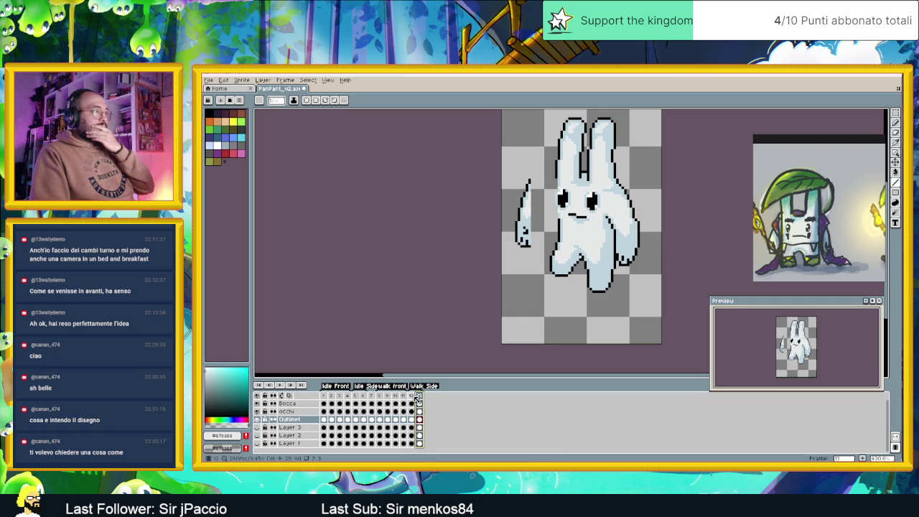
key(Left)
click(420, 396)
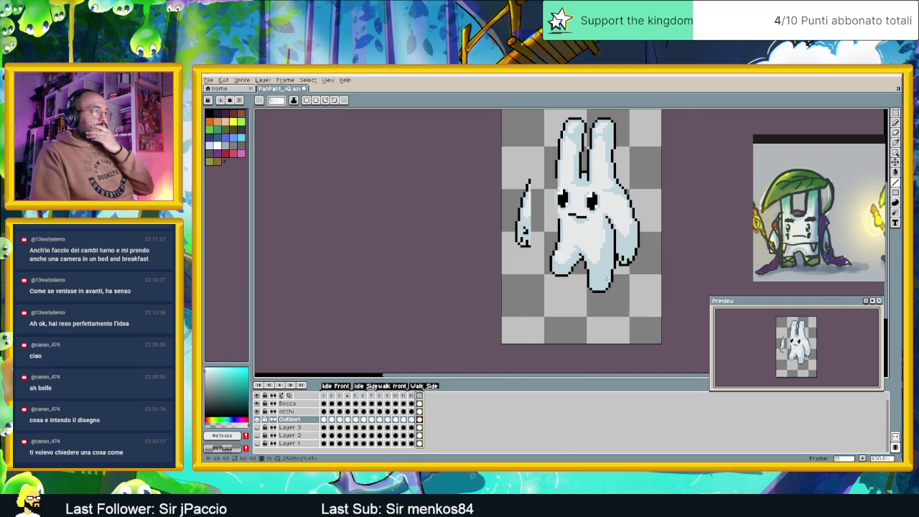
scroll(602, 275, up, 2)
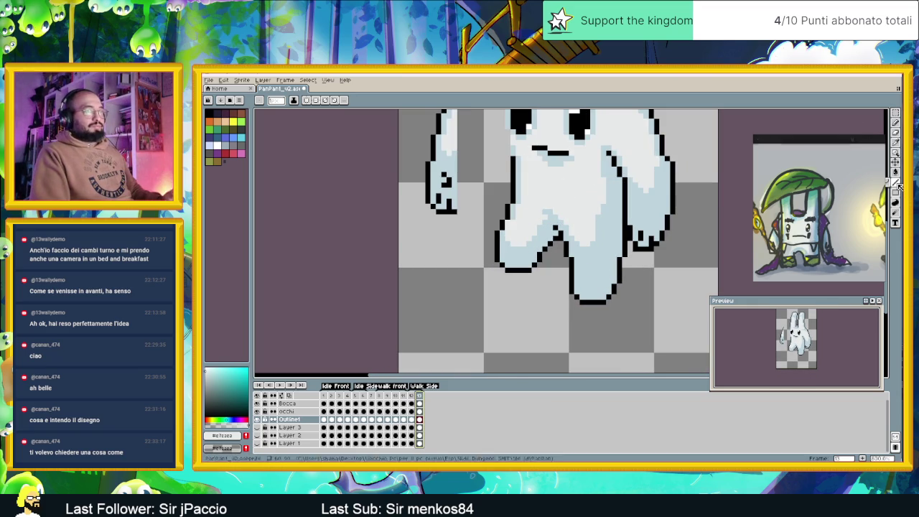
scroll(568, 261, up, 1)
Step: Extend the black leg outline downward and repaint two stray outline pixels light blue
alt+click(567, 261)
drag(567, 261, 568, 271)
alt+click(585, 247)
click(576, 269)
alt+click(585, 224)
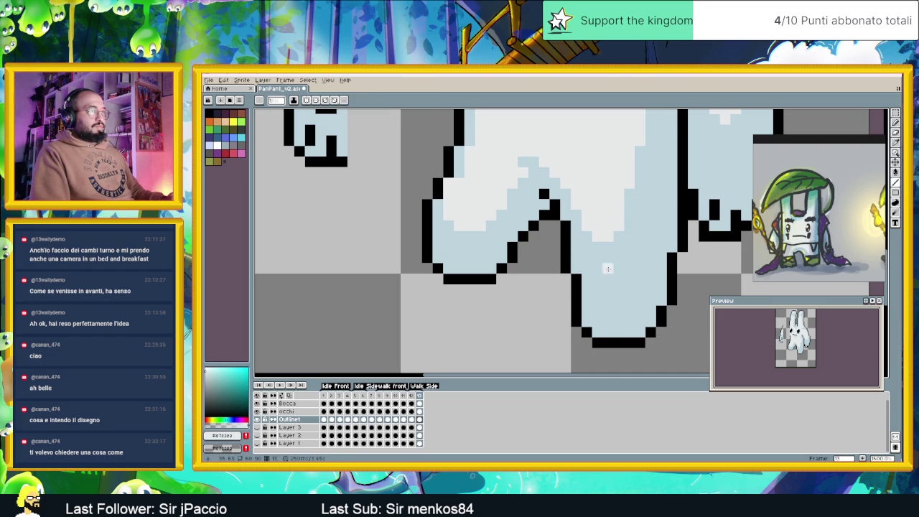
Step: Recheck frame 13 against frame 12 after the outline fix
scroll(610, 254, down, 2)
scroll(610, 255, down, 2)
click(415, 400)
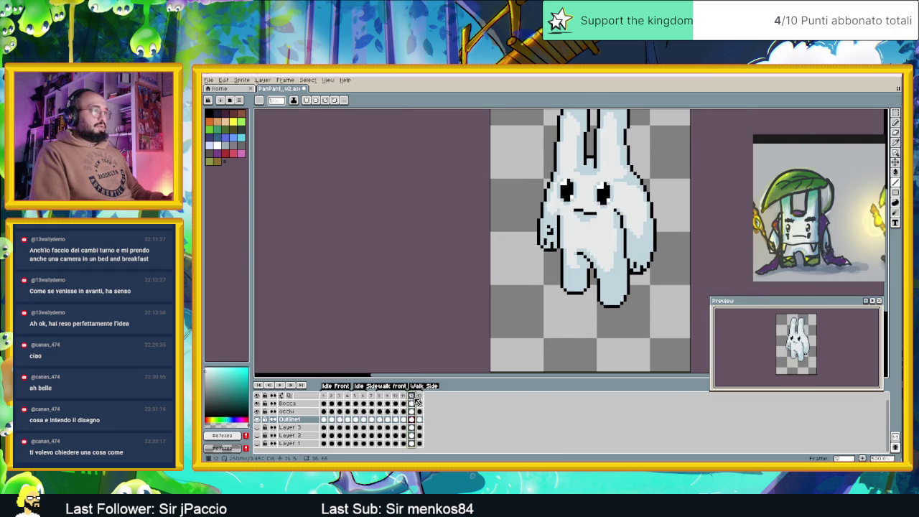
click(419, 398)
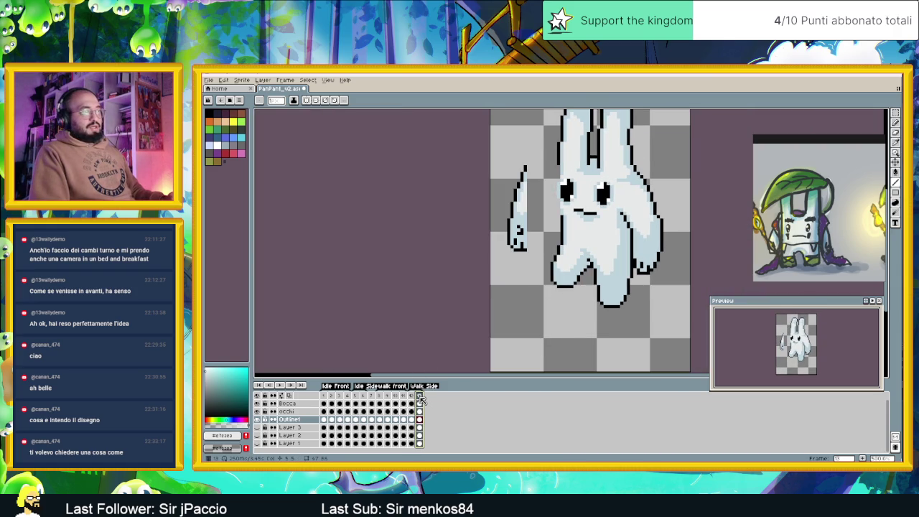
key(Left)
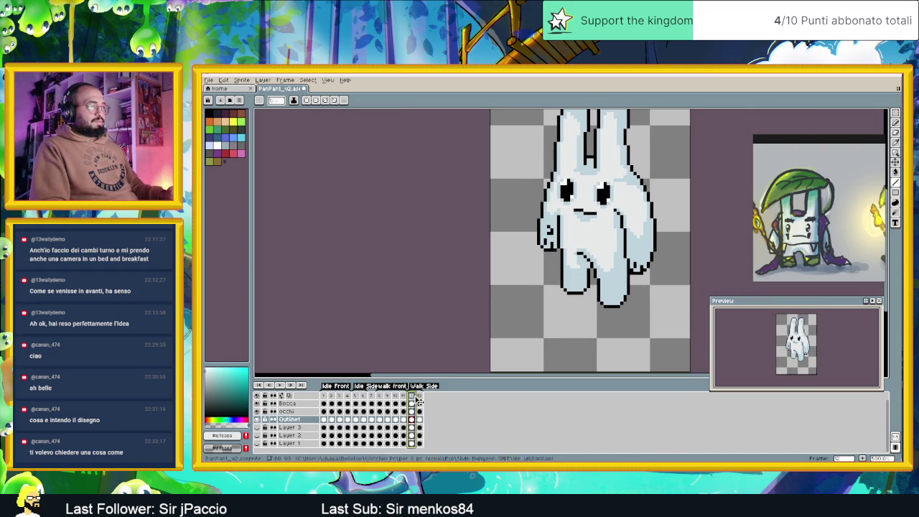
key(Right)
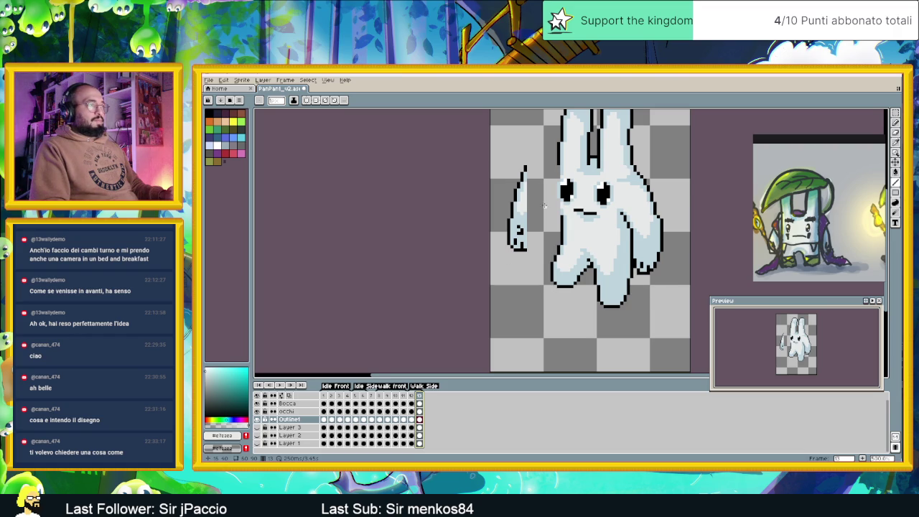
scroll(544, 206, up, 1)
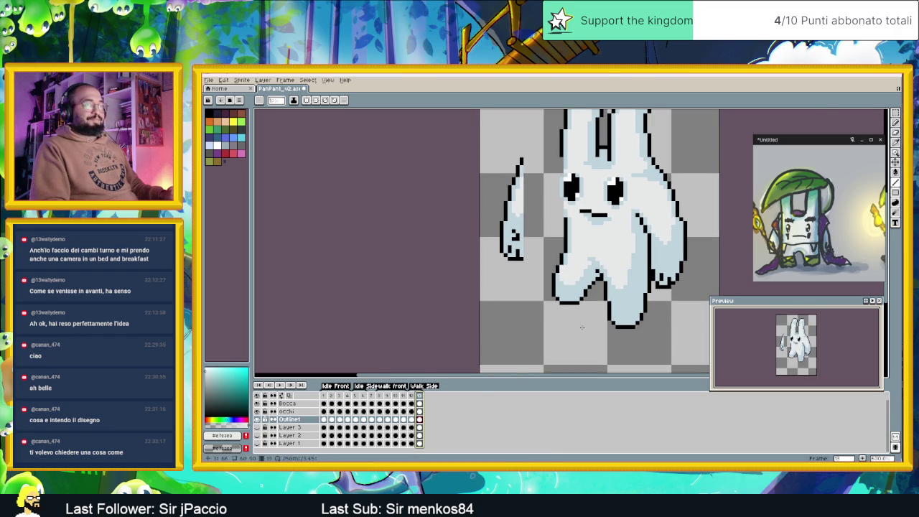
Step: With onion skin on, move the left arm in against the body
click(291, 397)
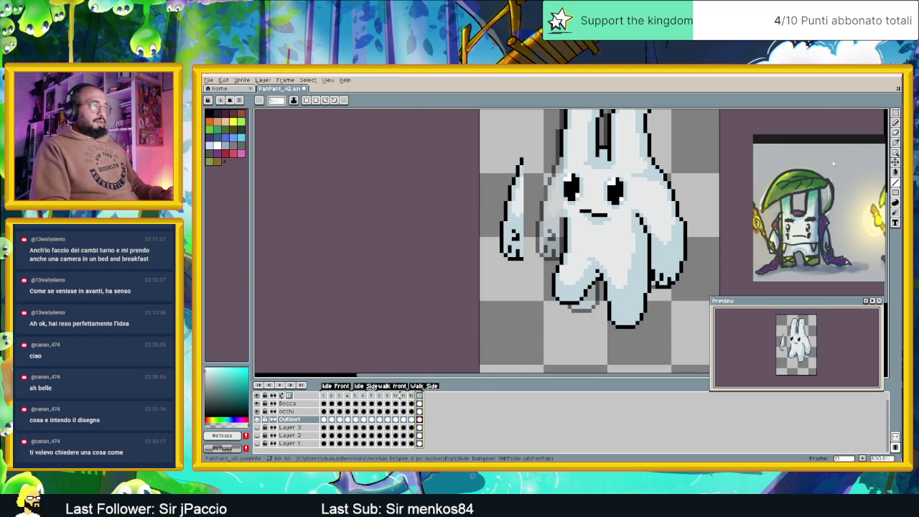
click(895, 113)
drag(489, 147, 549, 286)
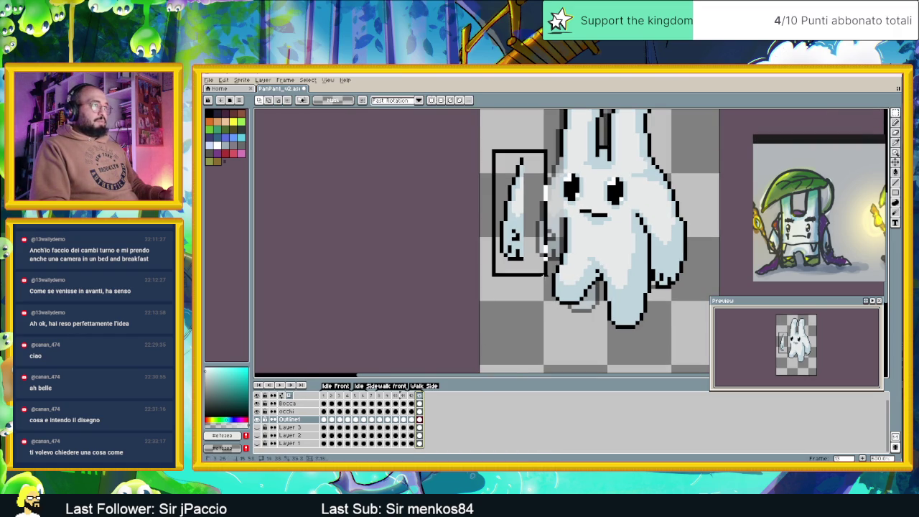
mouse_move(528, 225)
mouse_down()
mouse_move(559, 217)
mouse_move(557, 209)
mouse_up()
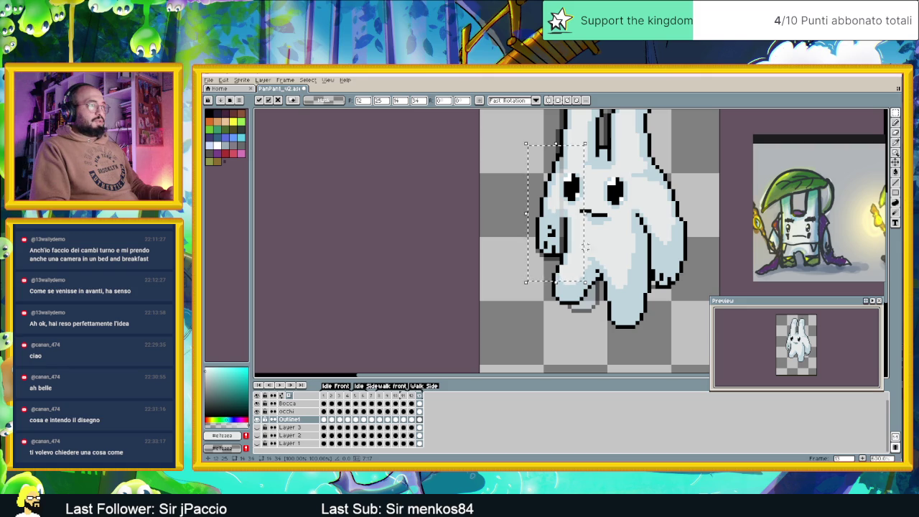
scroll(667, 280, up, 1)
scroll(675, 286, up, 1)
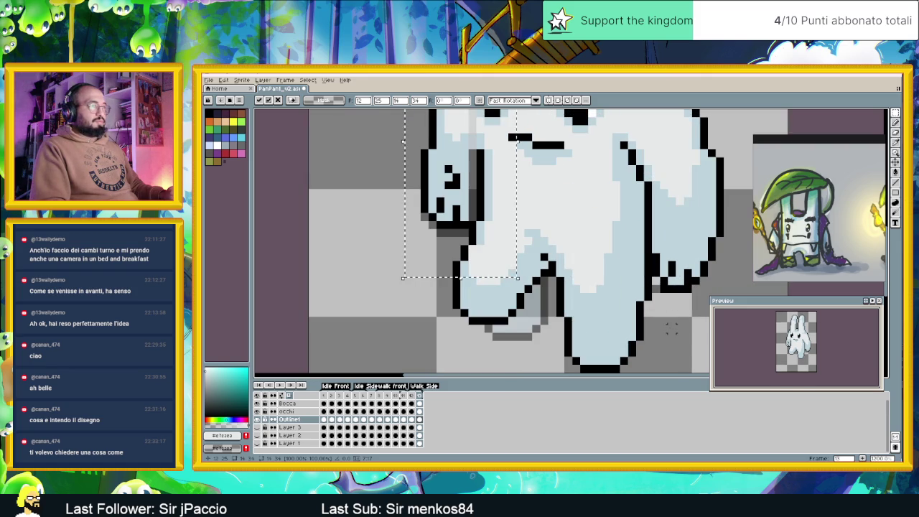
scroll(630, 321, down, 2)
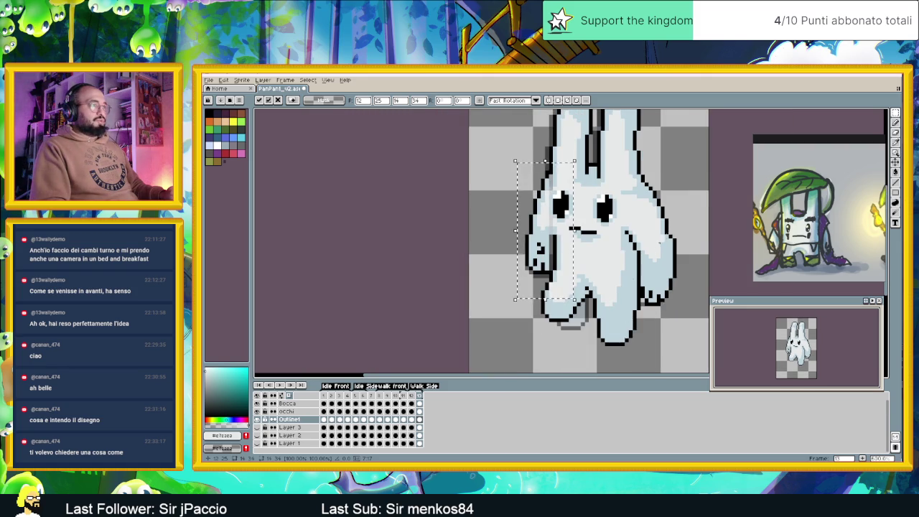
key(ctrl+d)
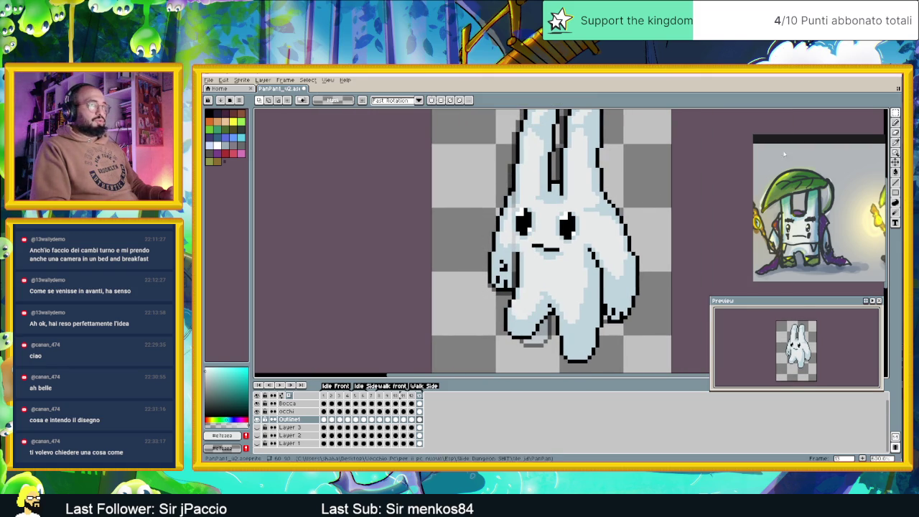
key(ctrl+z)
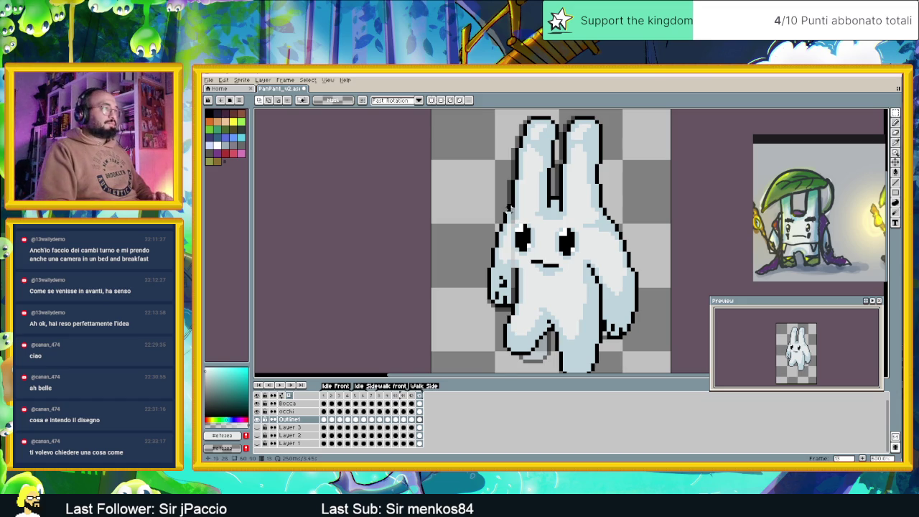
Step: Repaint the grey shading and column beside the left arm in light blue
scroll(504, 305, up, 1)
scroll(504, 305, up, 1)
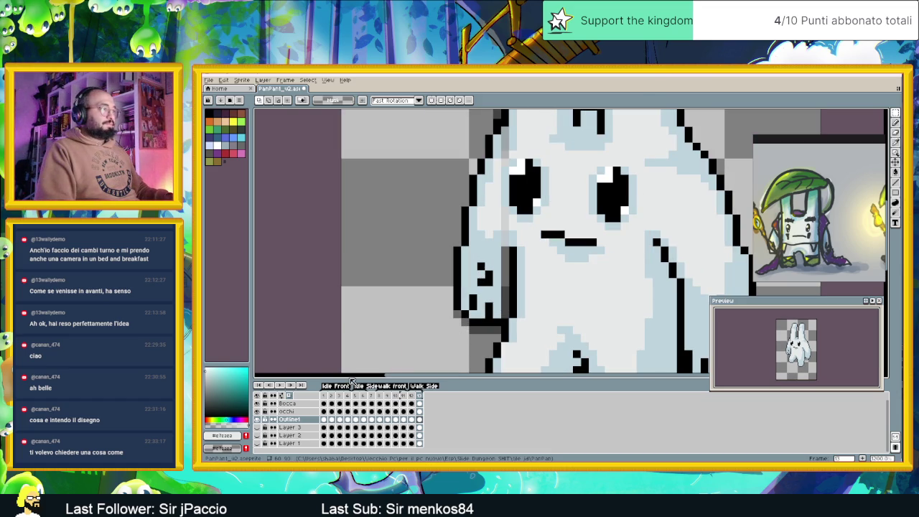
drag(506, 247, 472, 298)
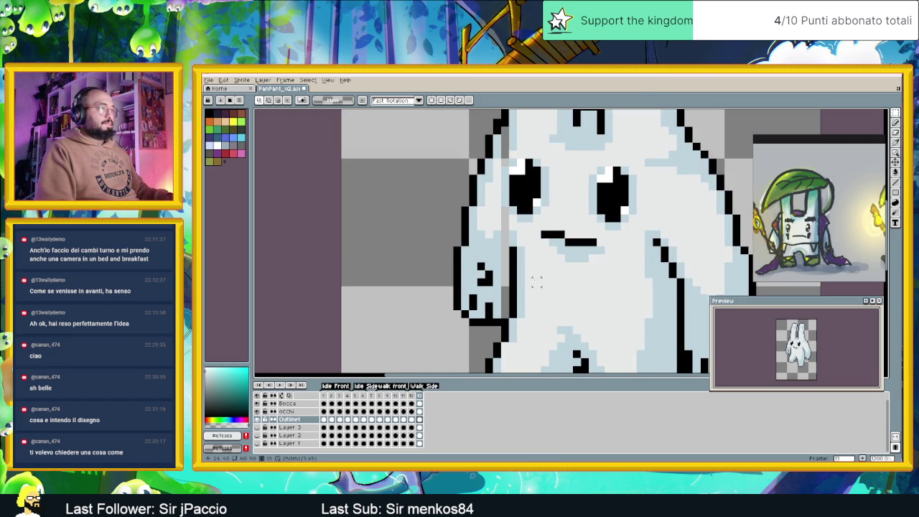
scroll(535, 273, up, 1)
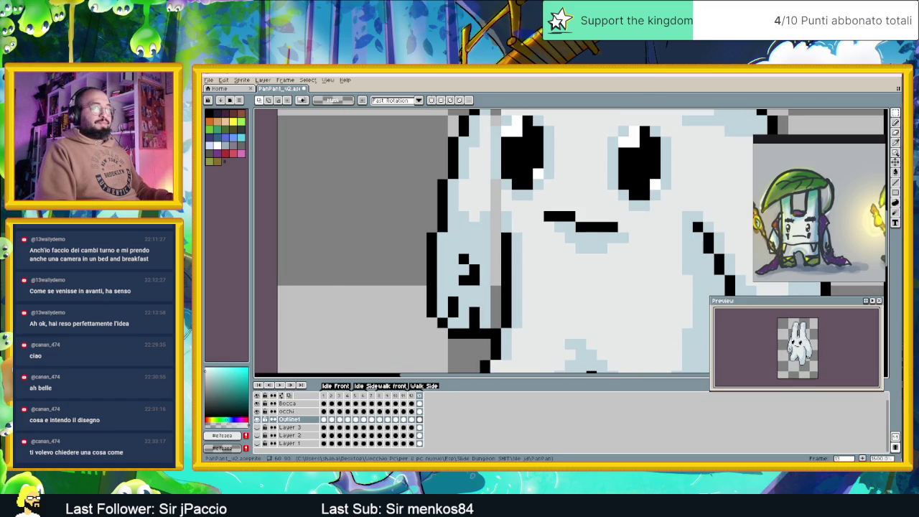
alt+click(481, 284)
mouse_move(496, 302)
mouse_down()
mouse_move(495, 326)
mouse_move(494, 223)
mouse_up()
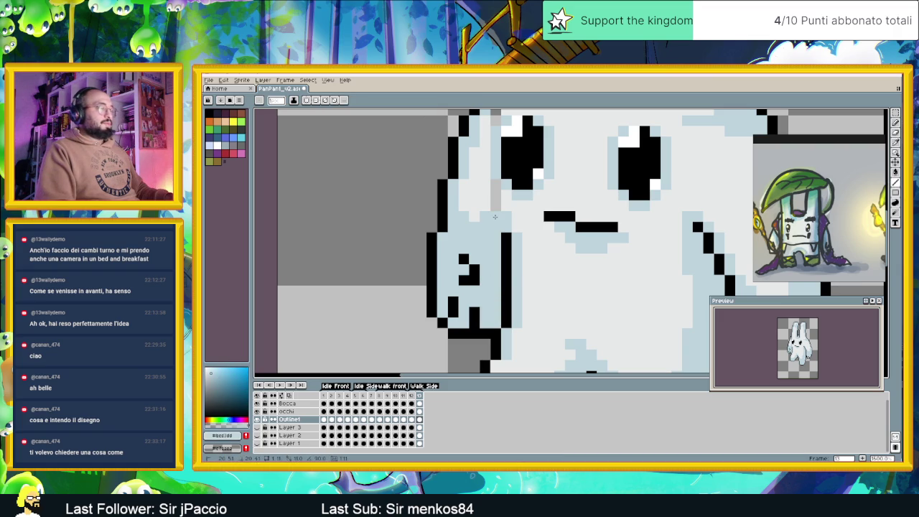
scroll(492, 209, up, 3)
Step: Paint the remaining grey column along the head's left edge near-white
alt+click(489, 198)
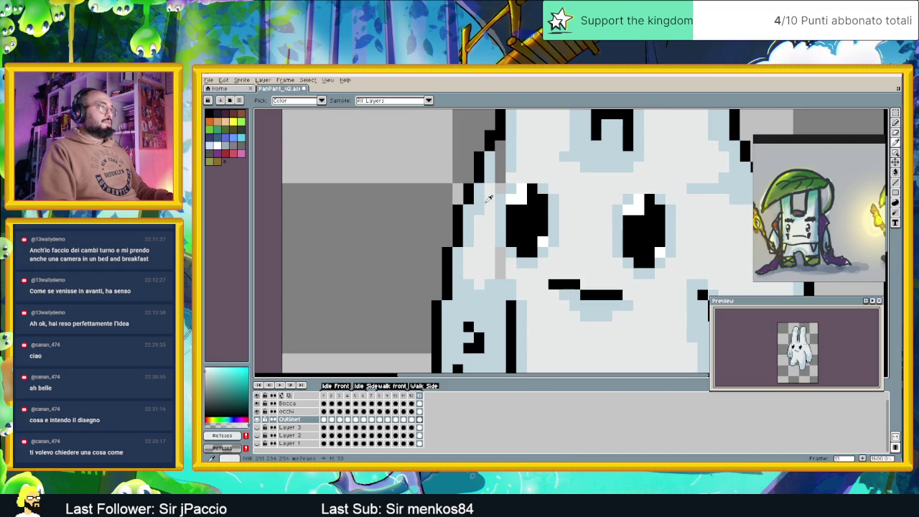
click(502, 148)
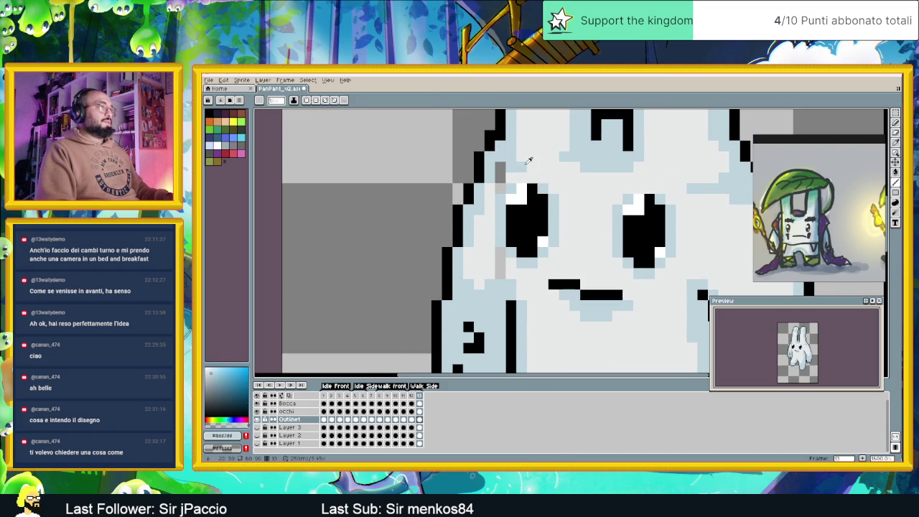
alt+click(526, 161)
drag(501, 169, 503, 264)
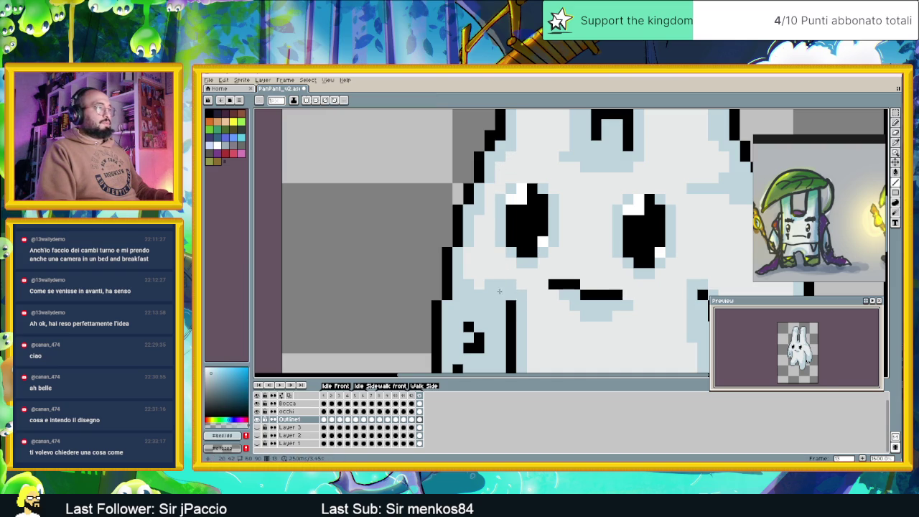
scroll(513, 283, down, 3)
scroll(498, 290, down, 1)
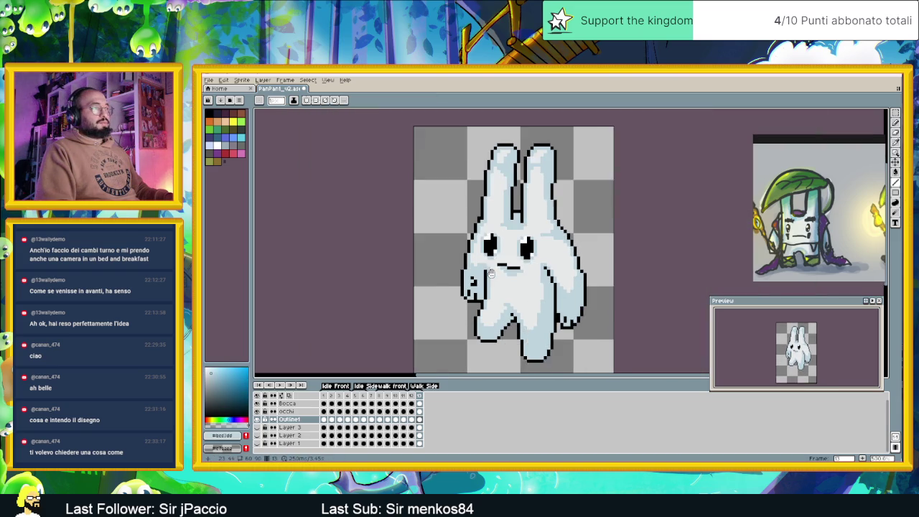
click(414, 397)
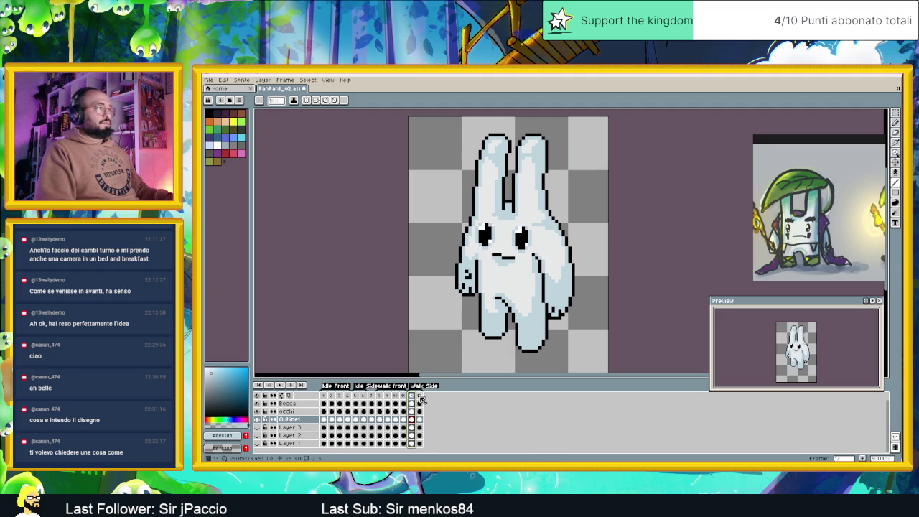
click(420, 398)
click(415, 397)
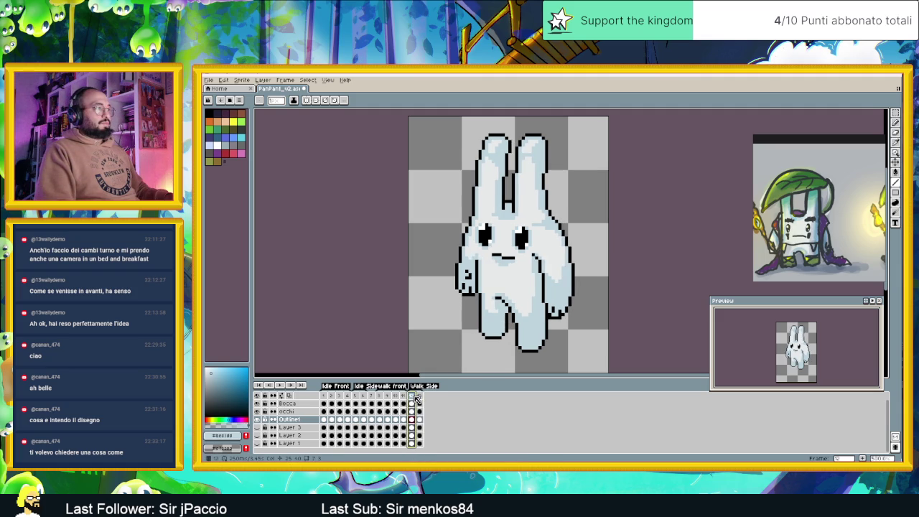
click(420, 397)
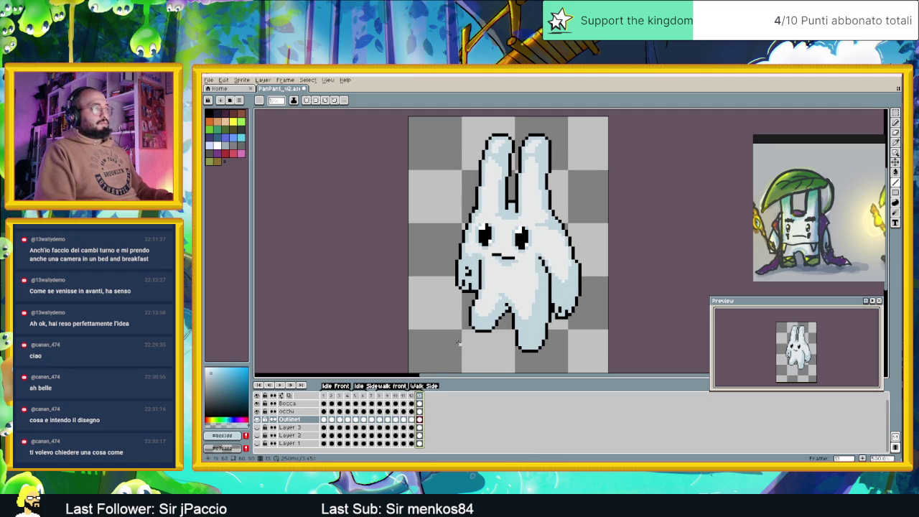
click(414, 396)
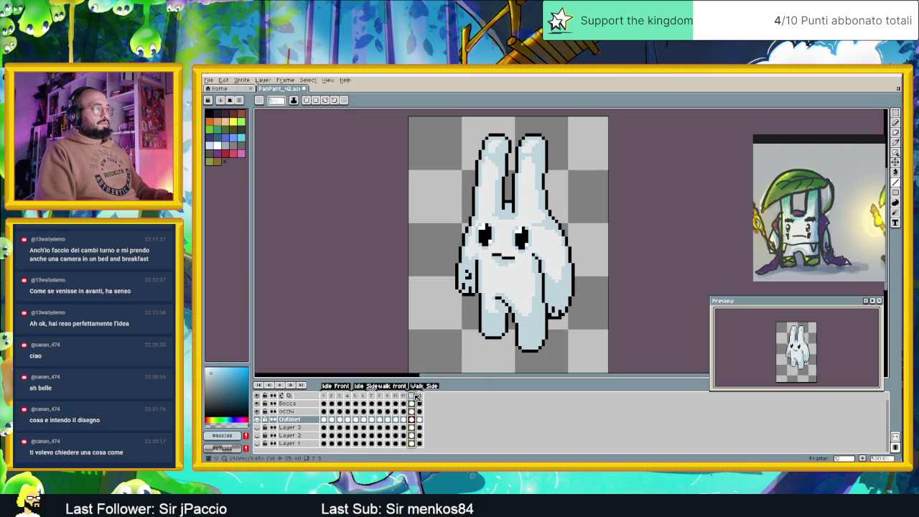
click(420, 397)
scroll(478, 222, up, 1)
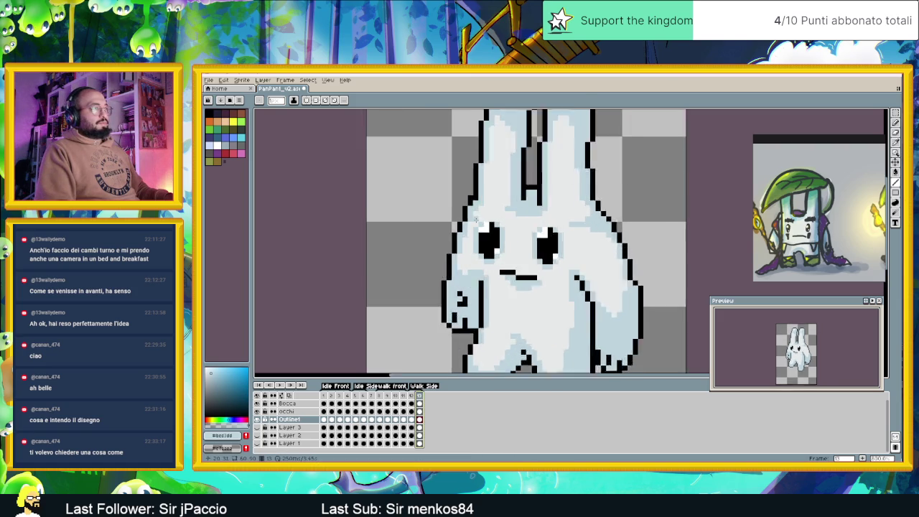
scroll(478, 222, up, 1)
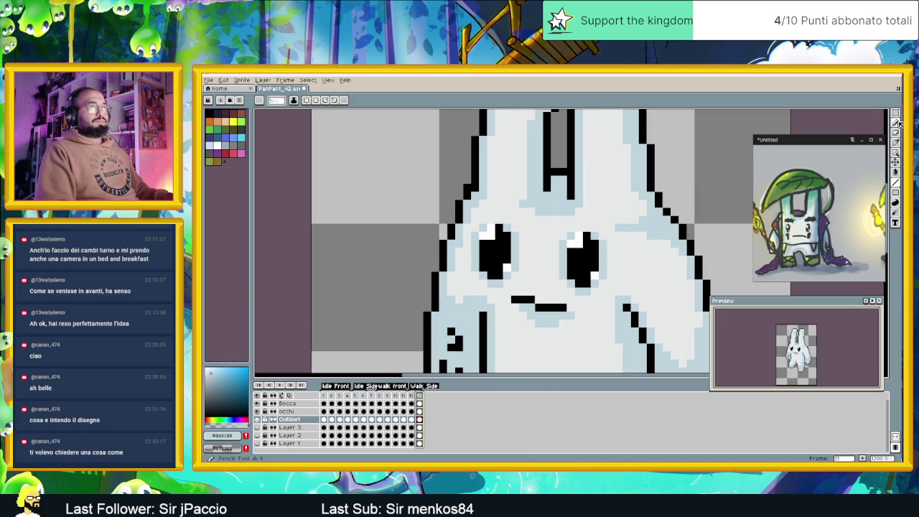
key(b)
scroll(632, 229, down, 2)
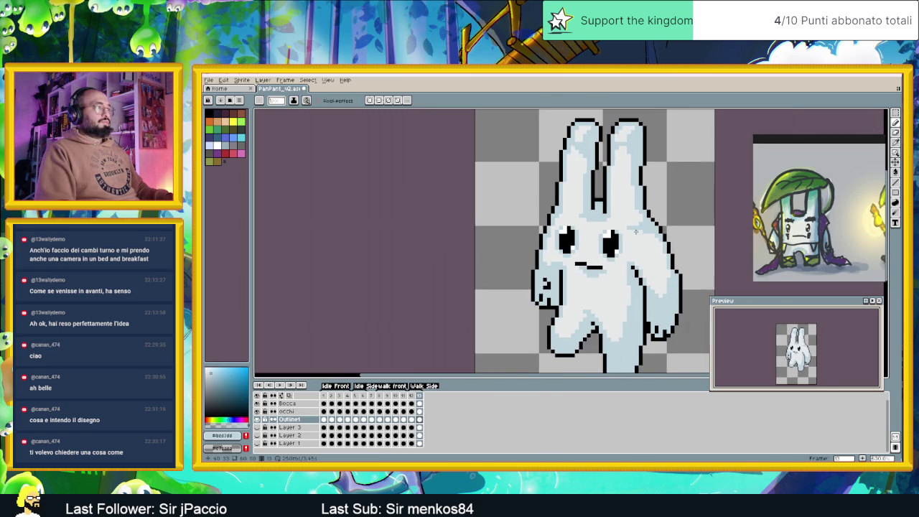
scroll(547, 208, down, 1)
click(421, 397)
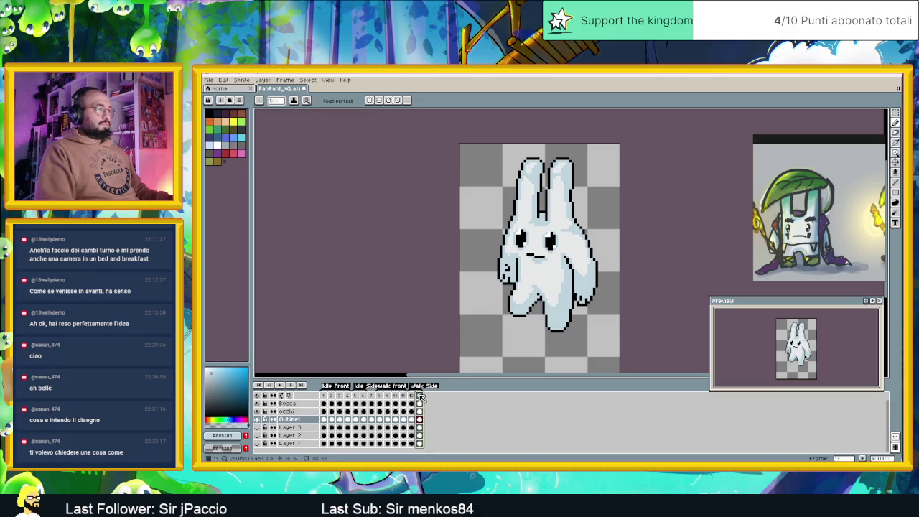
click(414, 396)
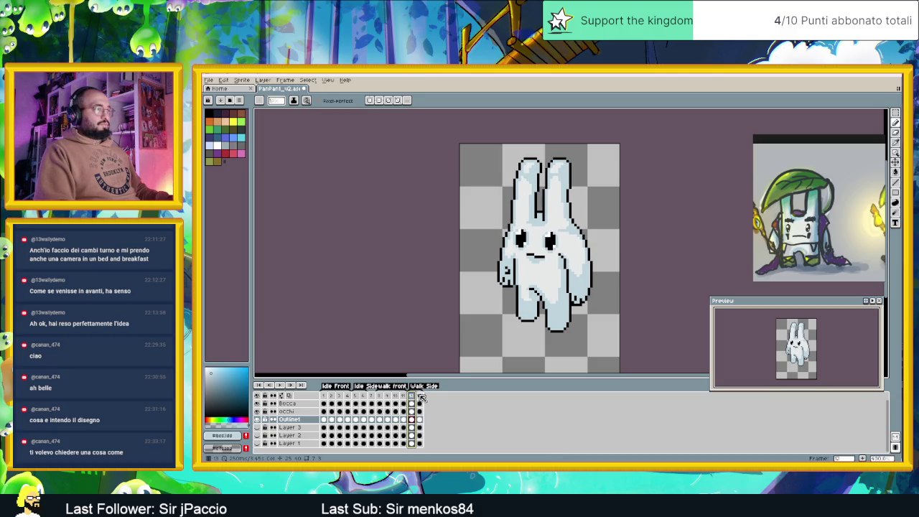
click(421, 397)
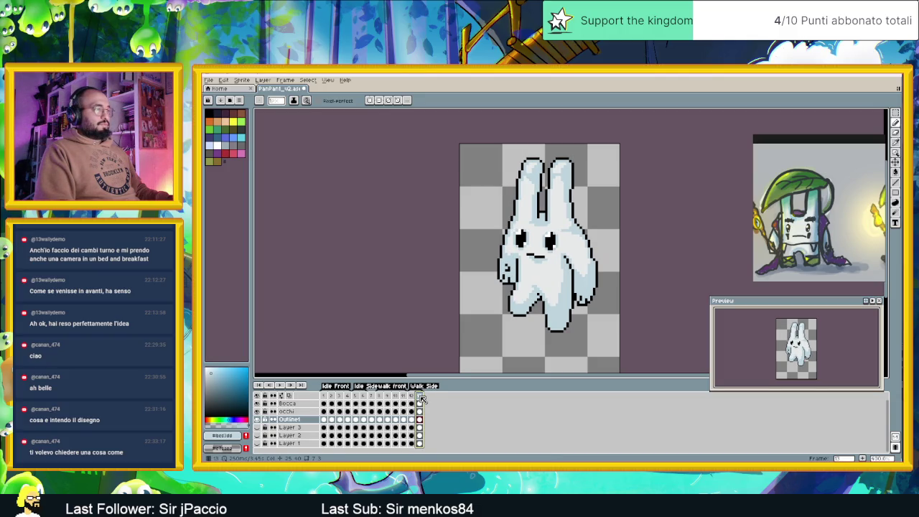
click(420, 398)
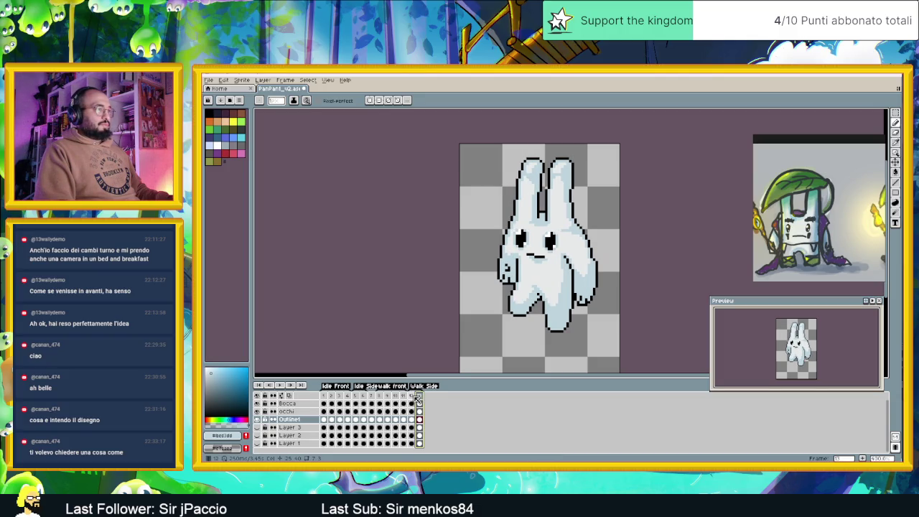
click(413, 397)
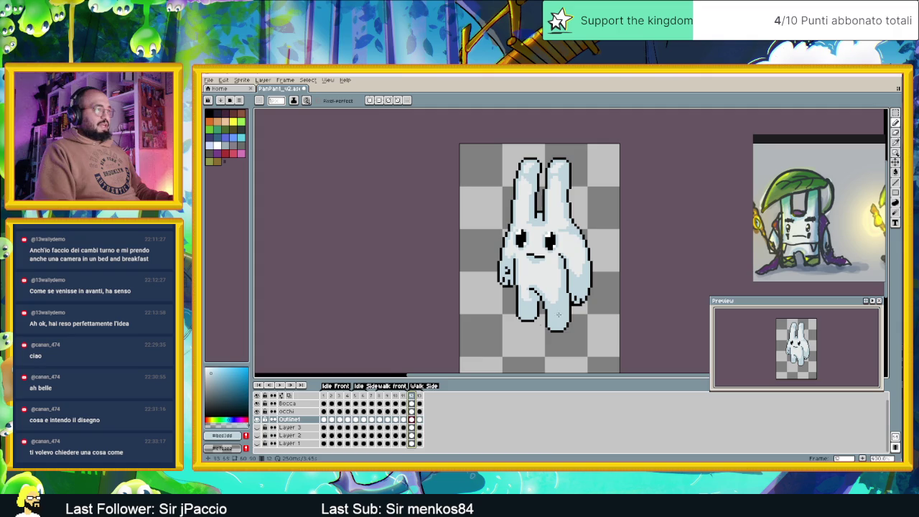
click(421, 396)
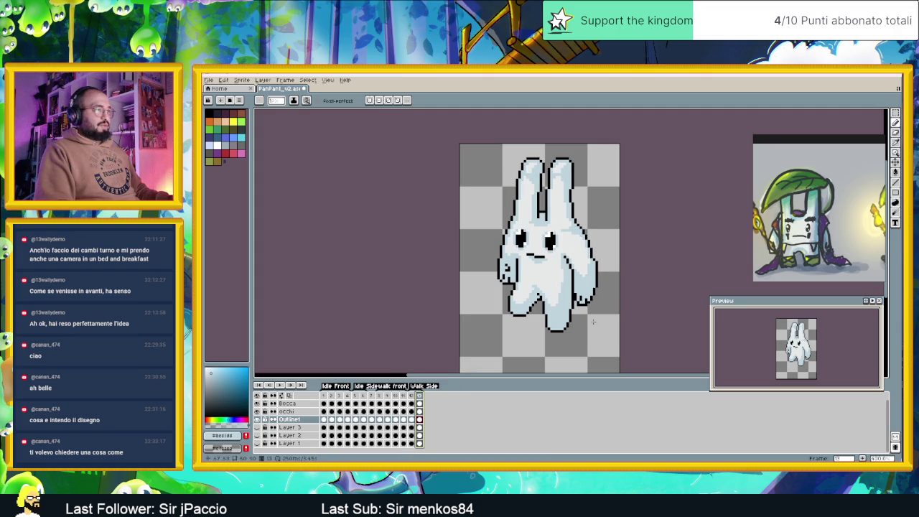
scroll(625, 288, up, 2)
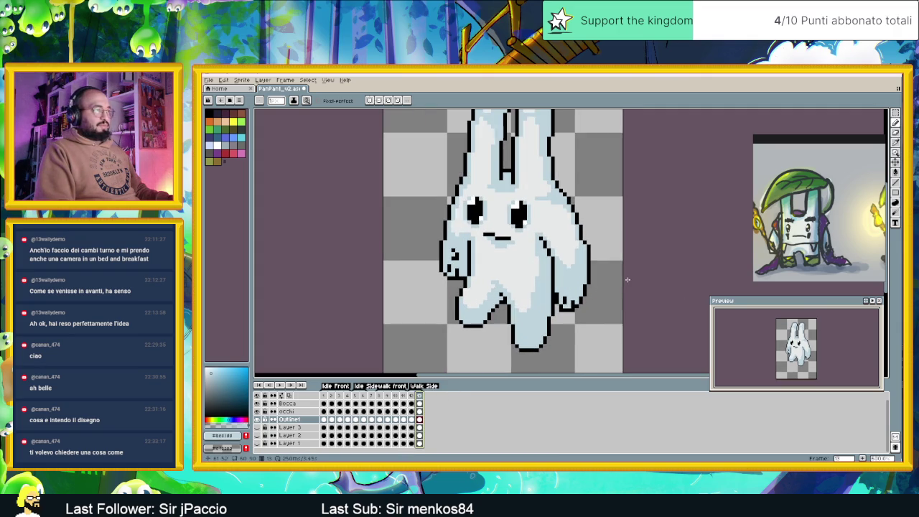
click(895, 132)
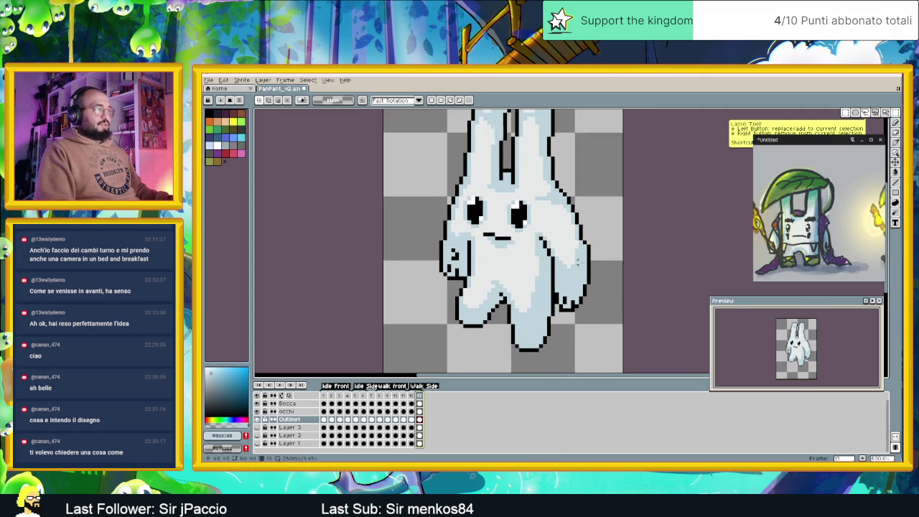
Step: Try a freehand selection around the right arm, then cancel it
scroll(568, 270, up, 2)
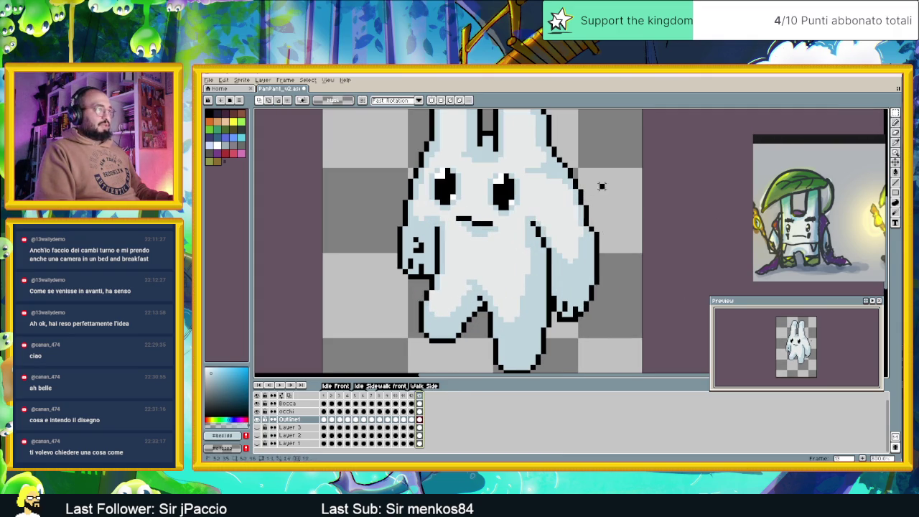
mouse_move(557, 138)
mouse_down()
mouse_move(557, 305)
mouse_move(568, 287)
mouse_up()
click(573, 287)
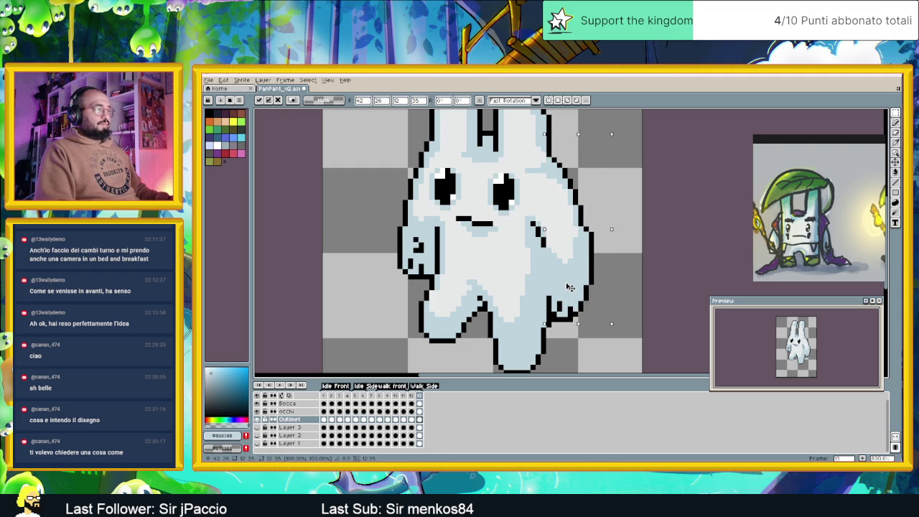
key(ctrl+d)
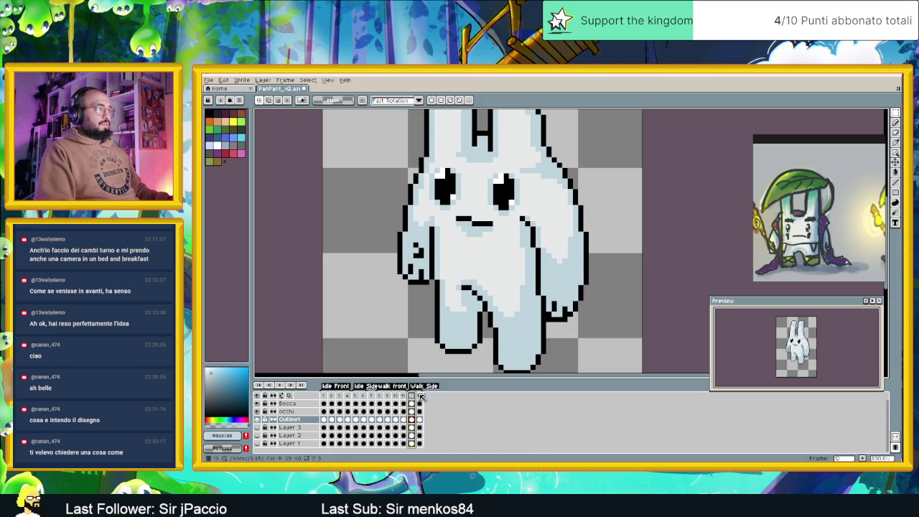
Step: Flip between the adjacent walk frames to compare the arm poses
click(420, 396)
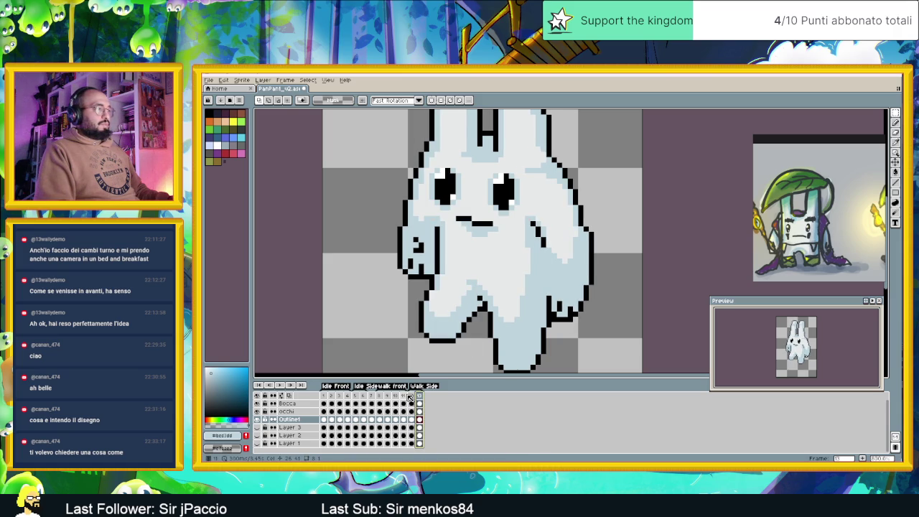
click(411, 396)
click(420, 397)
click(413, 396)
click(420, 396)
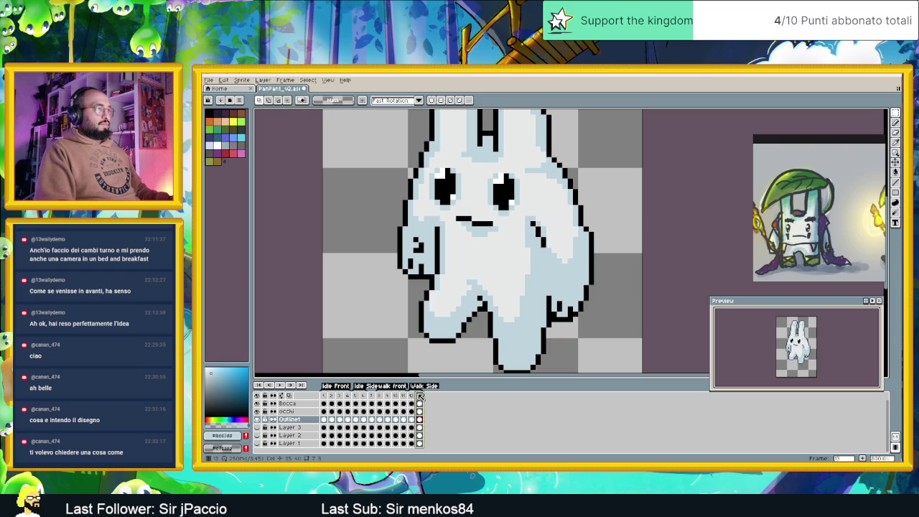
click(413, 396)
click(416, 396)
Step: Box-select the right arm and hand and rotate it to hang more upright
drag(596, 145, 518, 301)
drag(582, 324, 585, 357)
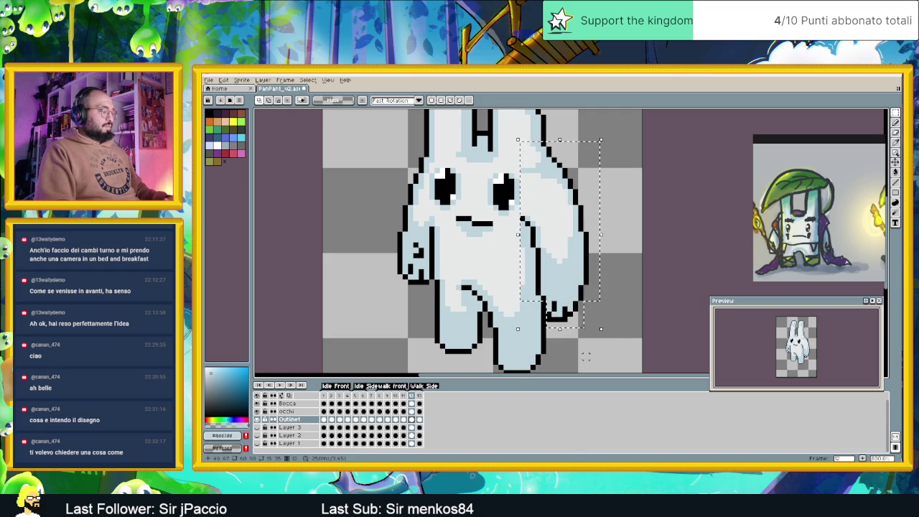
click(419, 419)
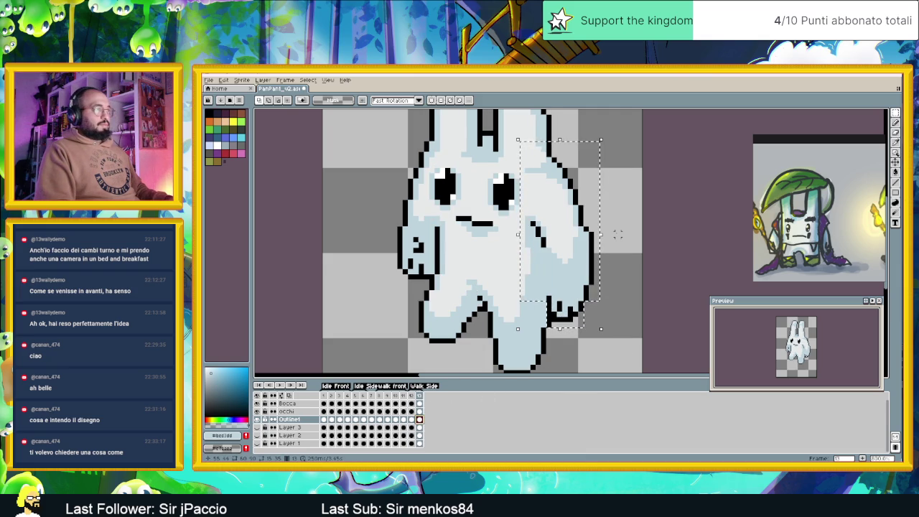
drag(618, 234, 617, 234)
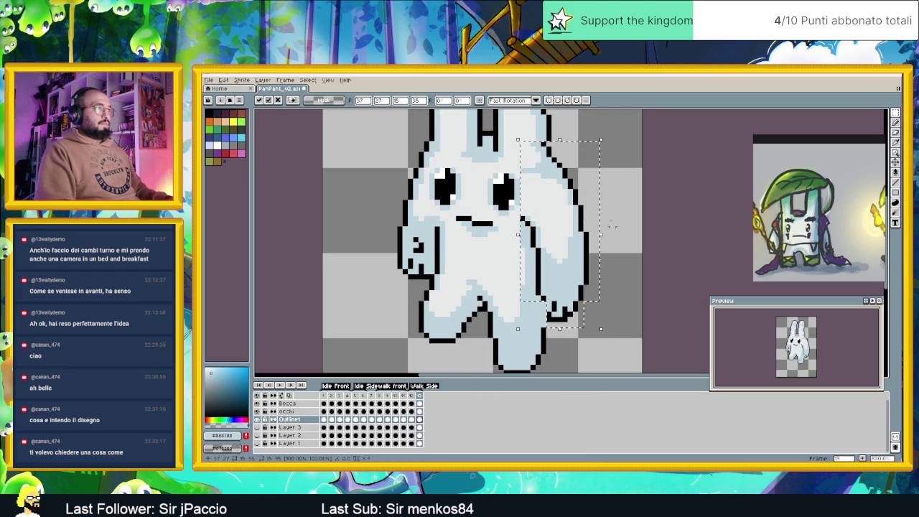
click(602, 127)
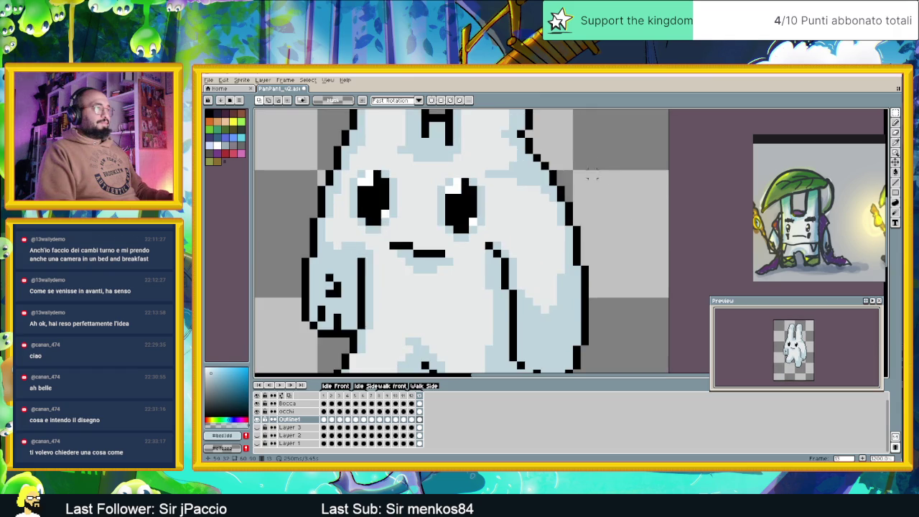
Step: Reselect the right arm, then deselect and pan down to the feet
scroll(610, 187, down, 1)
scroll(621, 234, up, 1)
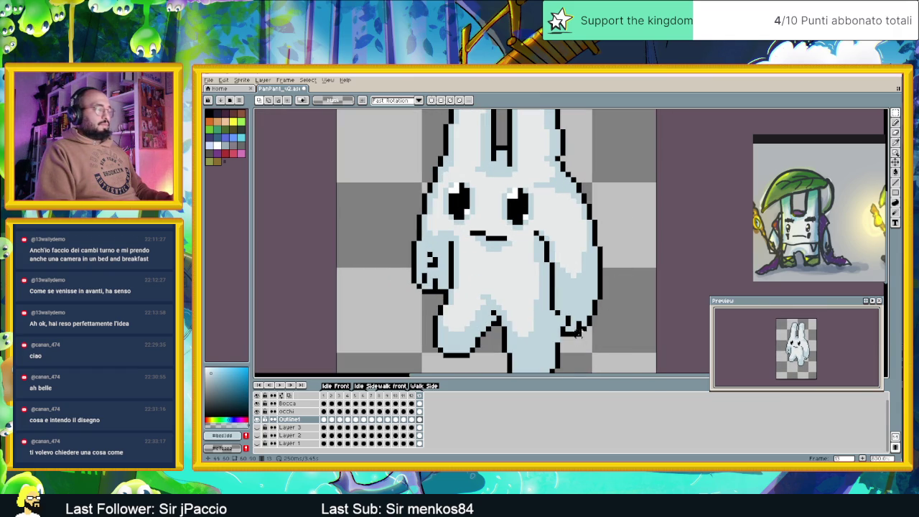
drag(615, 343, 532, 154)
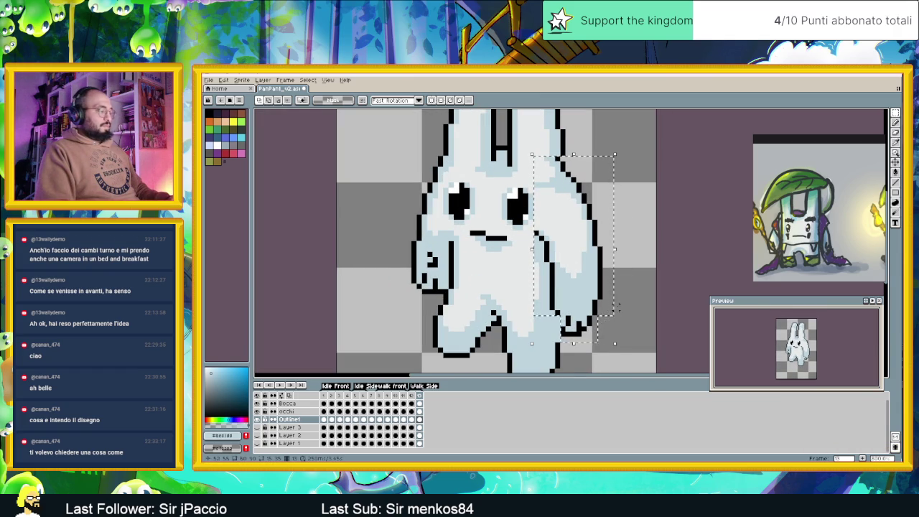
click(637, 248)
drag(595, 319, 595, 247)
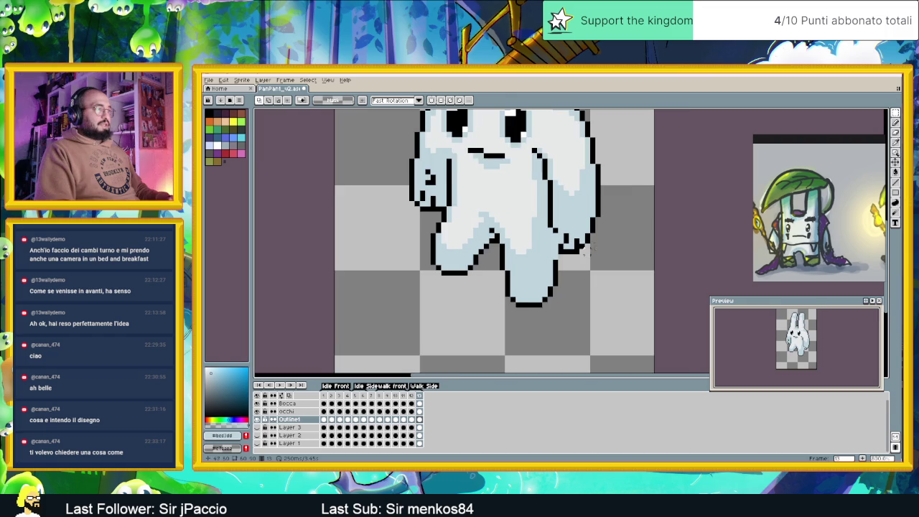
scroll(568, 262, up, 1)
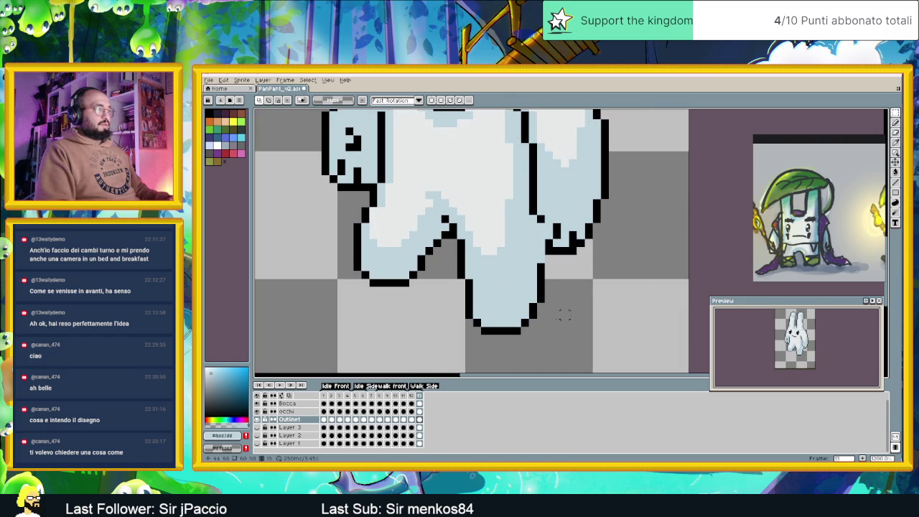
Step: Compare frames 12 and 13, then pick black with the pencil for the leg outline
click(413, 420)
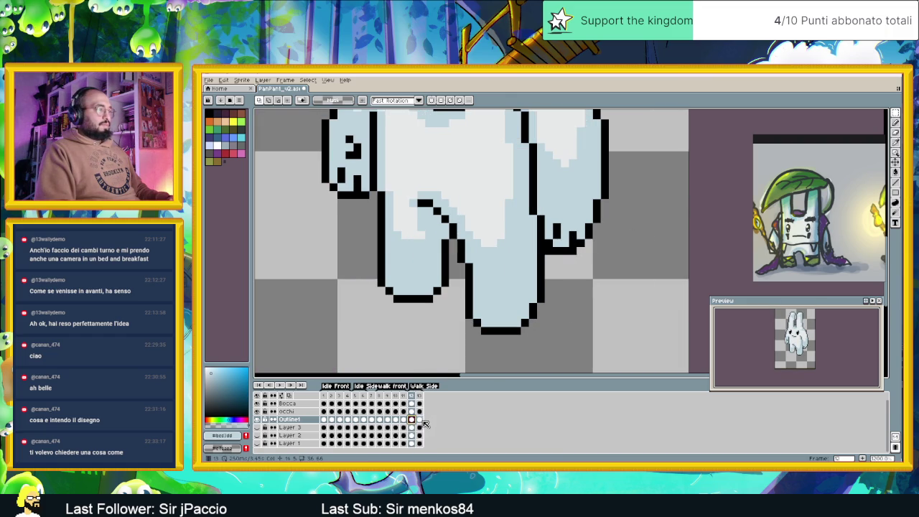
click(420, 420)
scroll(556, 222, up, 1)
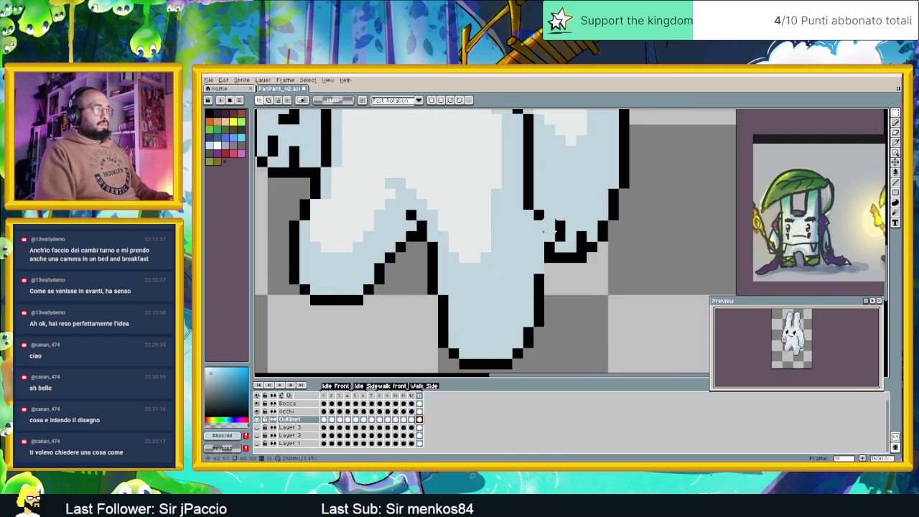
click(896, 142)
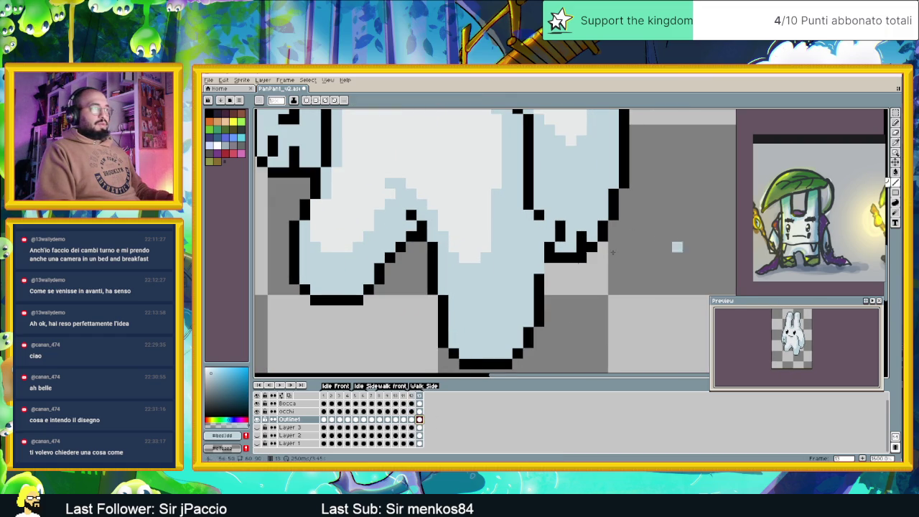
alt+click(541, 243)
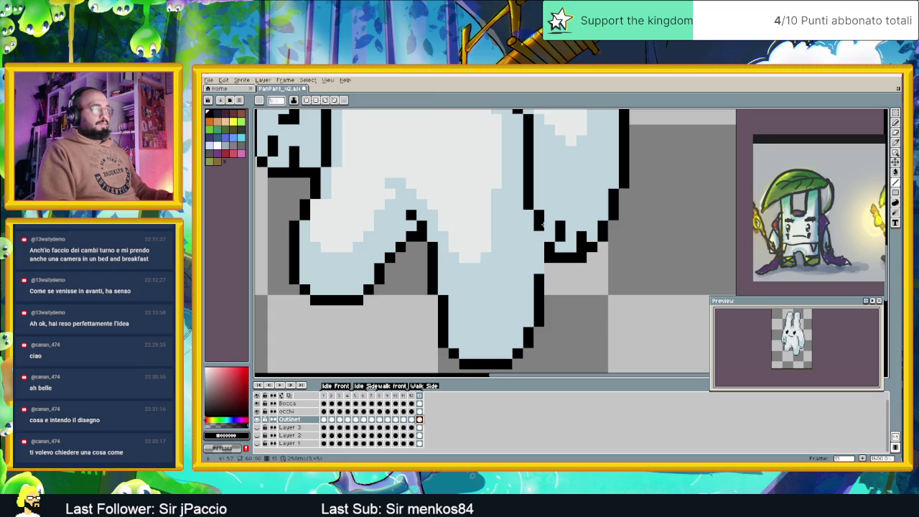
scroll(594, 211, down, 3)
drag(594, 211, 567, 262)
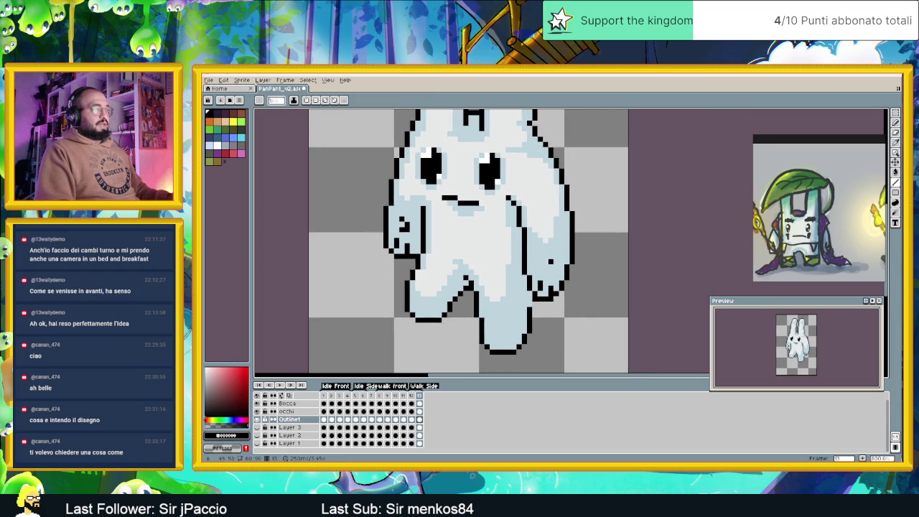
Step: On frame 13, select the bunny's right side of head, body and arm and shift it into place
click(412, 396)
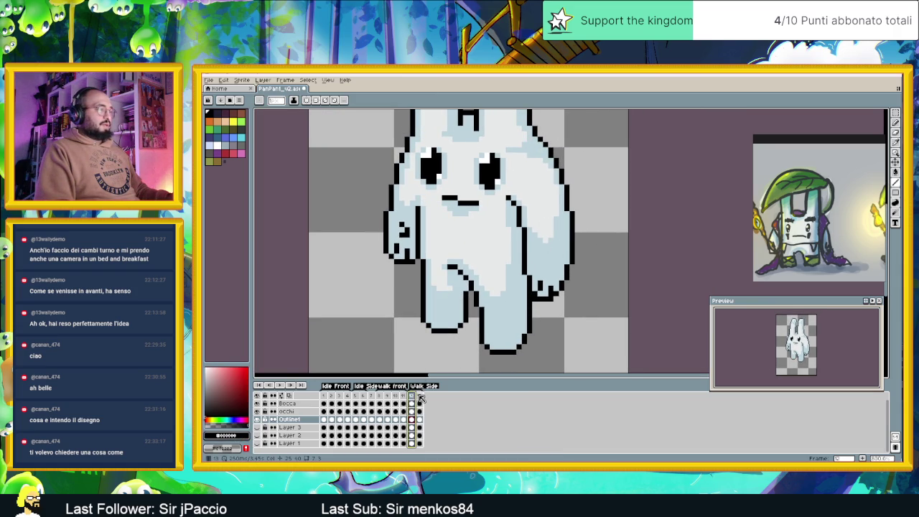
click(421, 397)
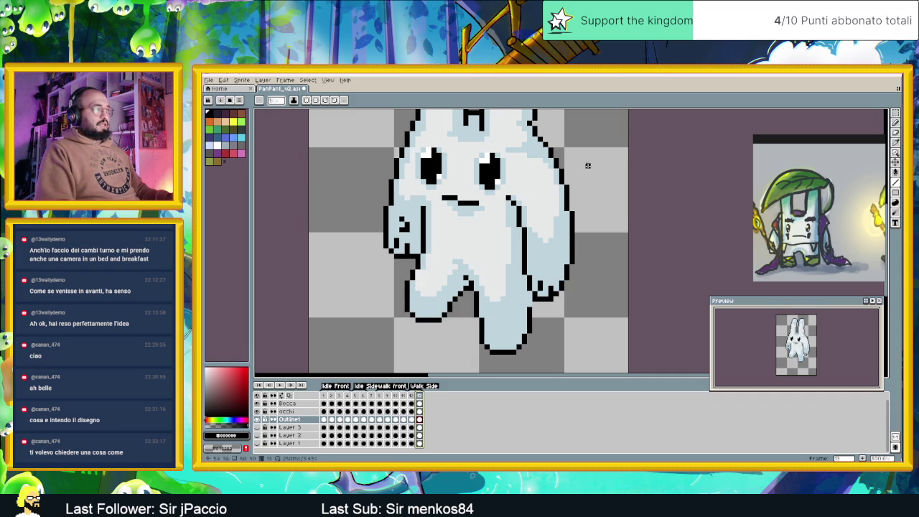
key(w)
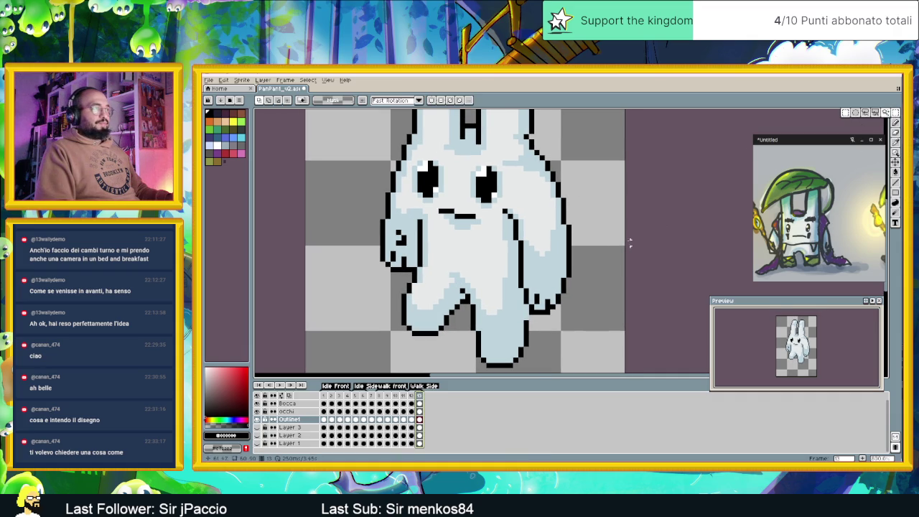
drag(587, 178, 500, 322)
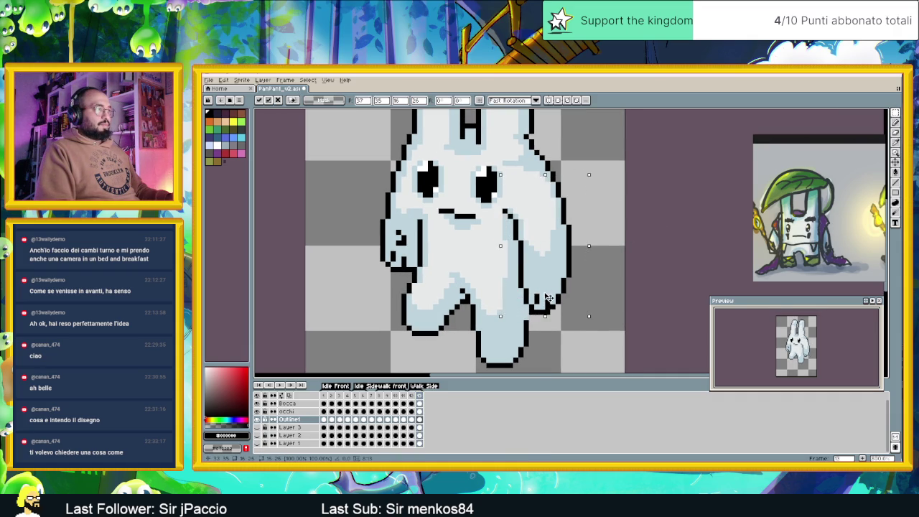
click(610, 156)
Step: Pick the light blue body colour and return to the pencil
scroll(563, 163, up, 1)
scroll(567, 173, up, 2)
scroll(575, 184, down, 1)
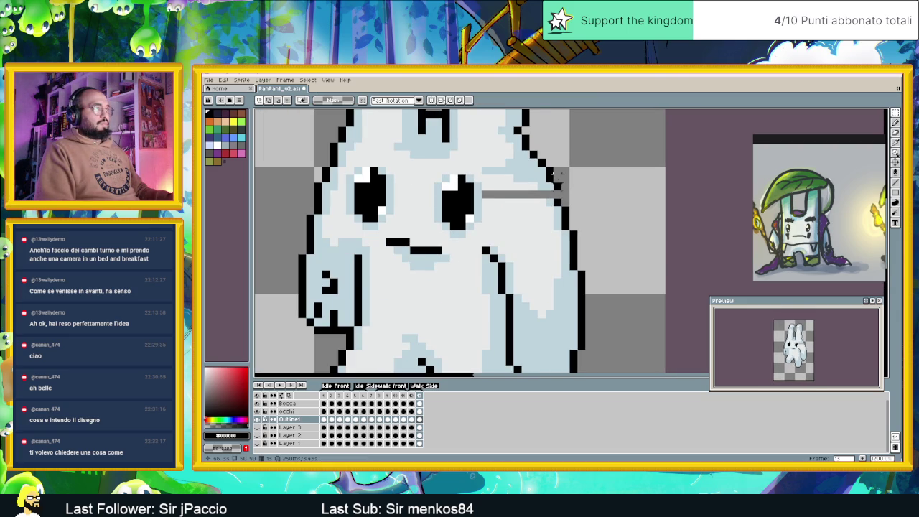
scroll(545, 158, up, 1)
scroll(561, 146, down, 1)
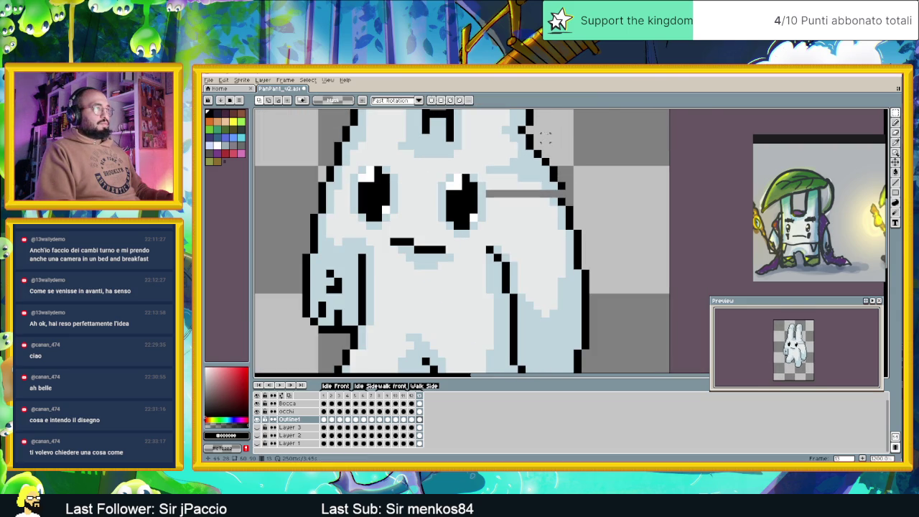
alt+click(521, 129)
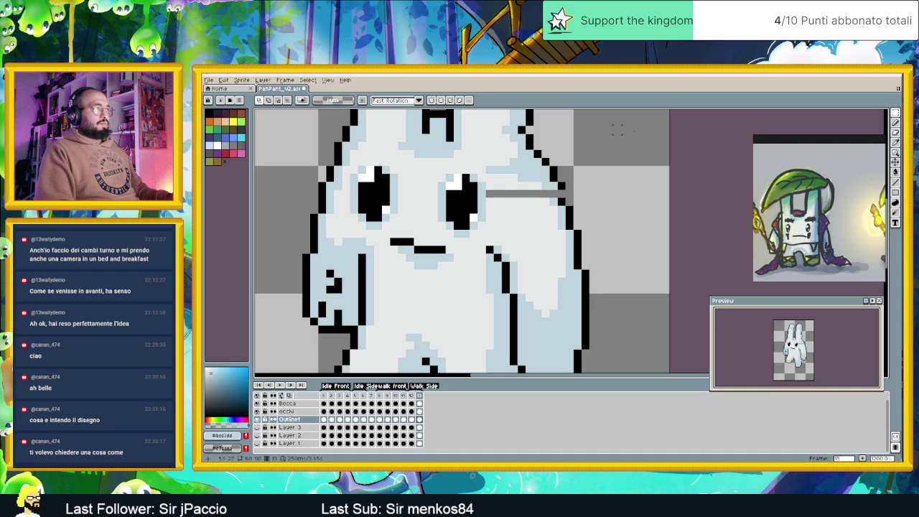
key(b)
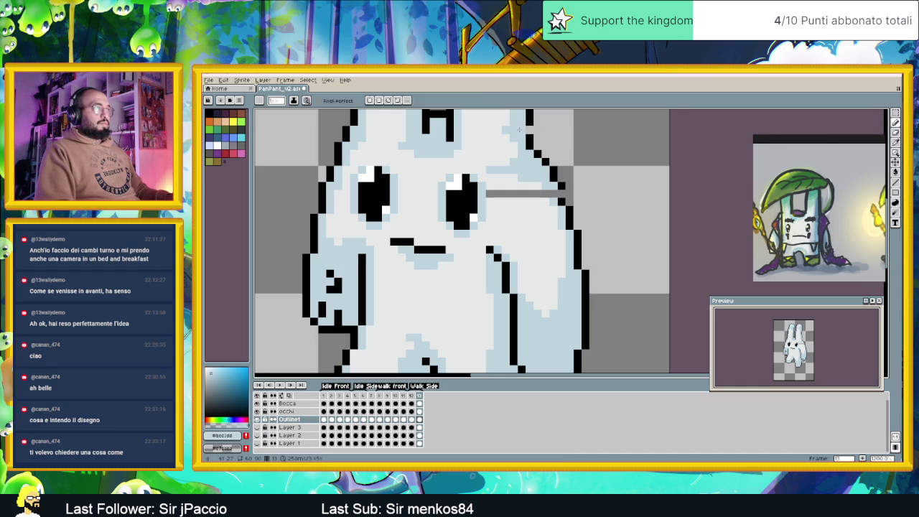
Step: Eyedrop the light blue body colour and paint over the grey streak beside the right eye
alt+click(565, 201)
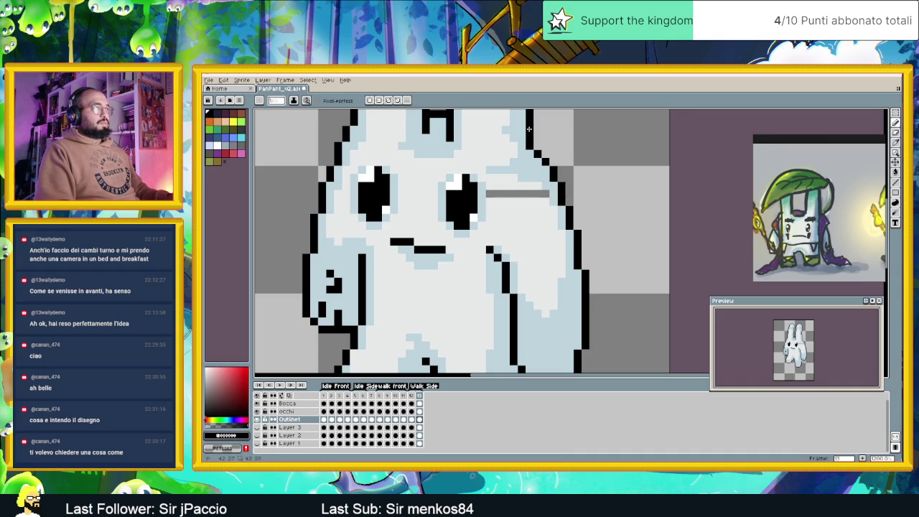
scroll(537, 143, down, 2)
scroll(537, 147, down, 1)
scroll(539, 149, up, 2)
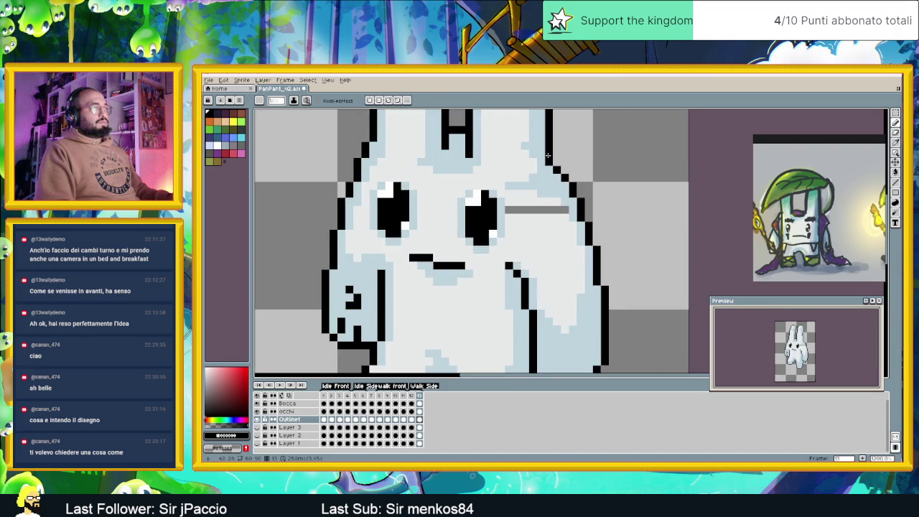
scroll(548, 153, down, 2)
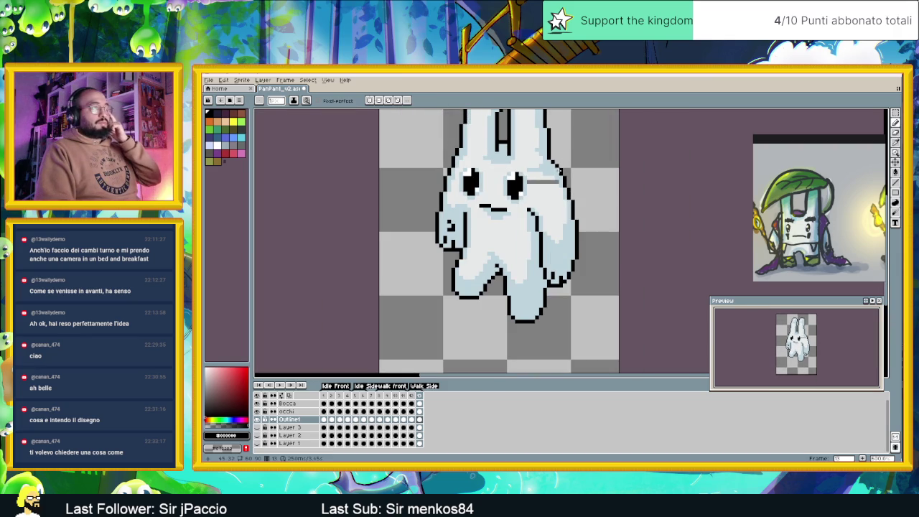
scroll(557, 185, up, 1)
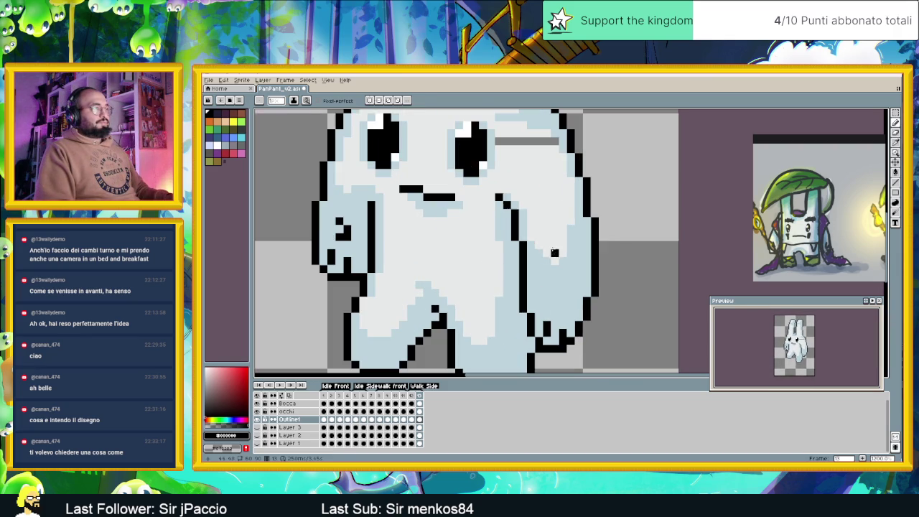
scroll(531, 209, up, 2)
key(alt)
alt+click(505, 217)
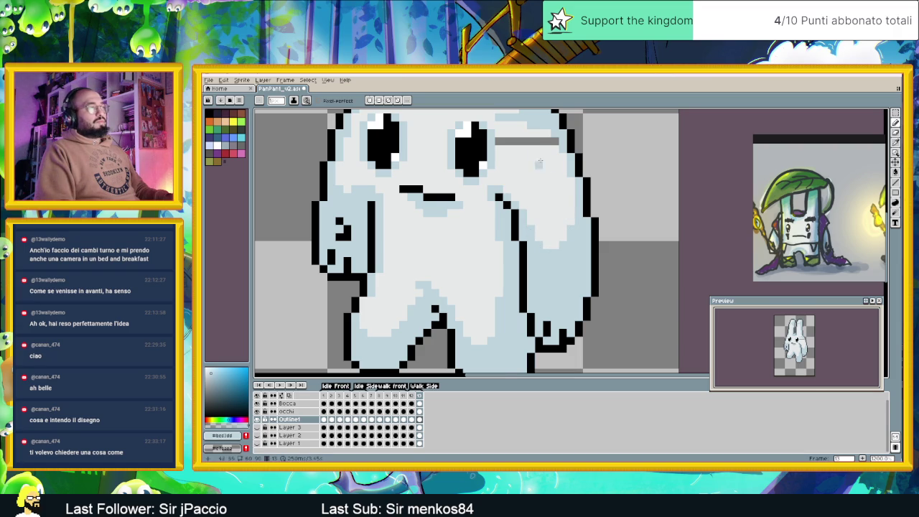
scroll(567, 216, up, 3)
alt+click(511, 212)
drag(510, 212, 554, 212)
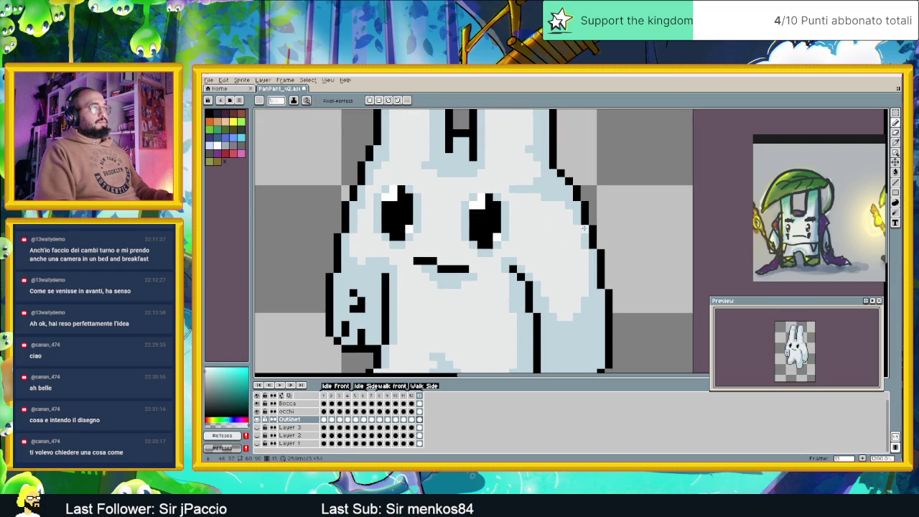
scroll(595, 266, down, 3)
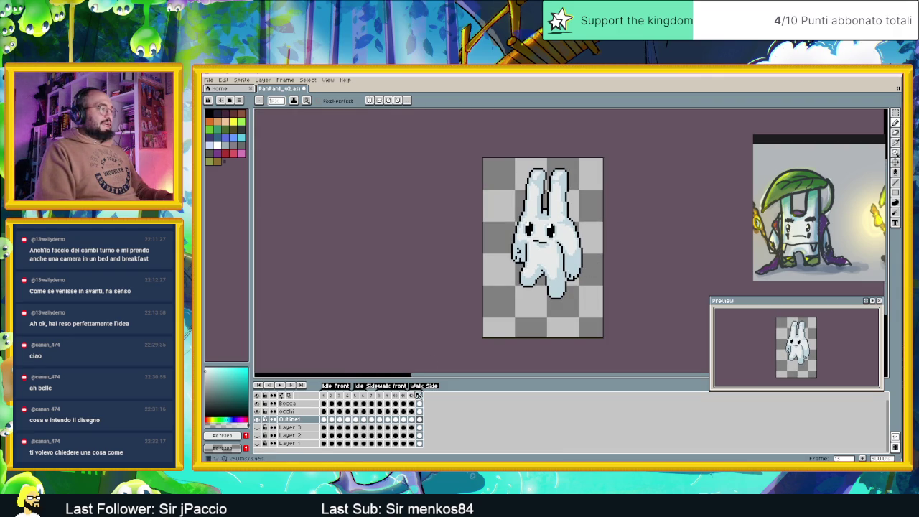
key(Left)
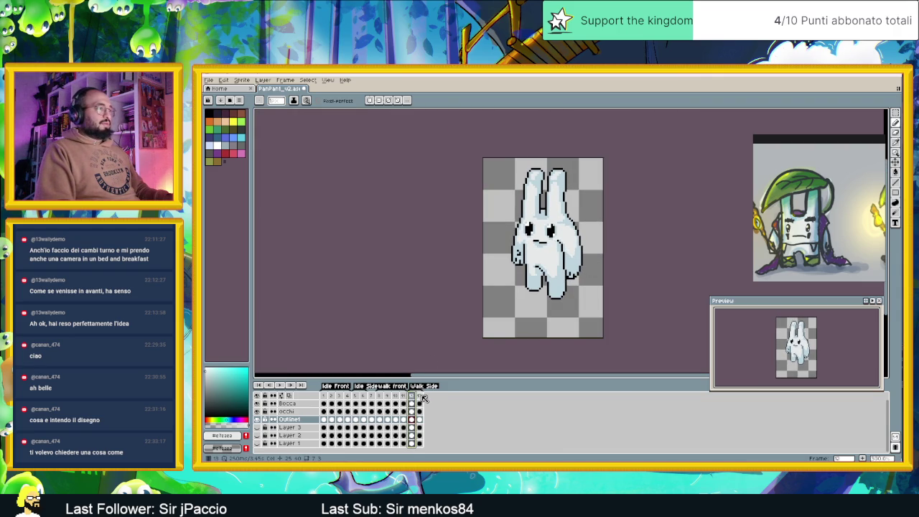
click(420, 397)
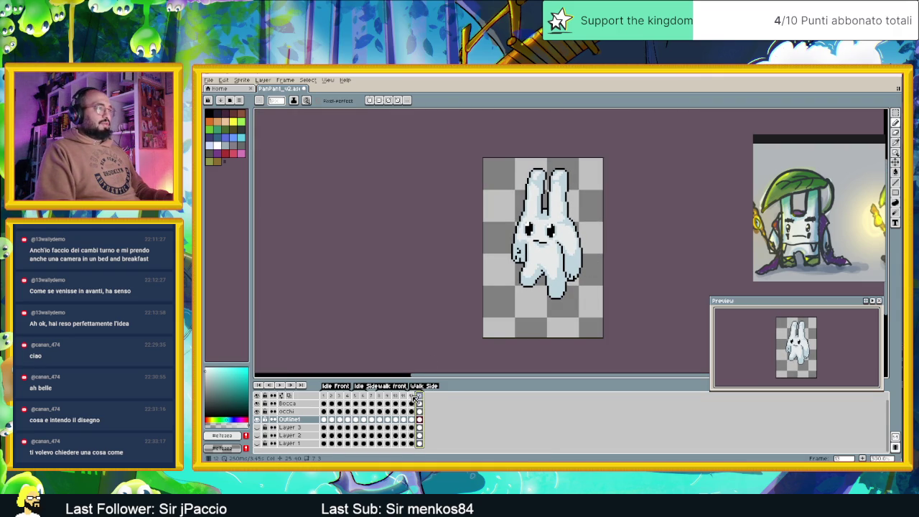
click(413, 396)
click(420, 397)
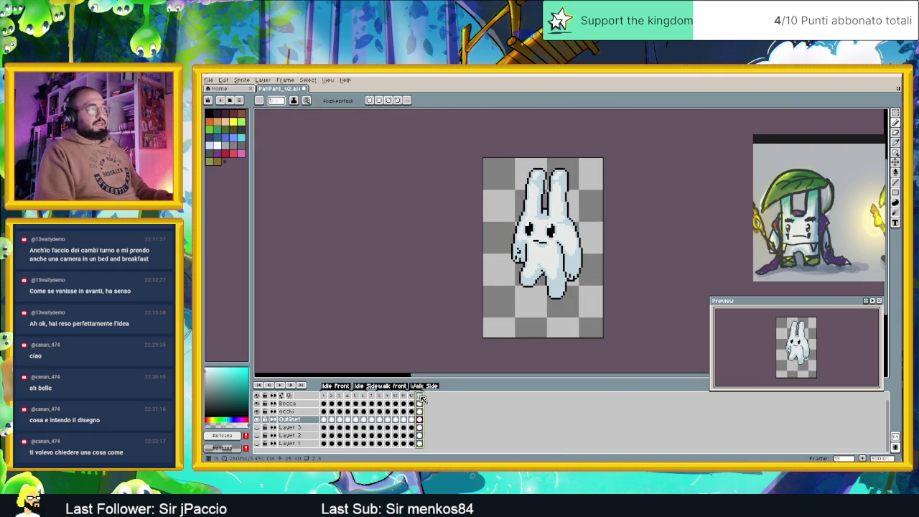
click(415, 396)
click(420, 397)
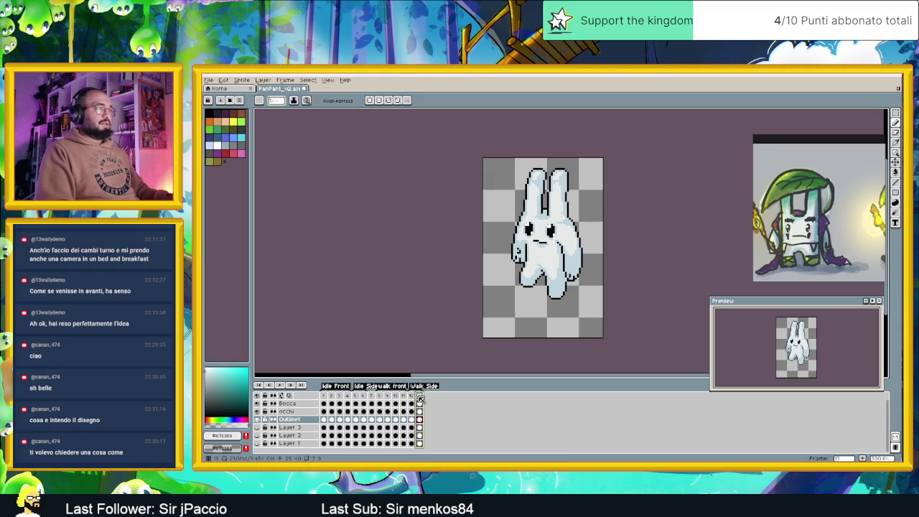
scroll(567, 217, up, 1)
scroll(567, 216, up, 1)
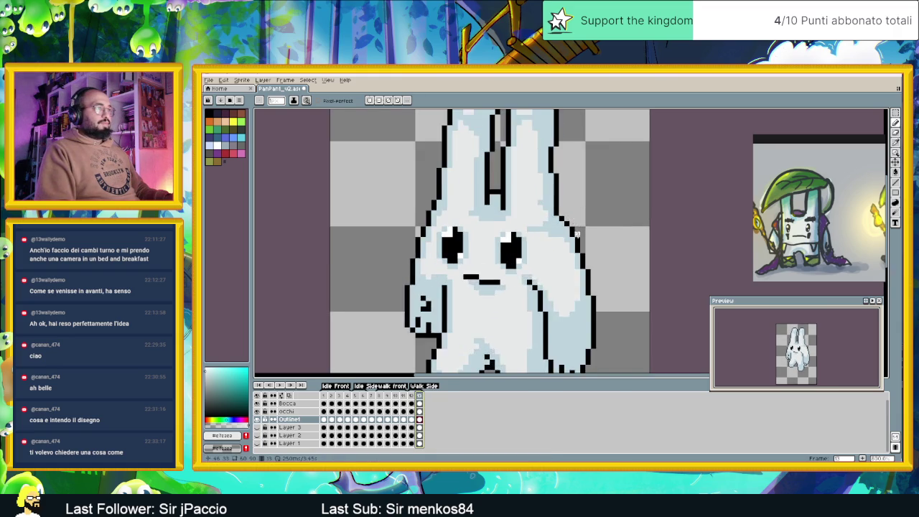
scroll(567, 217, up, 1)
key(i)
click(565, 215)
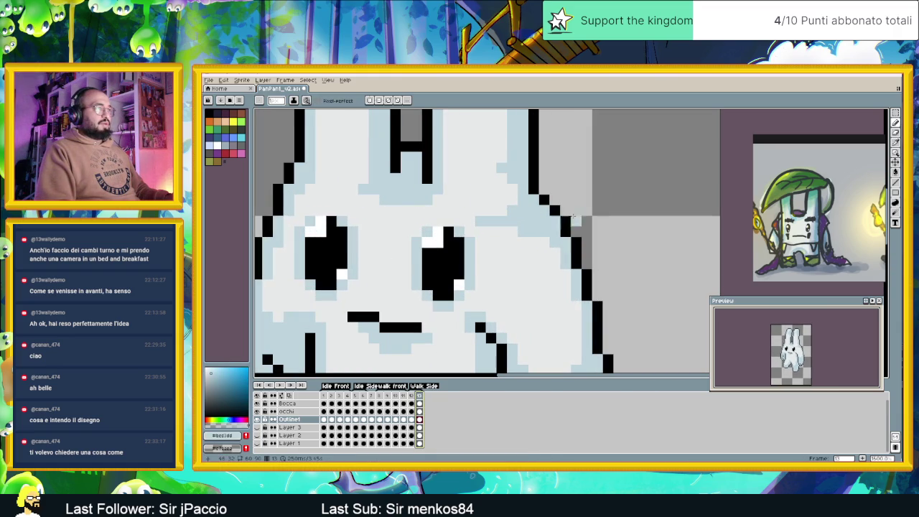
key(b)
click(565, 221)
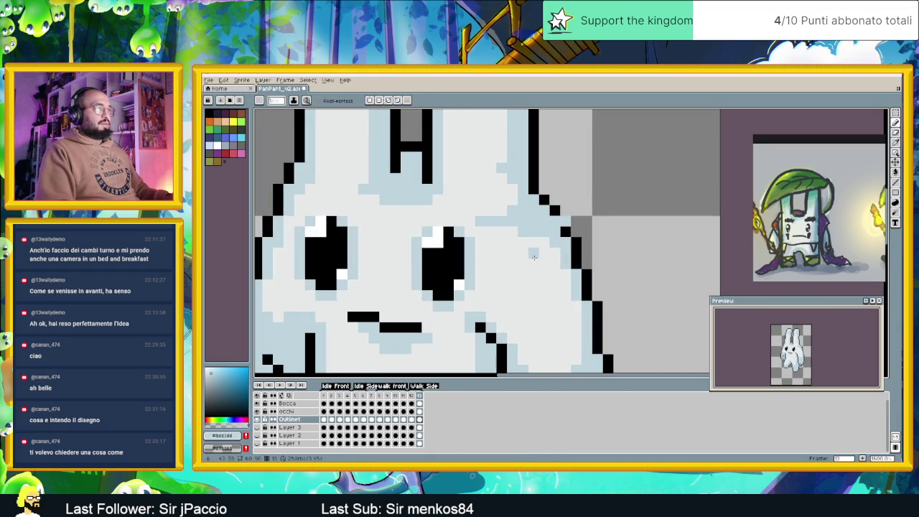
right_click(565, 221)
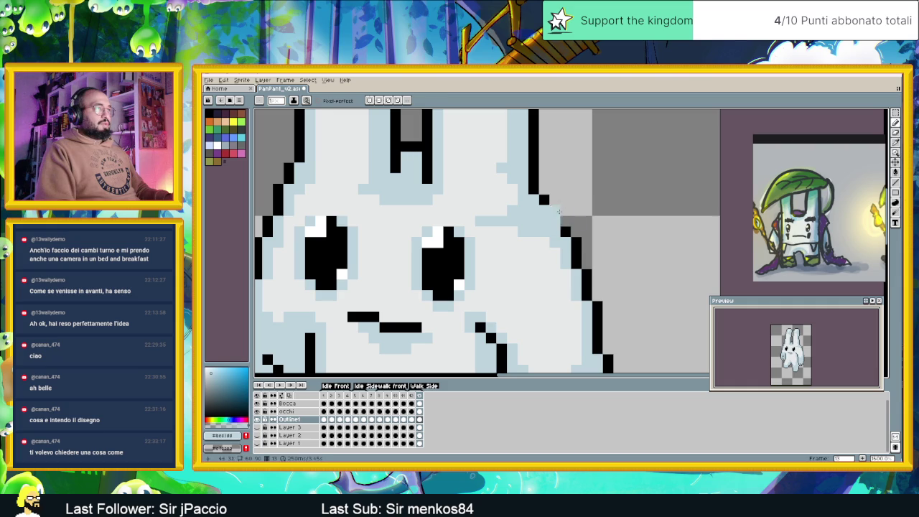
alt+click(567, 231)
click(586, 221)
right_click(586, 221)
click(566, 211)
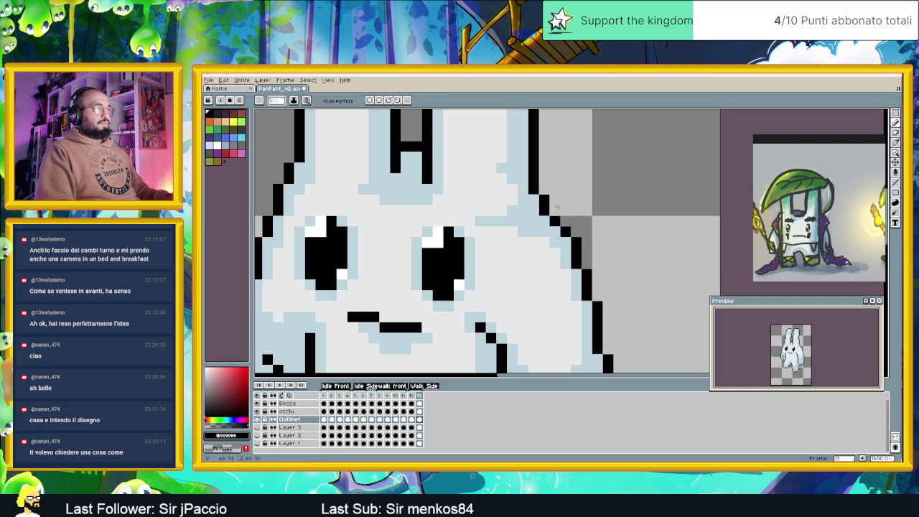
scroll(608, 222, down, 3)
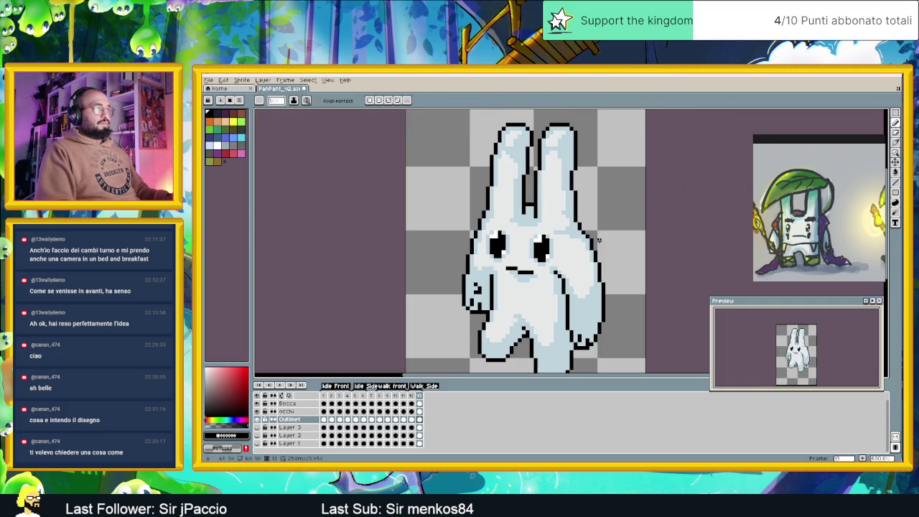
click(412, 397)
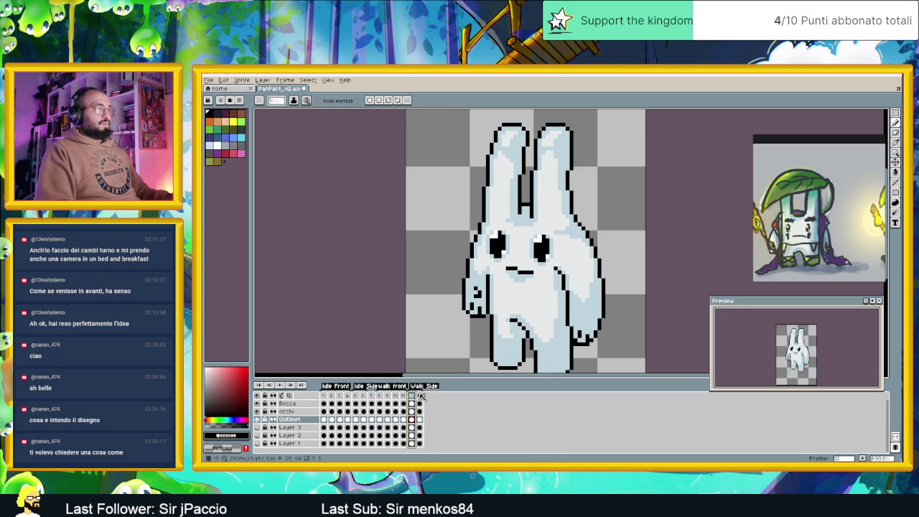
click(420, 397)
click(412, 396)
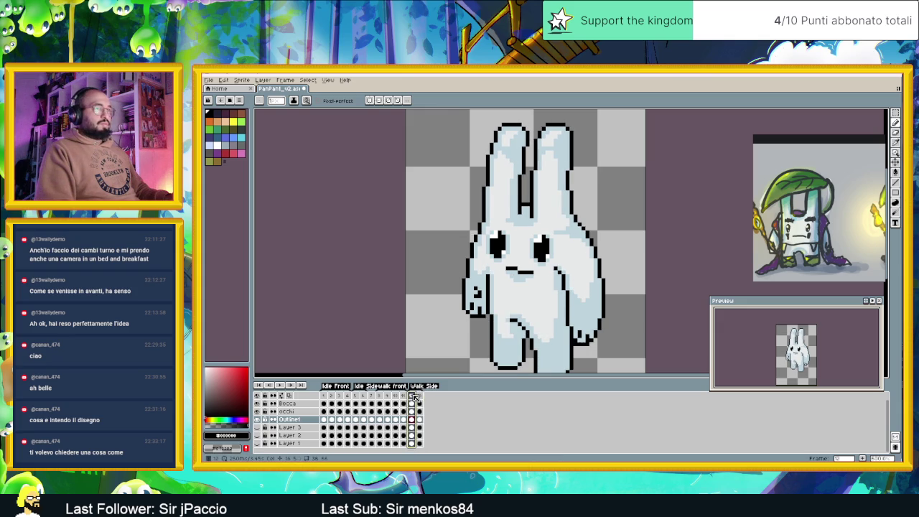
click(420, 396)
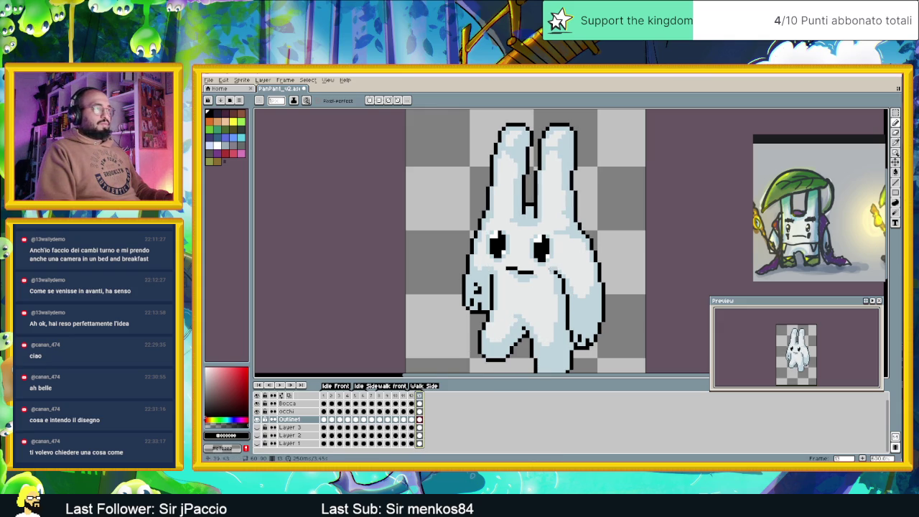
scroll(571, 241, up, 2)
scroll(612, 234, up, 1)
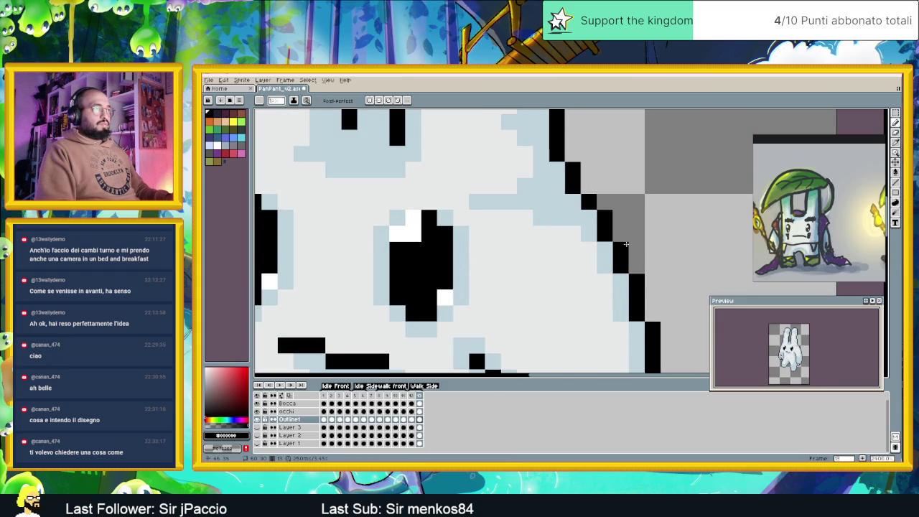
scroll(612, 234, down, 3)
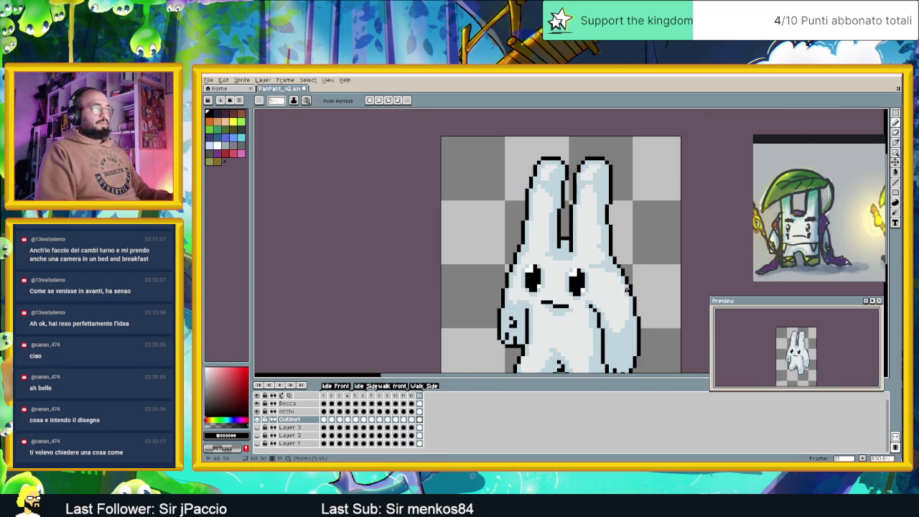
click(416, 397)
click(421, 397)
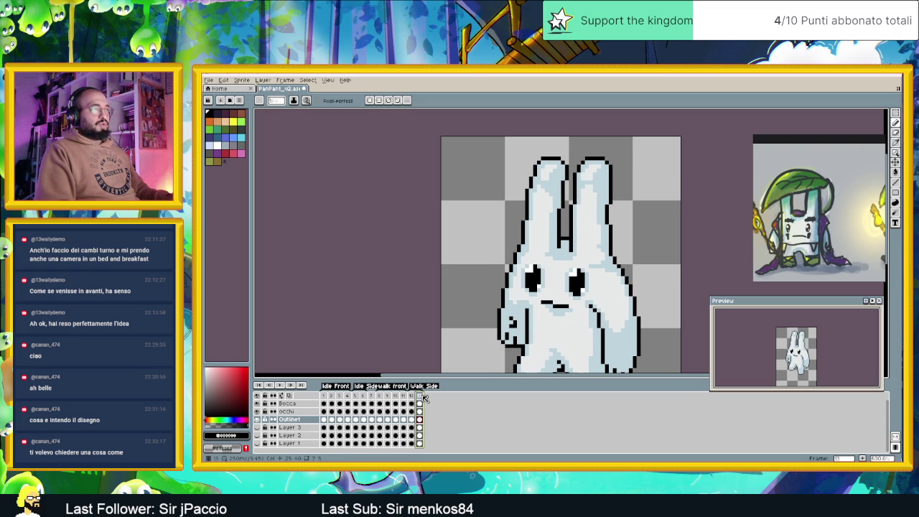
click(413, 396)
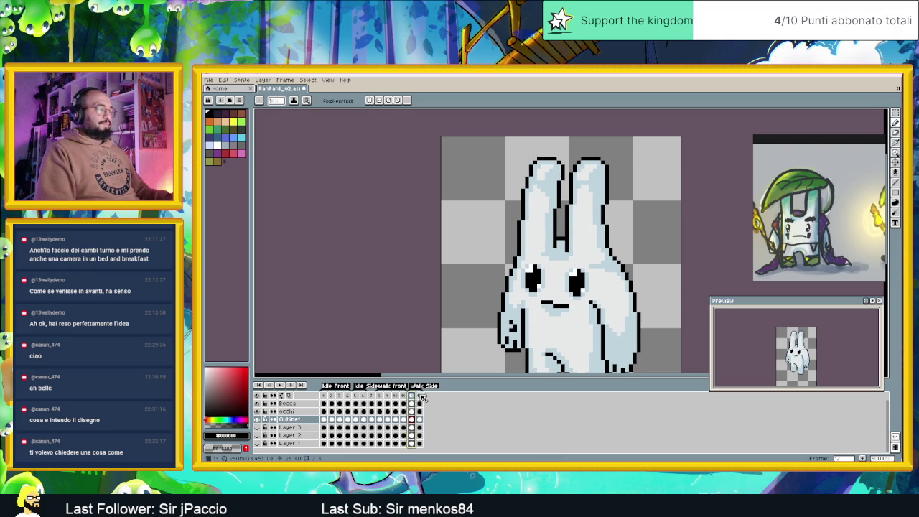
click(421, 396)
Step: Pan the bunny back into view and compare walk frames 12 and 13
drag(590, 275, 558, 164)
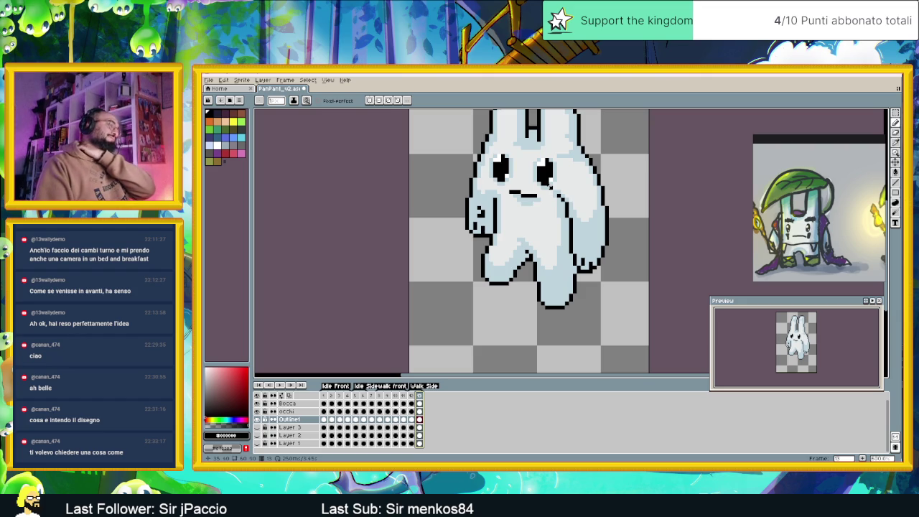
scroll(553, 201, down, 2)
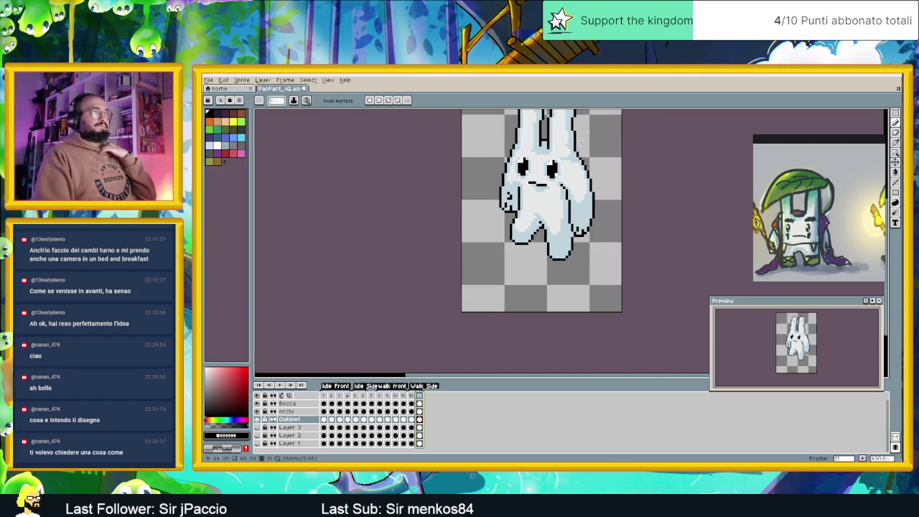
scroll(556, 220, down, 1)
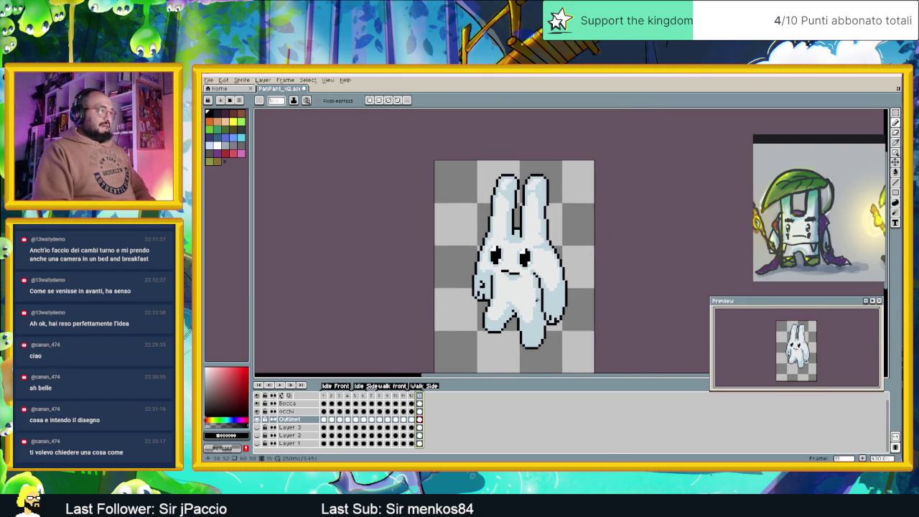
click(412, 395)
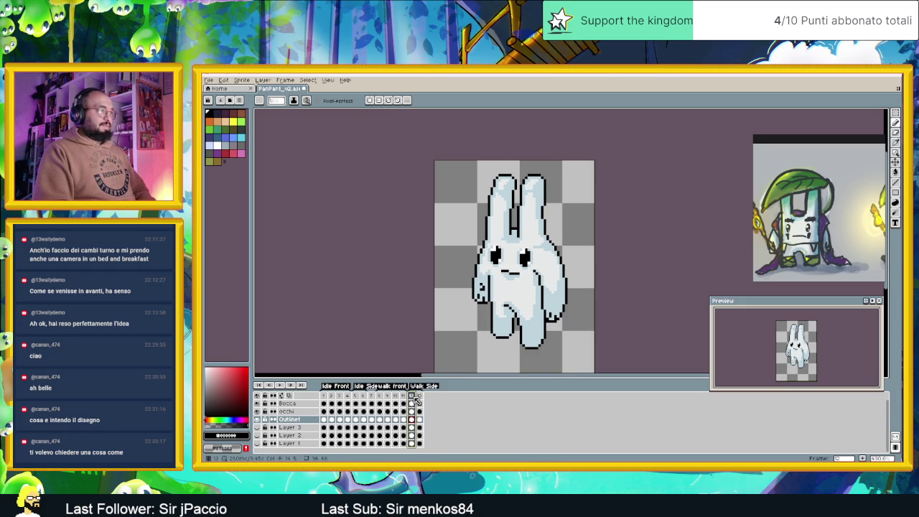
click(422, 396)
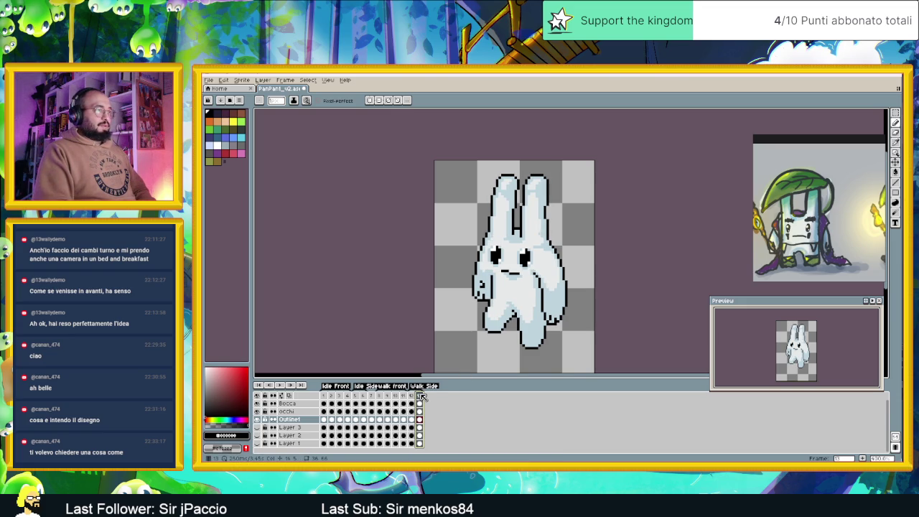
click(413, 397)
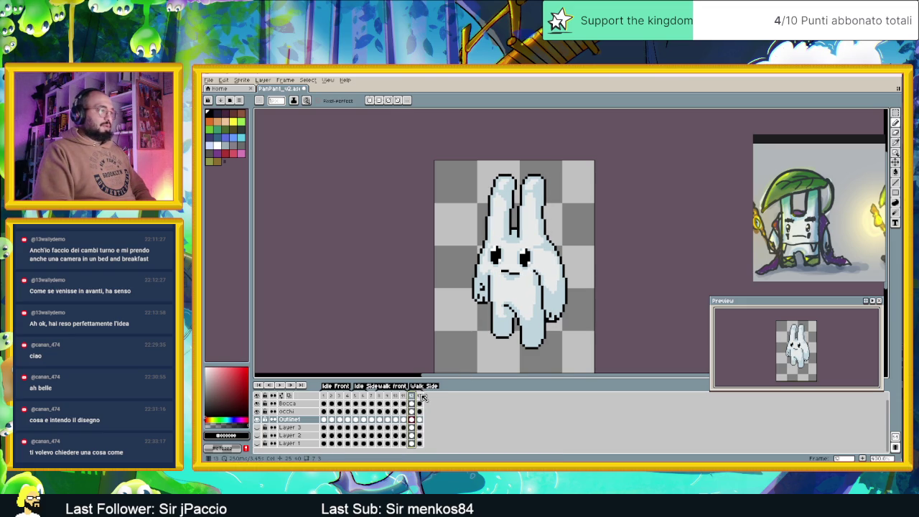
click(422, 396)
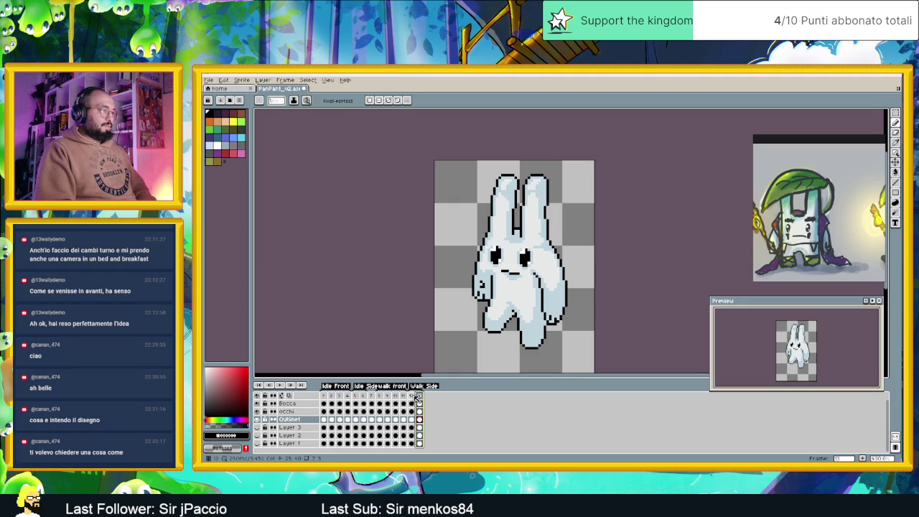
Step: Add a new frame 14 after frame 13, copying its pose, and select it
click(412, 395)
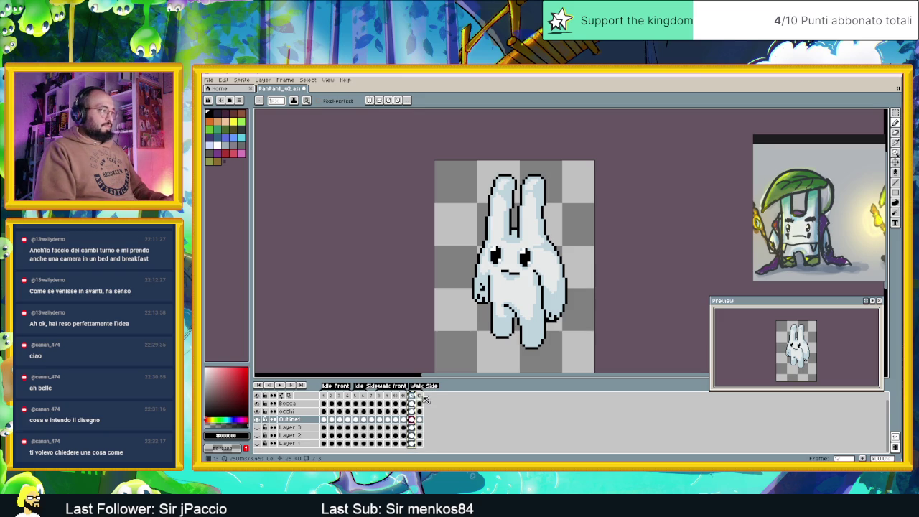
click(419, 395)
key(alt+n)
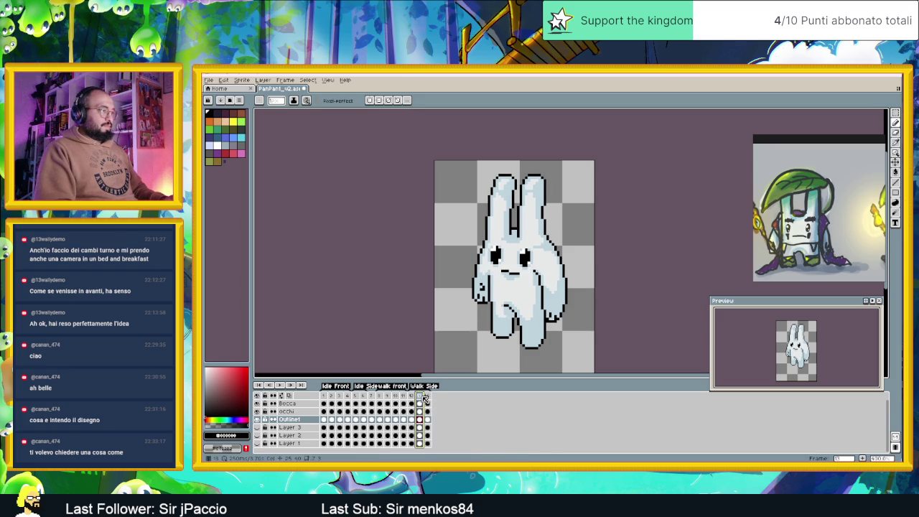
click(426, 396)
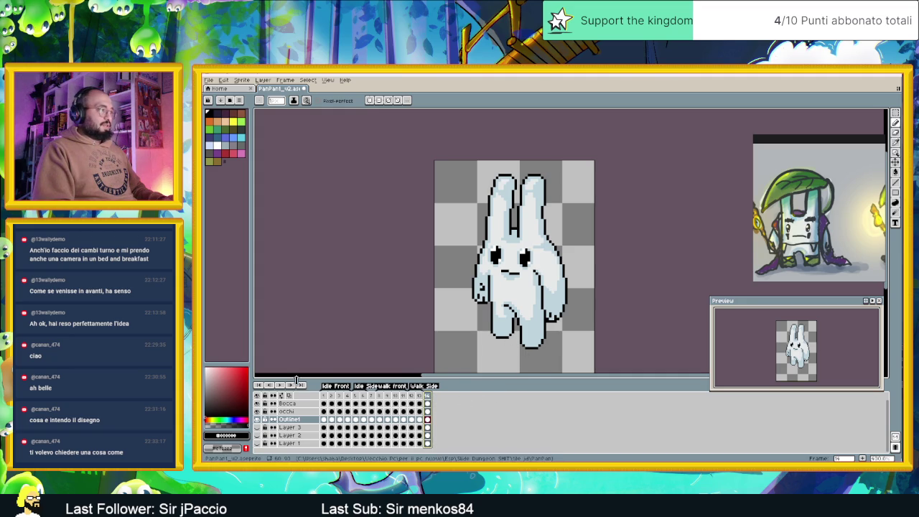
Step: Zoom in and move the bunny's lower leg region to a new position
scroll(496, 349, up, 1)
scroll(496, 349, up, 2)
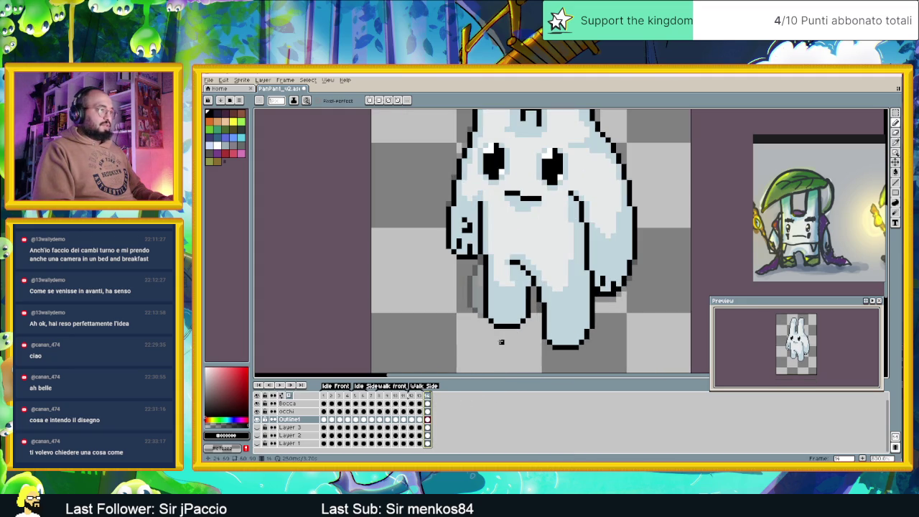
scroll(501, 342, up, 1)
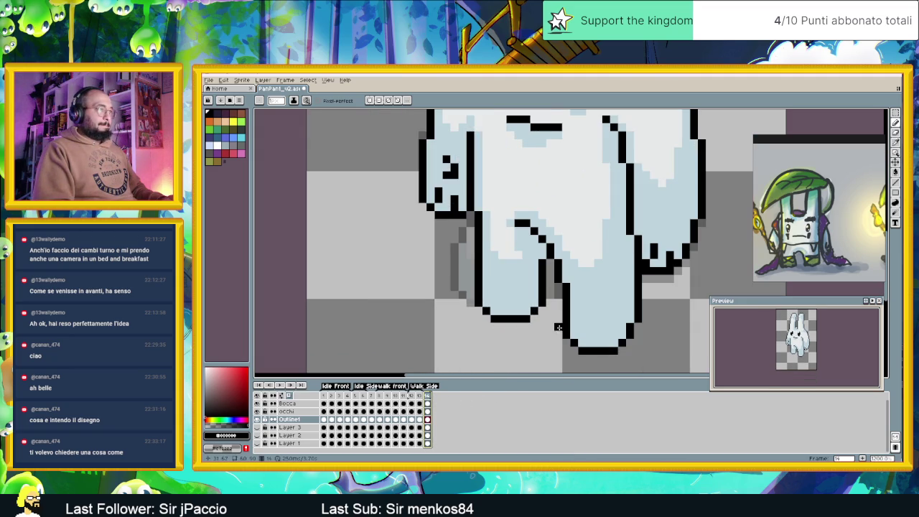
click(896, 113)
click(873, 118)
mouse_move(451, 330)
mouse_down()
mouse_move(551, 276)
mouse_move(543, 296)
mouse_move(477, 311)
mouse_move(486, 313)
mouse_up()
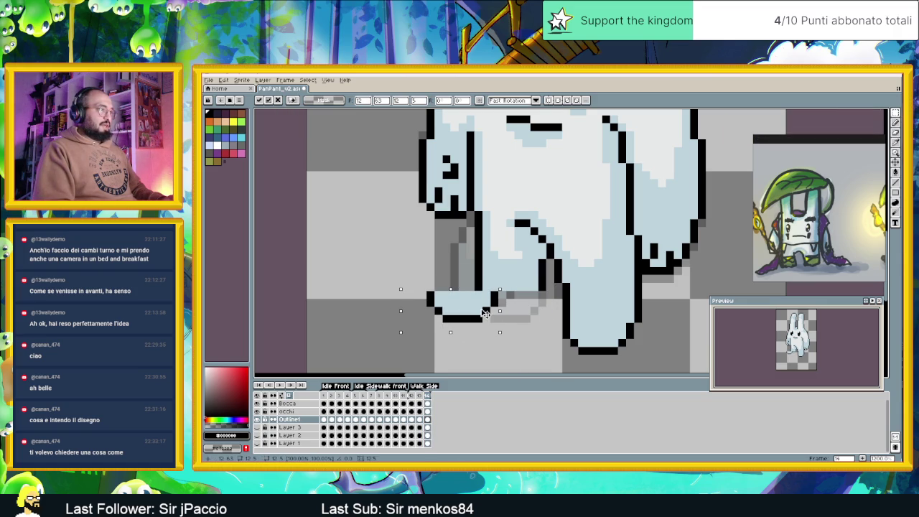
click(531, 298)
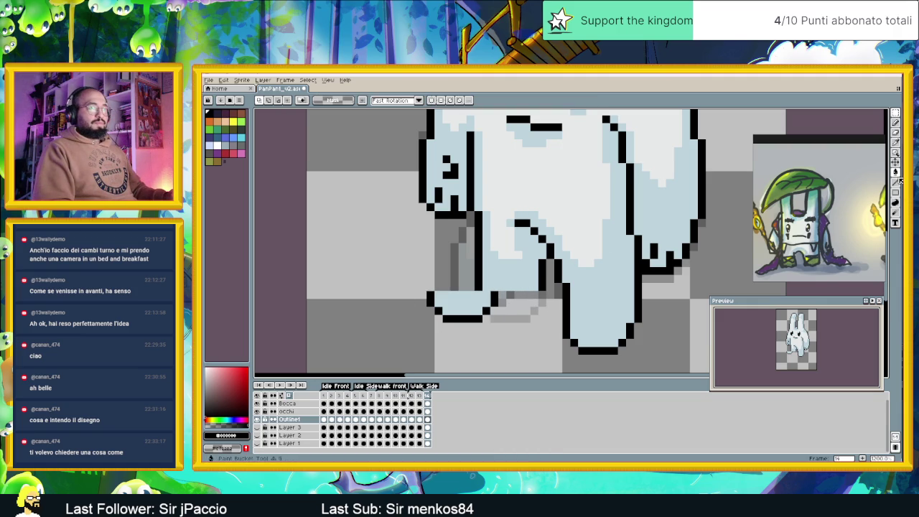
Step: Redraw the leg's black diagonal outline and rows of grey shading beneath it
key(i)
key(b)
drag(465, 217, 438, 280)
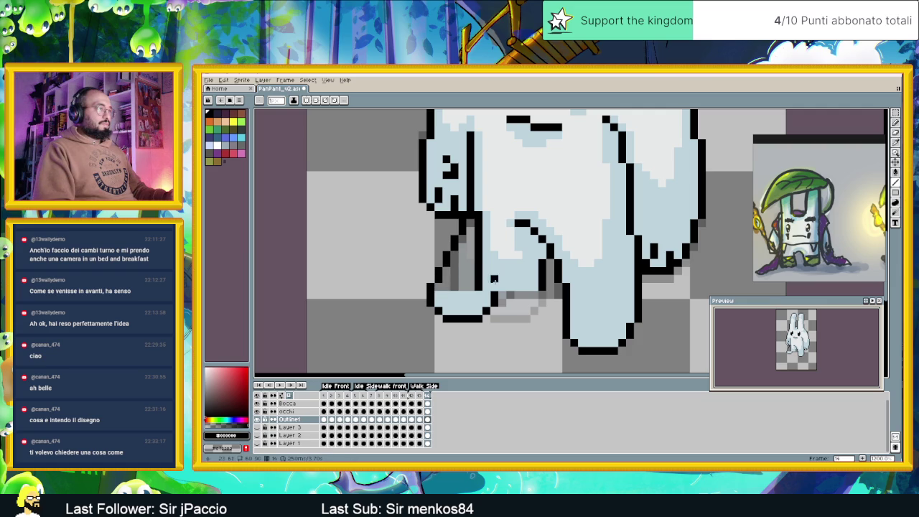
drag(537, 282, 477, 282)
drag(542, 276, 477, 277)
drag(541, 269, 476, 270)
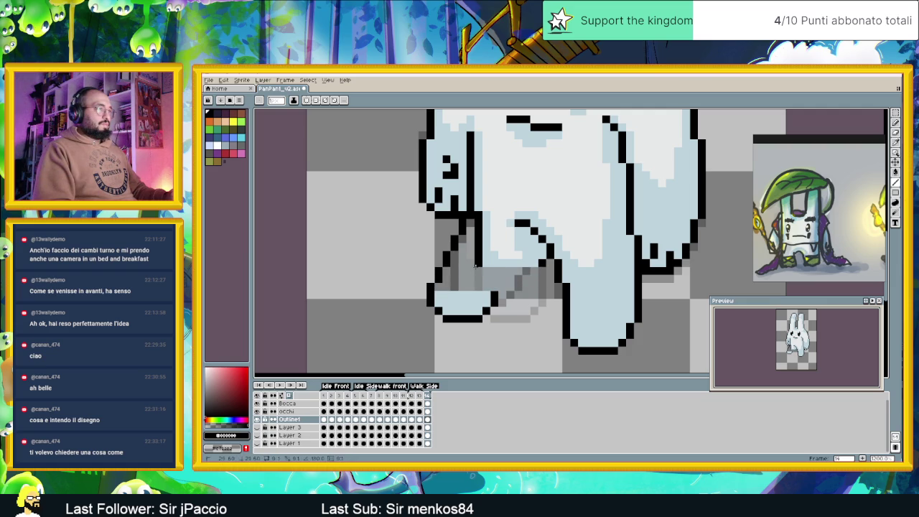
drag(540, 262, 477, 263)
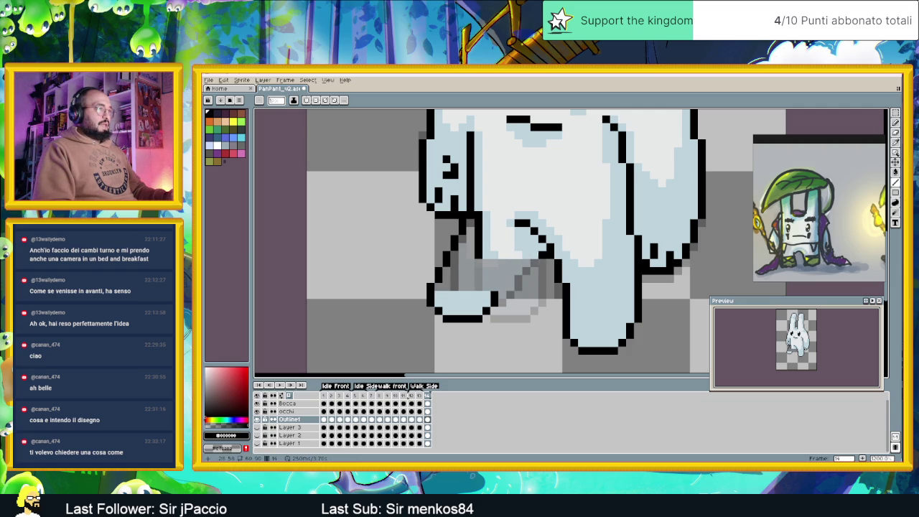
drag(542, 255, 476, 255)
drag(543, 248, 515, 248)
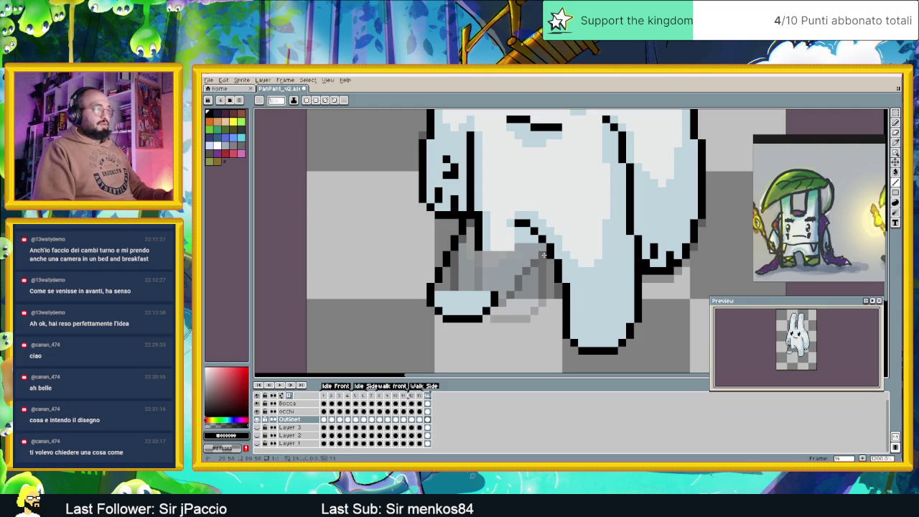
drag(541, 247, 497, 293)
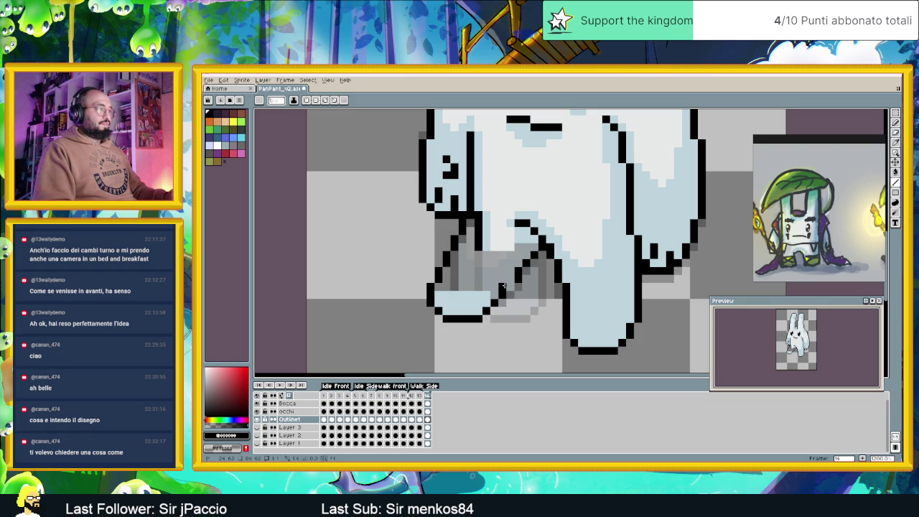
scroll(512, 277, down, 2)
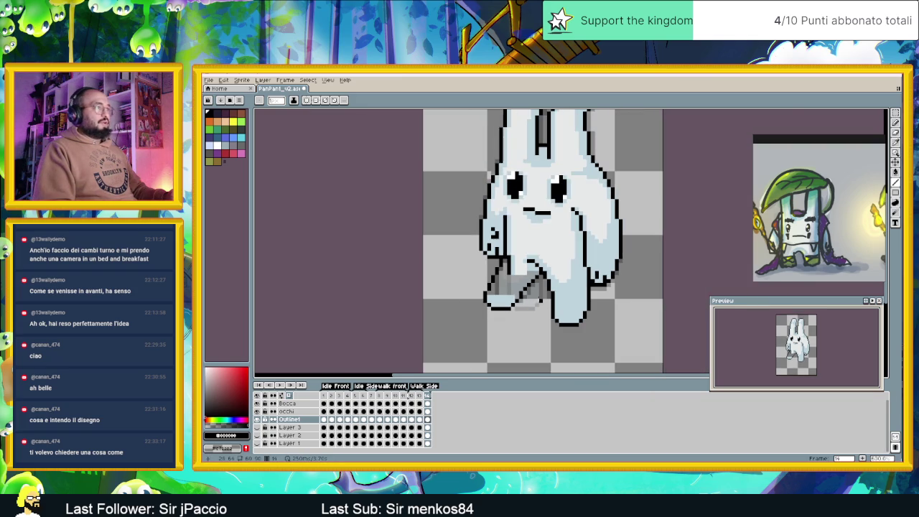
scroll(504, 301, up, 1)
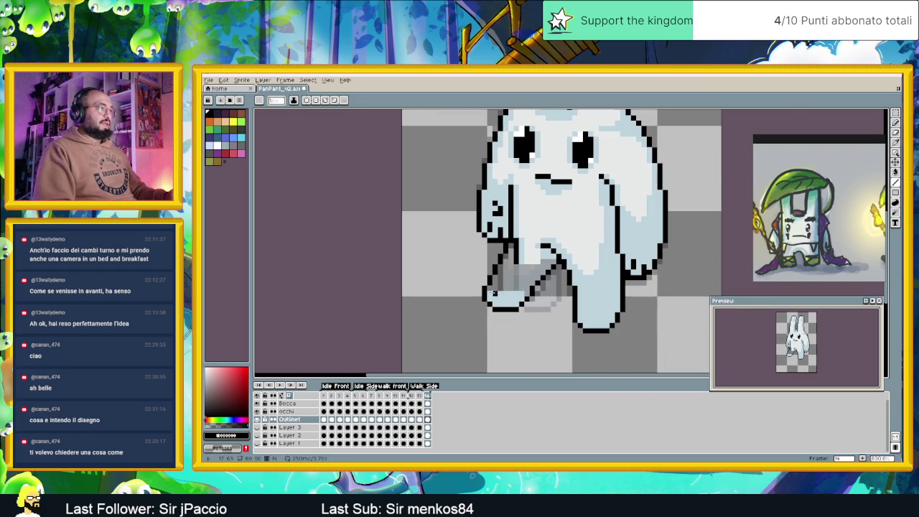
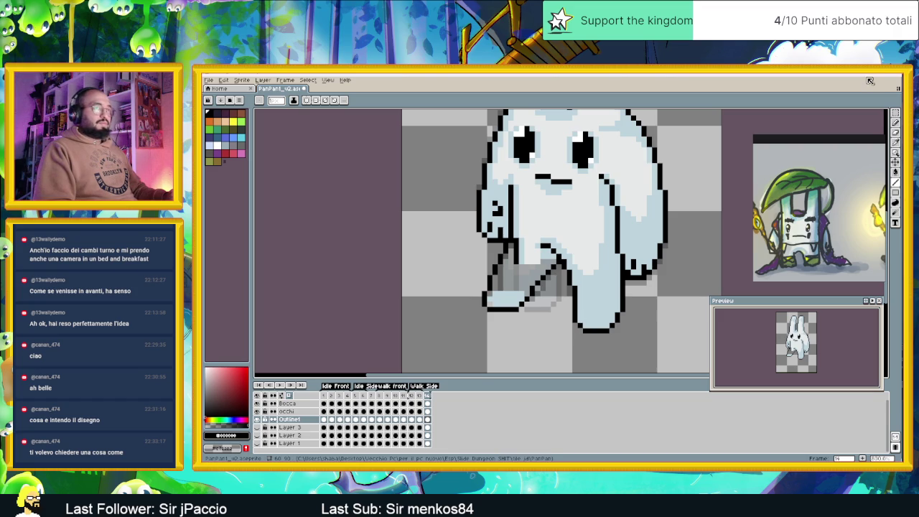
Step: Lasso-select the bunny's front foot in frame 14 and nudge it one pixel right
key(q)
click(554, 302)
click(554, 344)
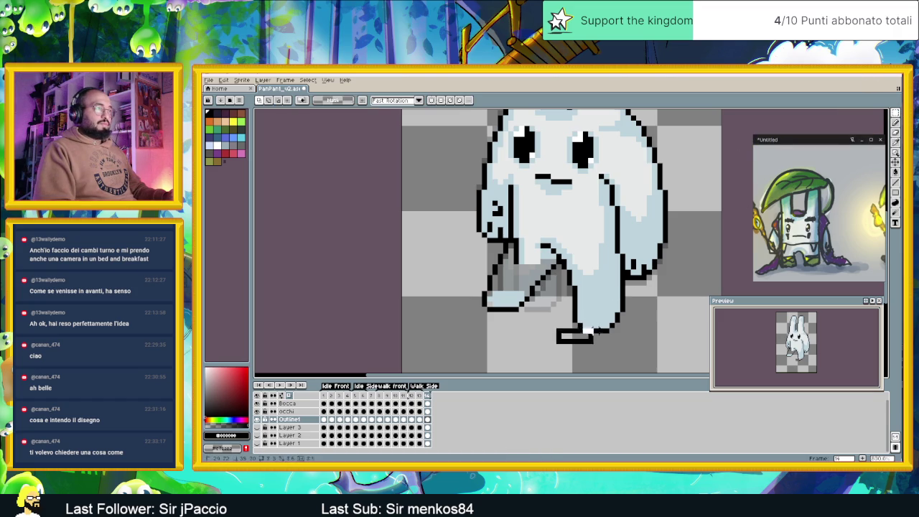
click(631, 344)
double_click(632, 302)
key(Right)
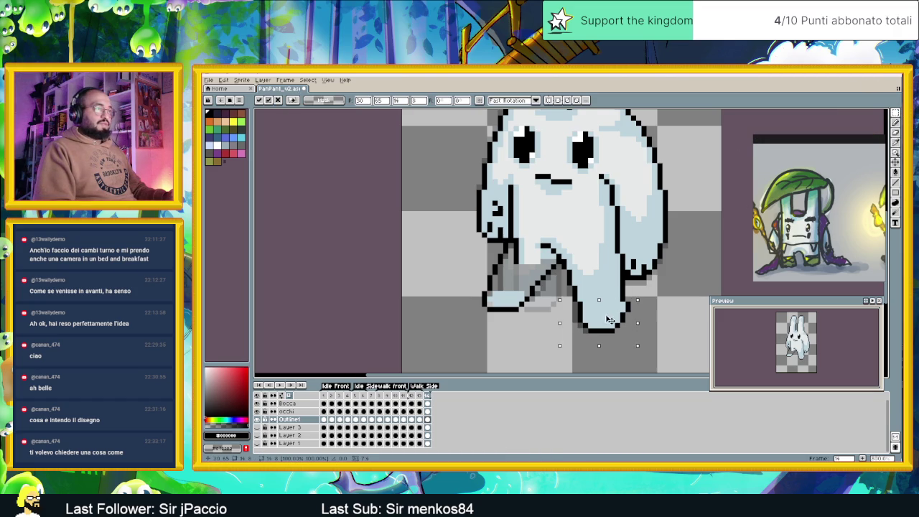
key(ctrl+d)
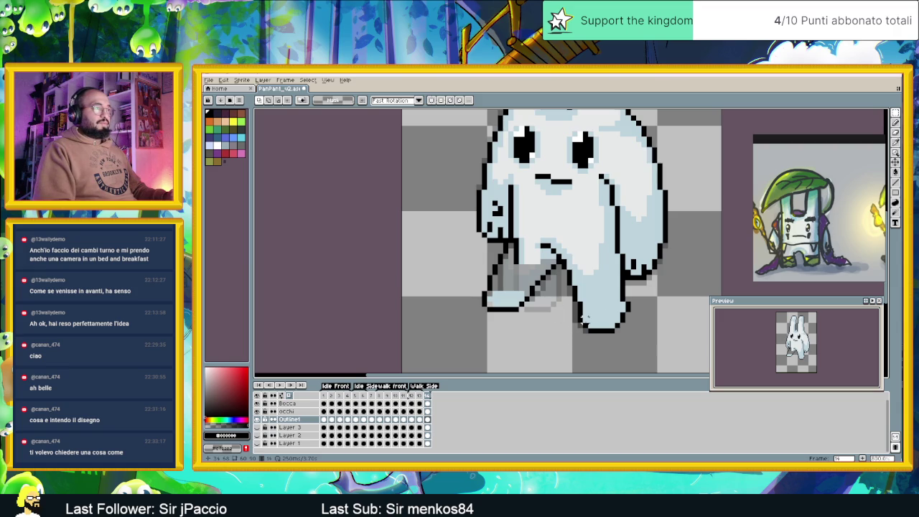
Step: Nudge the front foot one more pixel right, then compare it against frame 13
click(571, 300)
click(571, 341)
click(643, 341)
double_click(642, 300)
key(Right)
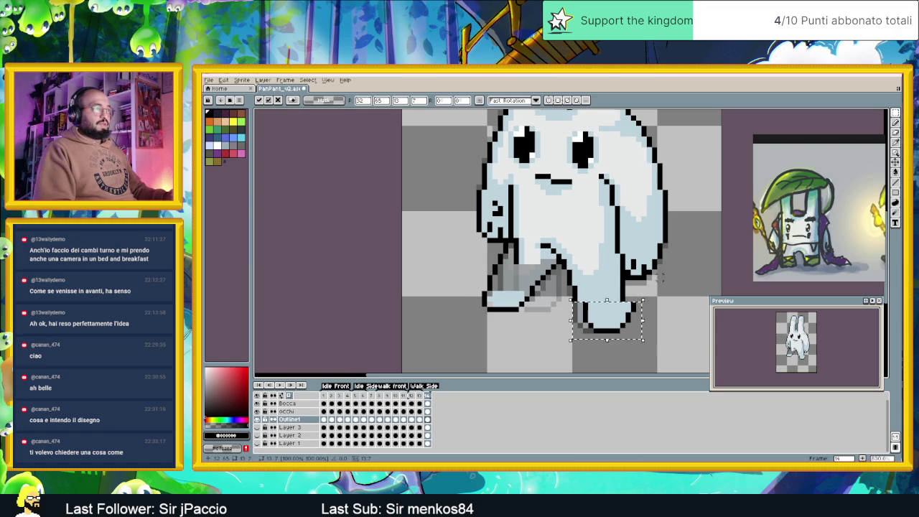
key(ctrl+d)
click(419, 396)
click(428, 397)
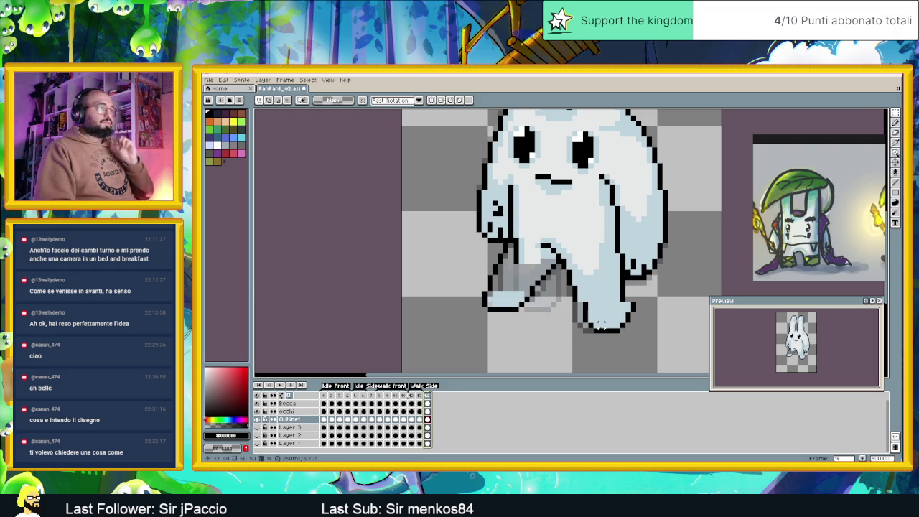
scroll(581, 287, up, 1)
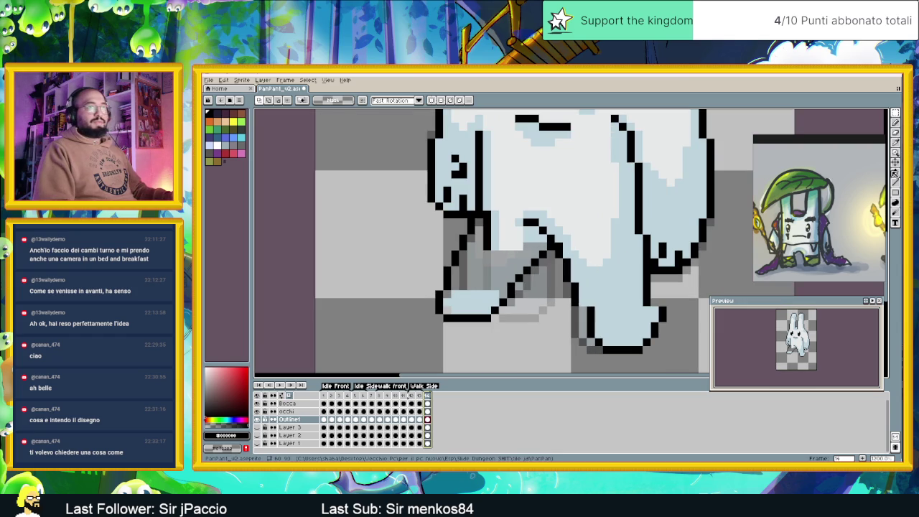
Step: Repaint the bunny's leg outline pixels light grey with the Pencil
click(896, 182)
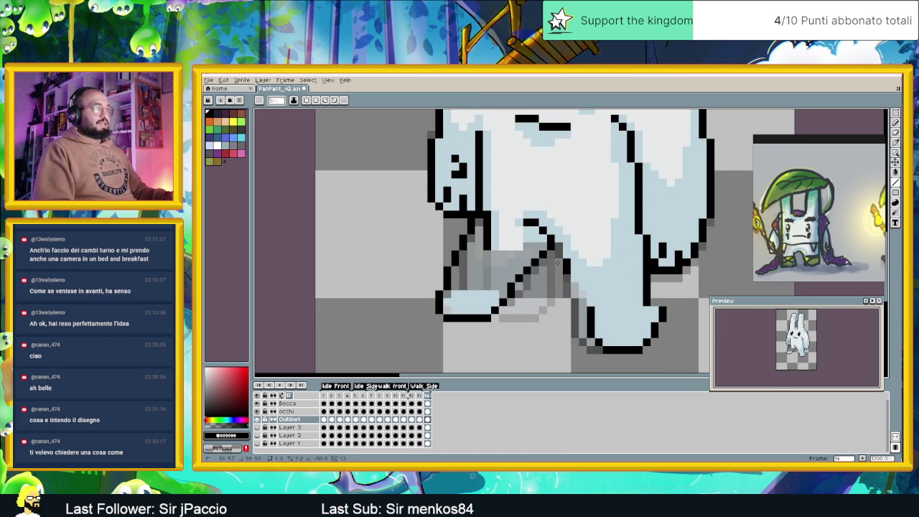
drag(525, 224, 550, 239)
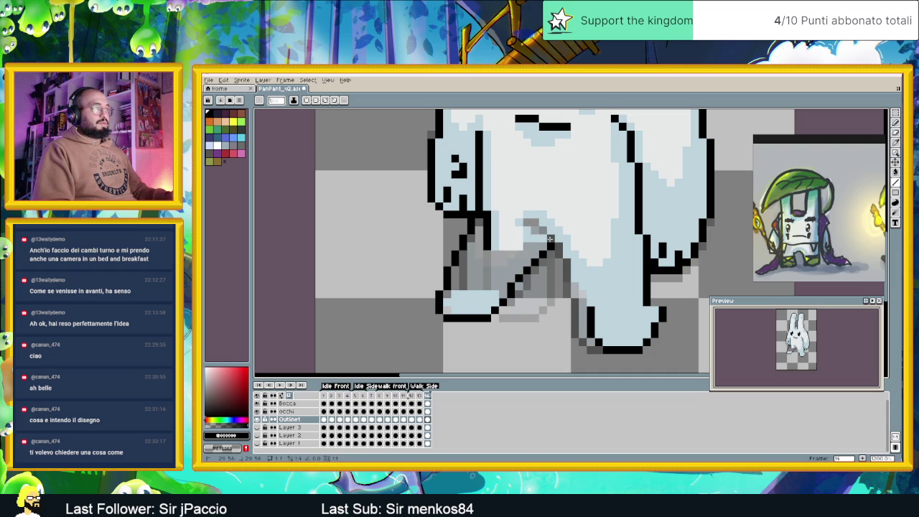
scroll(583, 280, down, 2)
scroll(583, 280, down, 1)
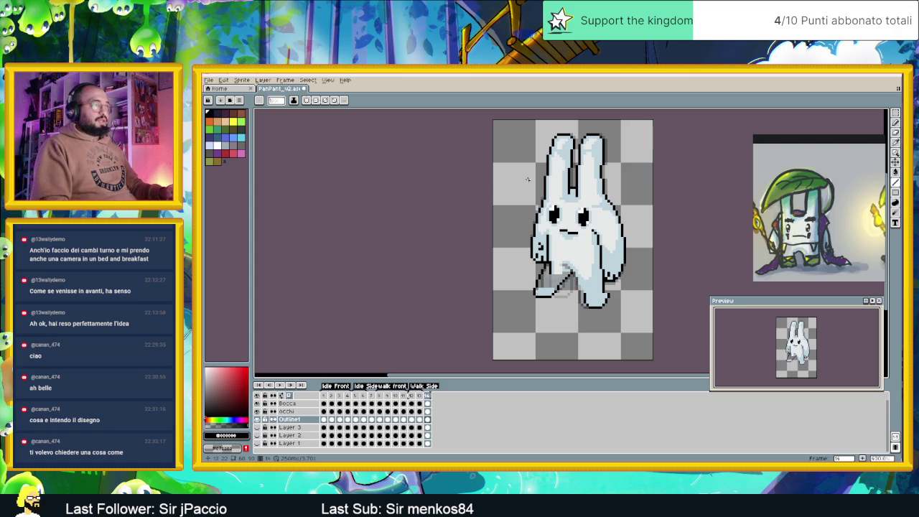
scroll(531, 208, up, 1)
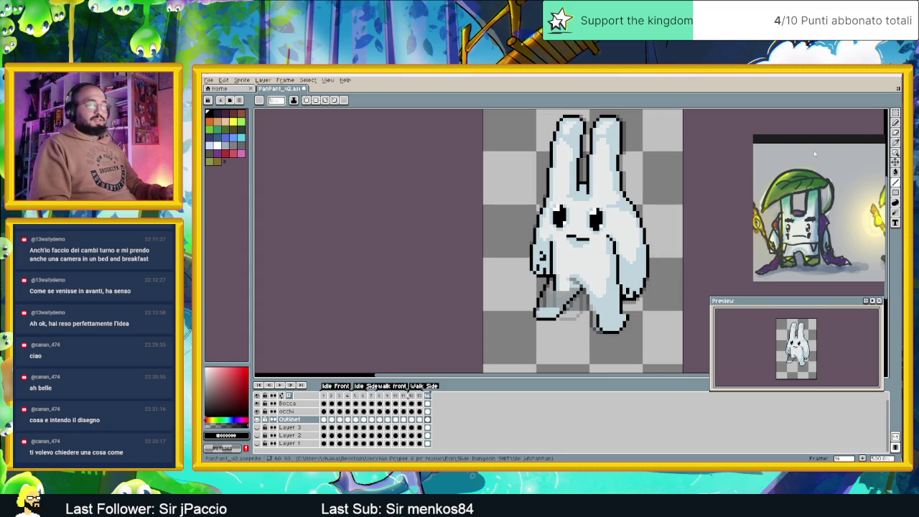
Step: Adjust the leg area with a rectangular selection and commit the change
click(871, 113)
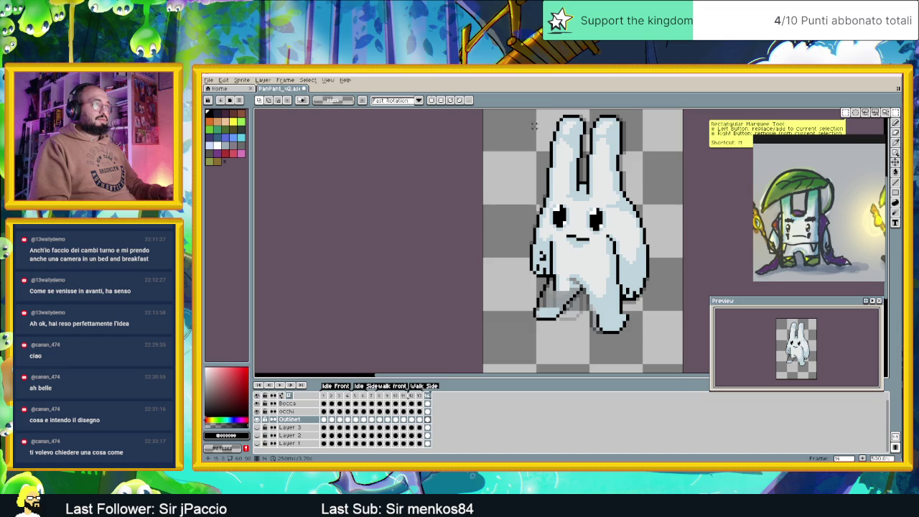
mouse_move(535, 127)
mouse_down()
mouse_move(571, 270)
mouse_move(548, 248)
mouse_up()
scroll(532, 144, down, 1)
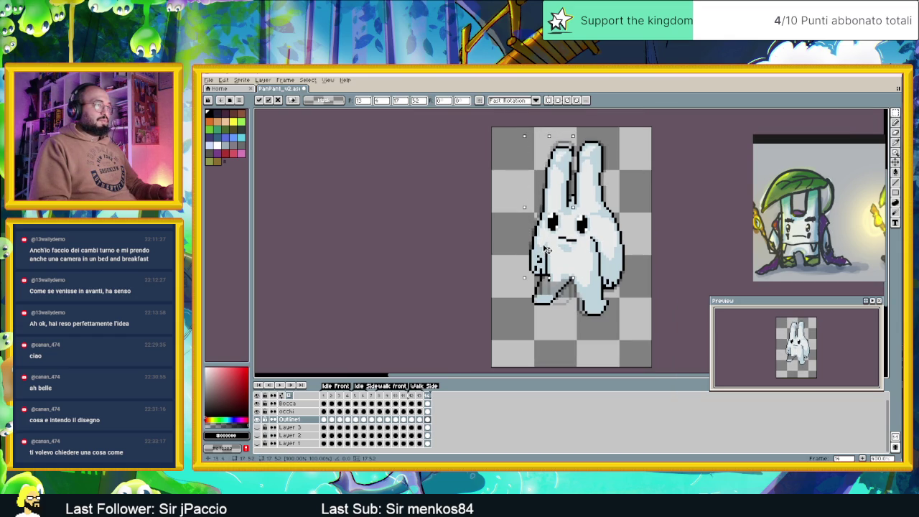
click(635, 232)
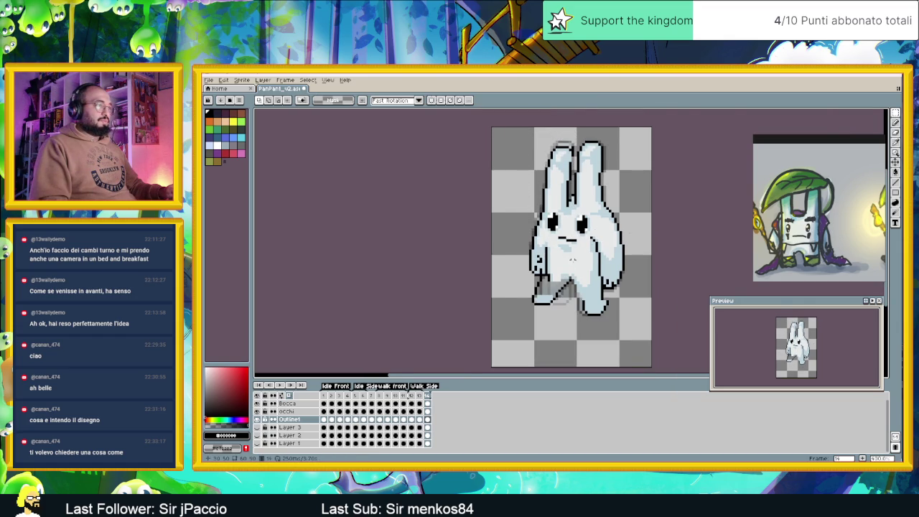
scroll(576, 249, up, 3)
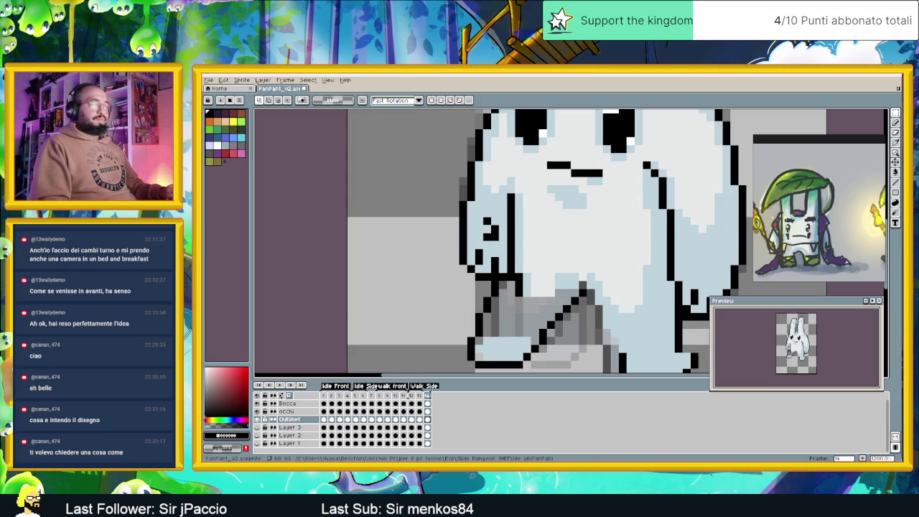
Step: Pencil a black outline pixel where the arm meets the body
click(896, 178)
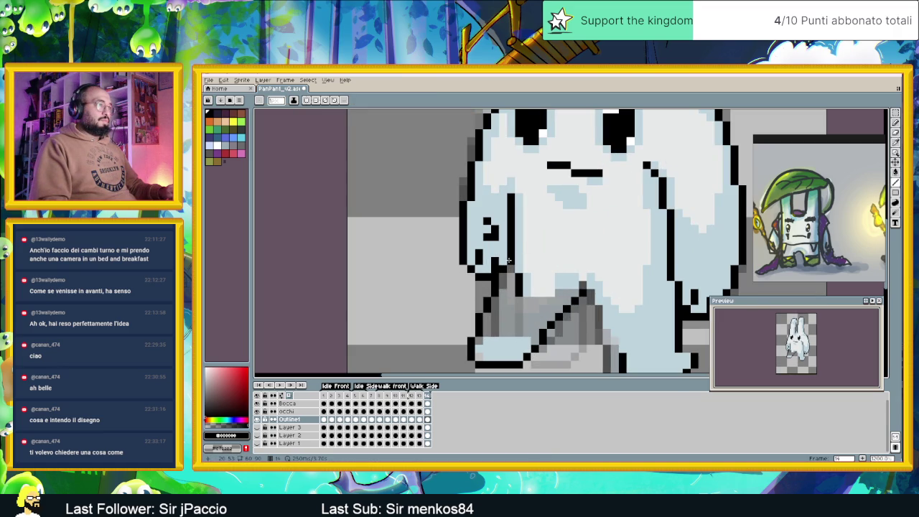
click(504, 261)
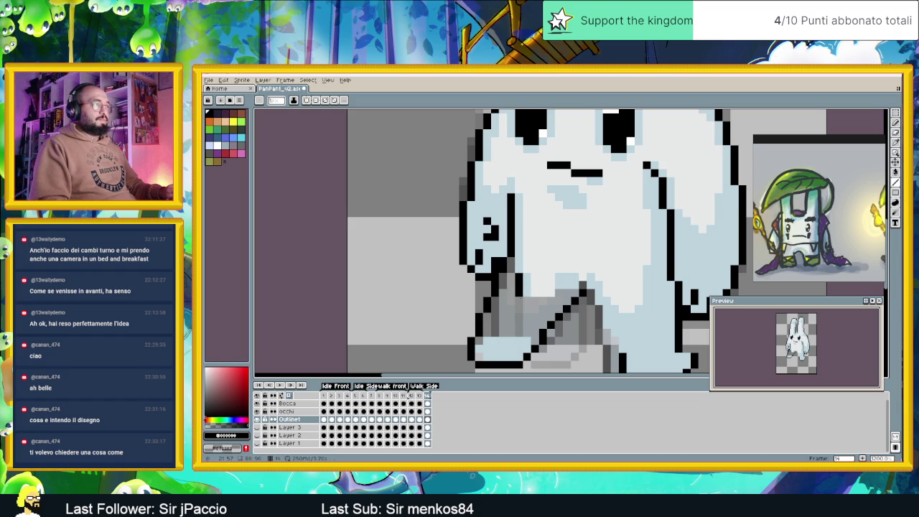
scroll(544, 310, down, 4)
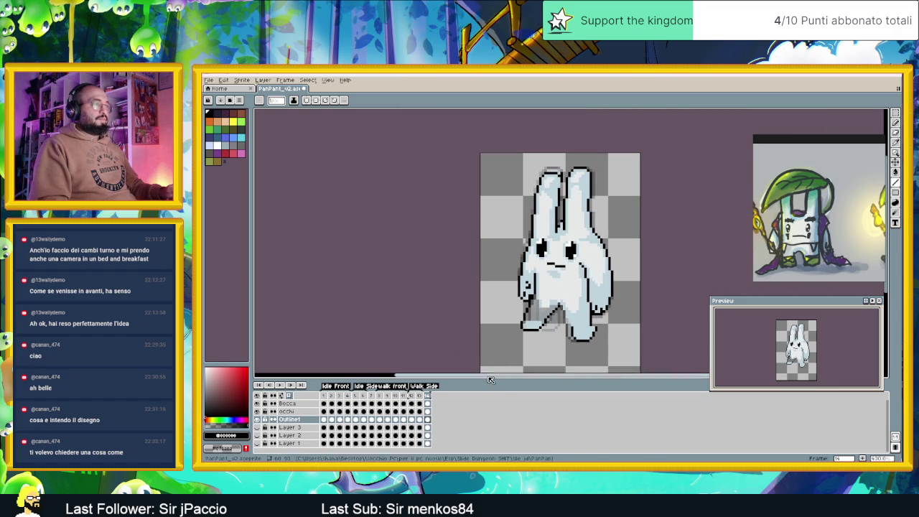
Step: Flip between frames 13 and 14 to compare the two walk poses
click(419, 396)
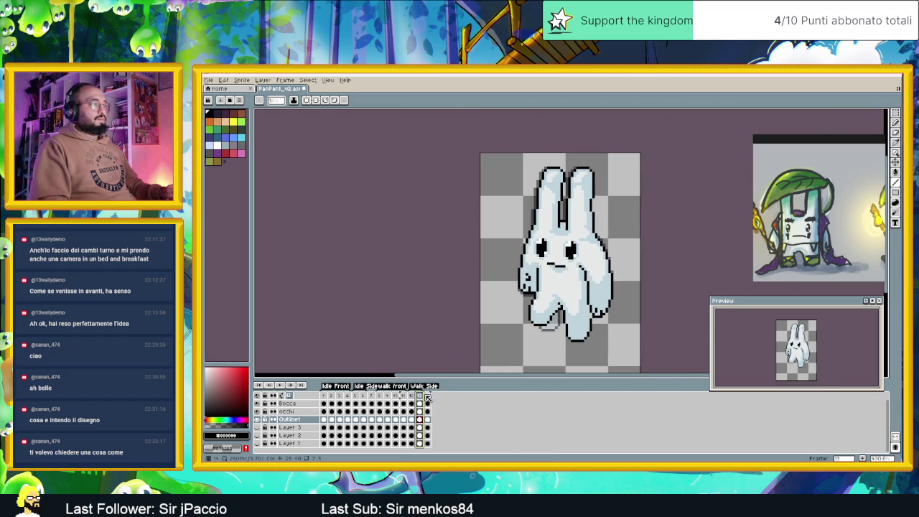
click(428, 397)
click(421, 396)
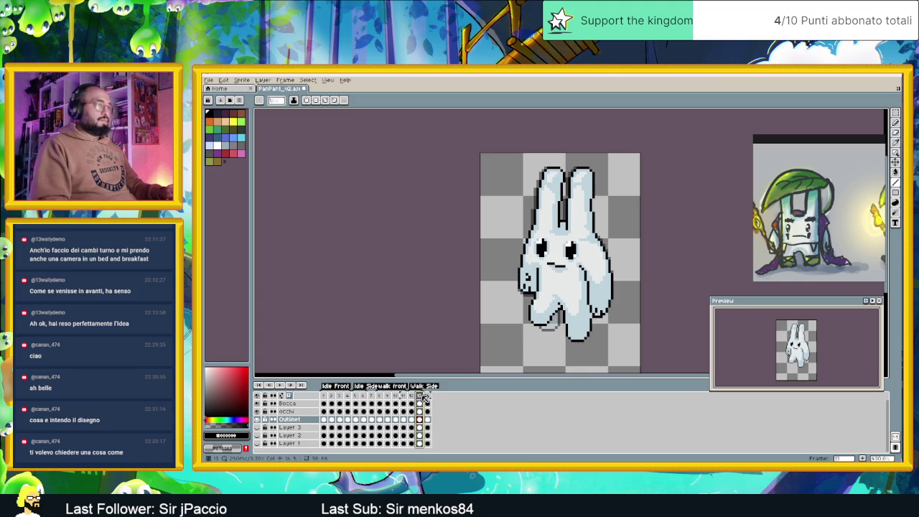
click(427, 397)
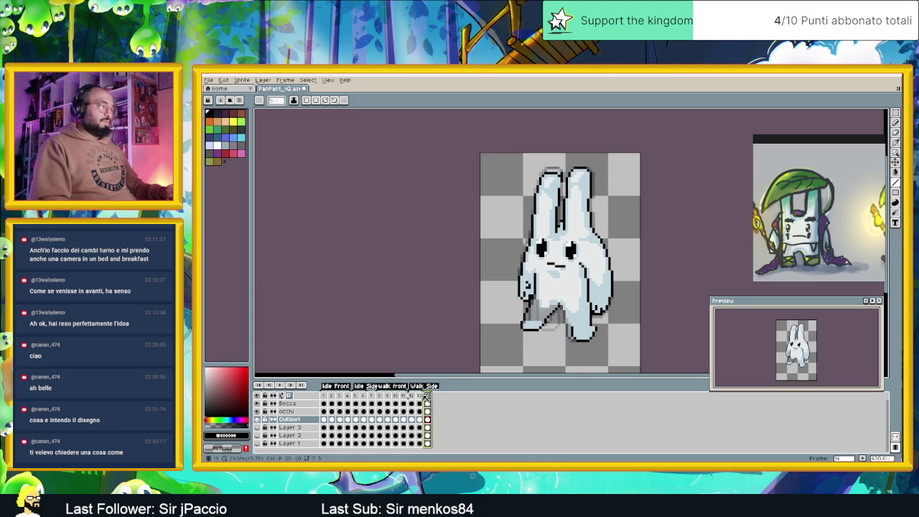
click(420, 397)
click(428, 398)
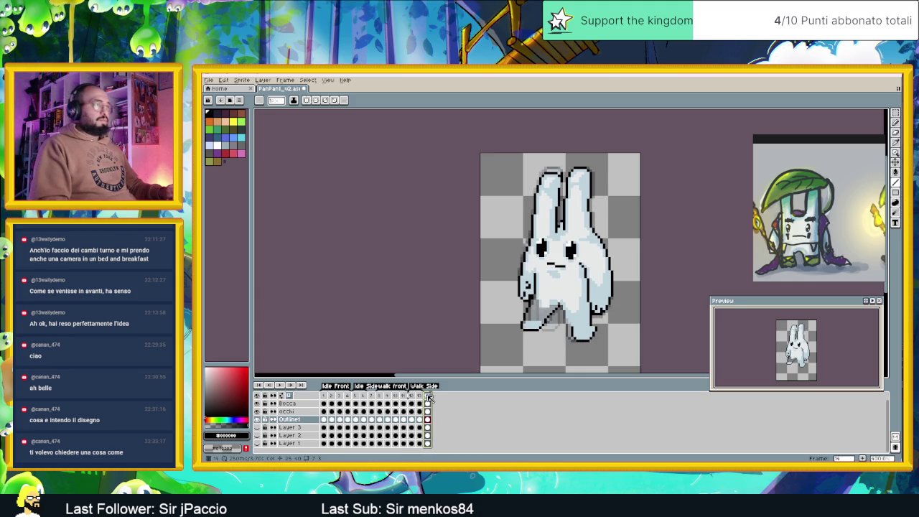
click(420, 396)
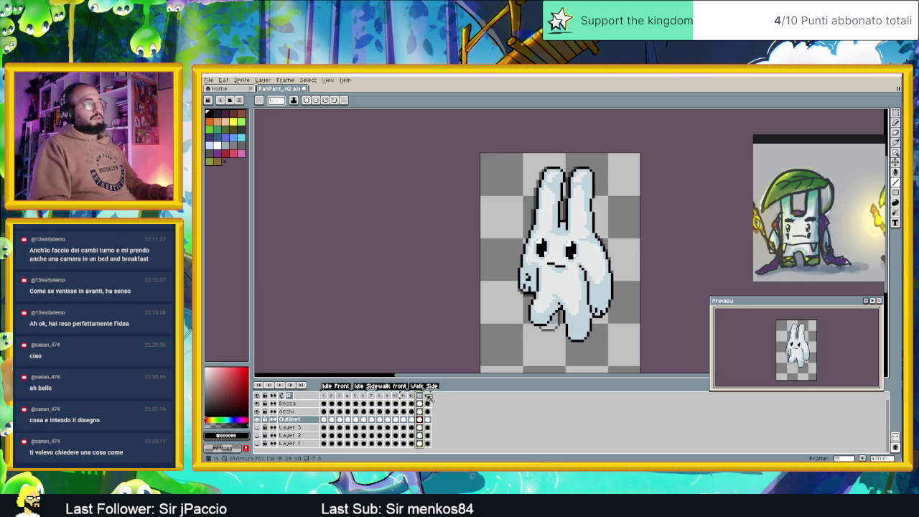
click(428, 398)
scroll(559, 183, up, 2)
scroll(559, 183, up, 2)
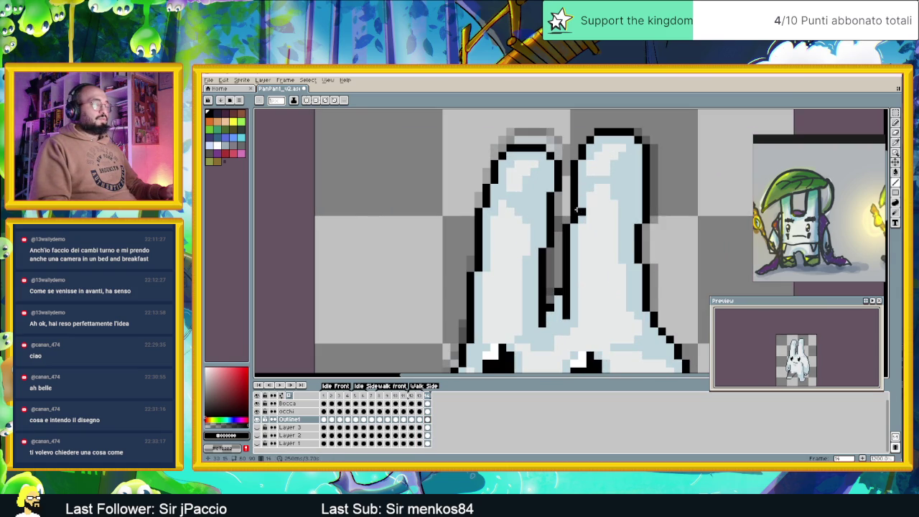
scroll(572, 231, down, 3)
scroll(582, 259, down, 1)
scroll(582, 259, down, 1)
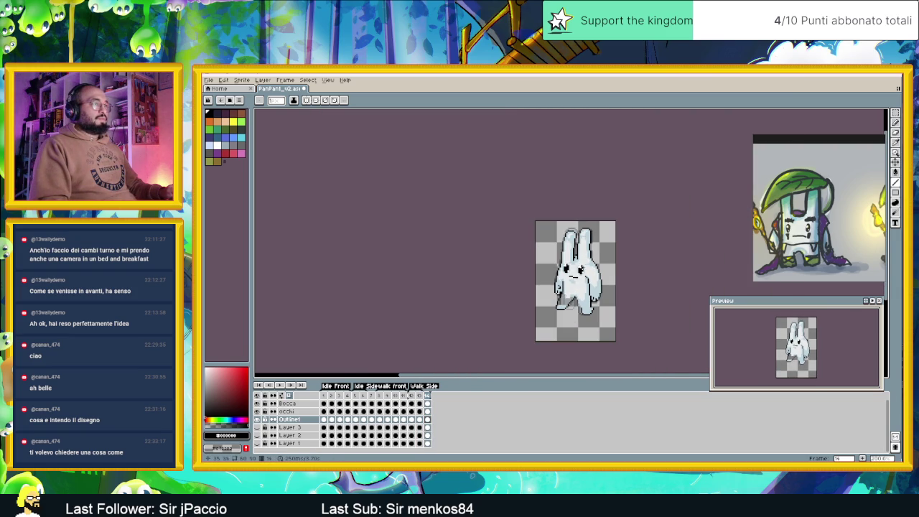
scroll(559, 306, up, 1)
scroll(558, 308, up, 1)
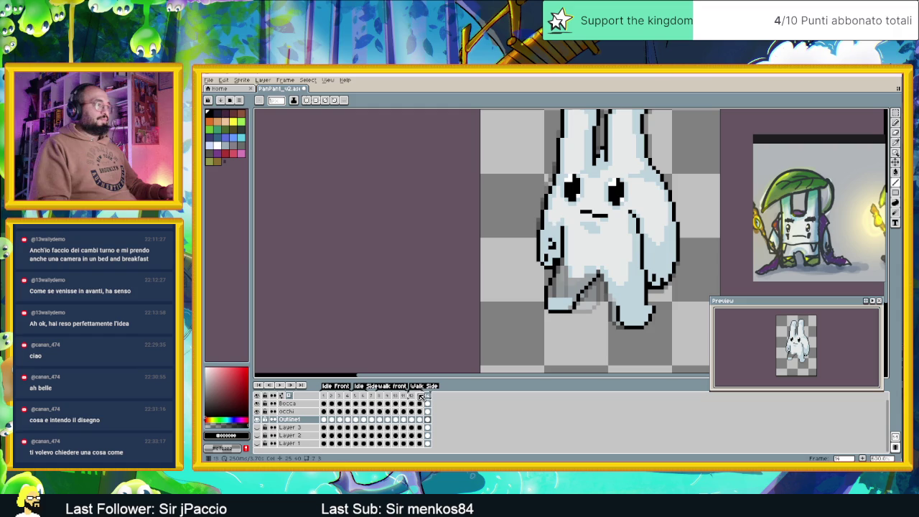
click(425, 395)
click(428, 397)
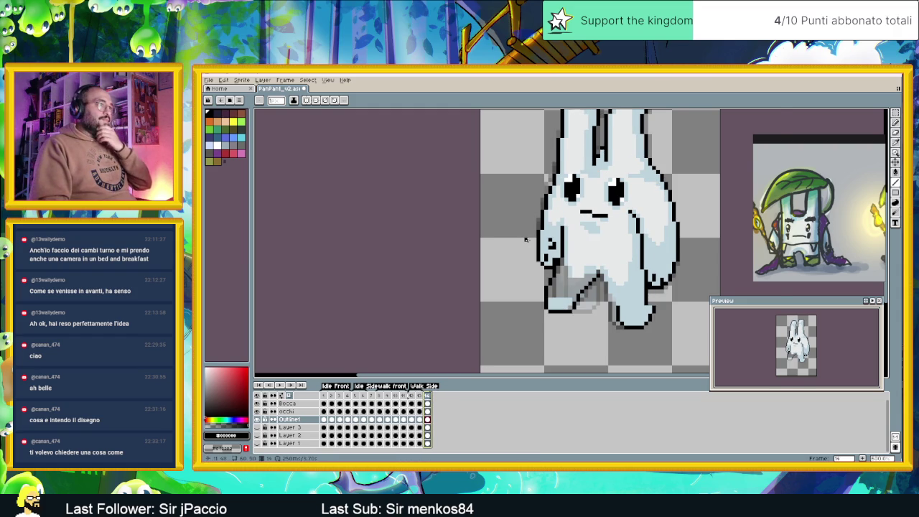
scroll(528, 245, up, 1)
Step: Lasso the bunny's left arm, move it out one pixel, and deselect
key(shift+q)
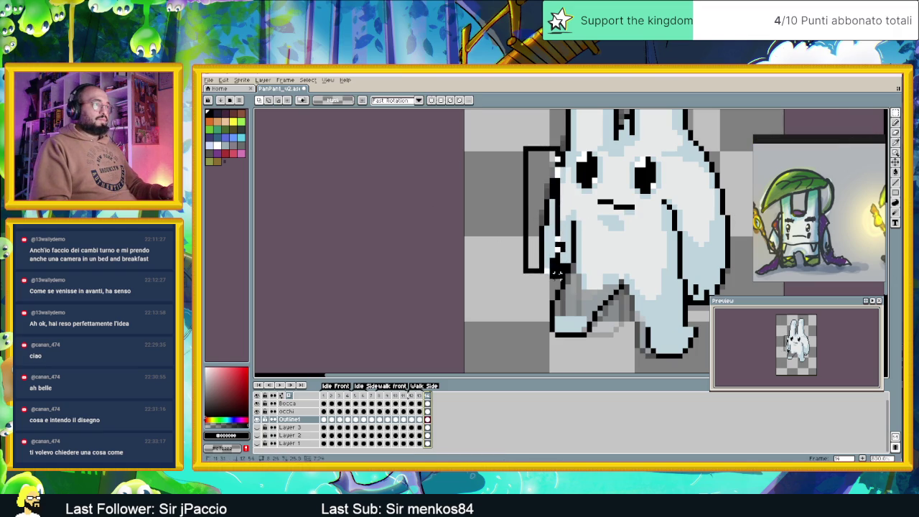
drag(525, 148, 550, 272)
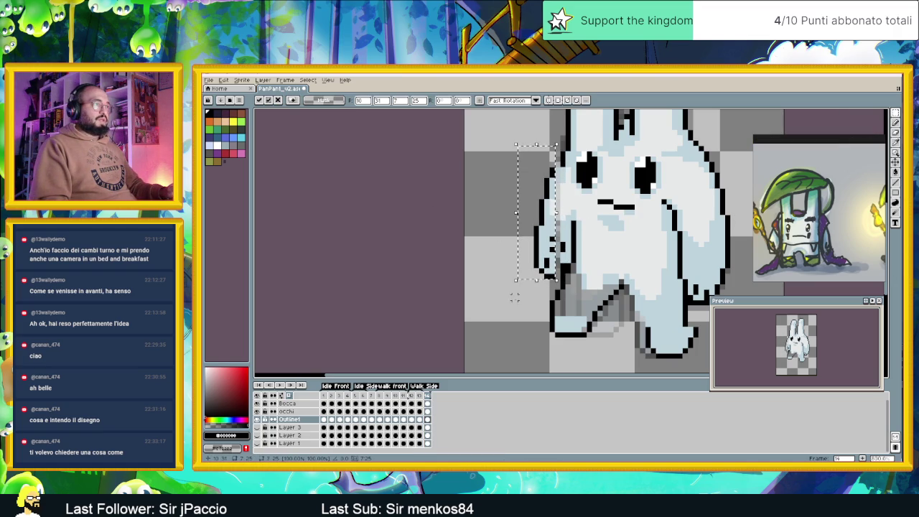
key(ctrl+d)
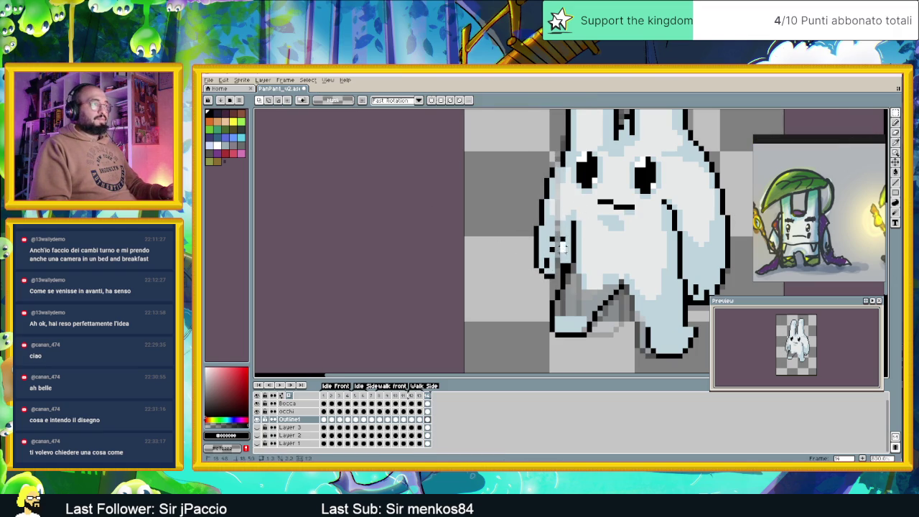
drag(564, 237, 562, 251)
key(ctrl+d)
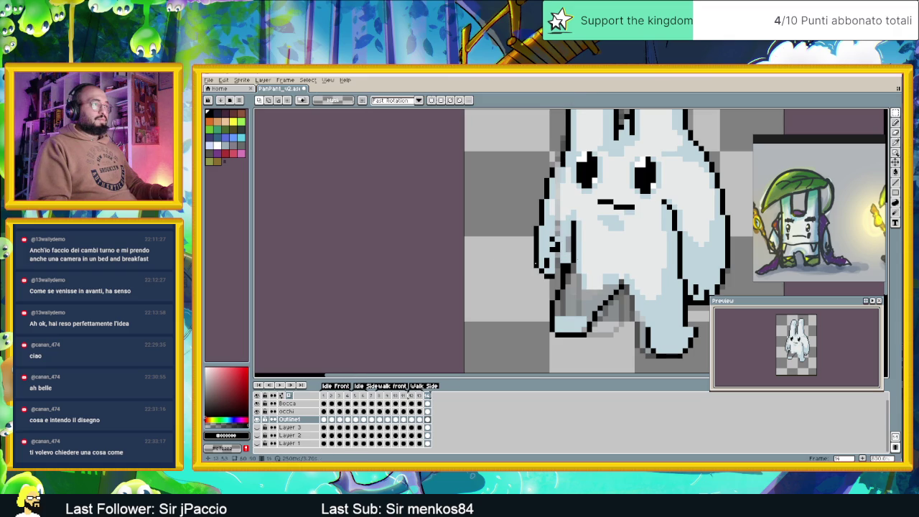
click(896, 184)
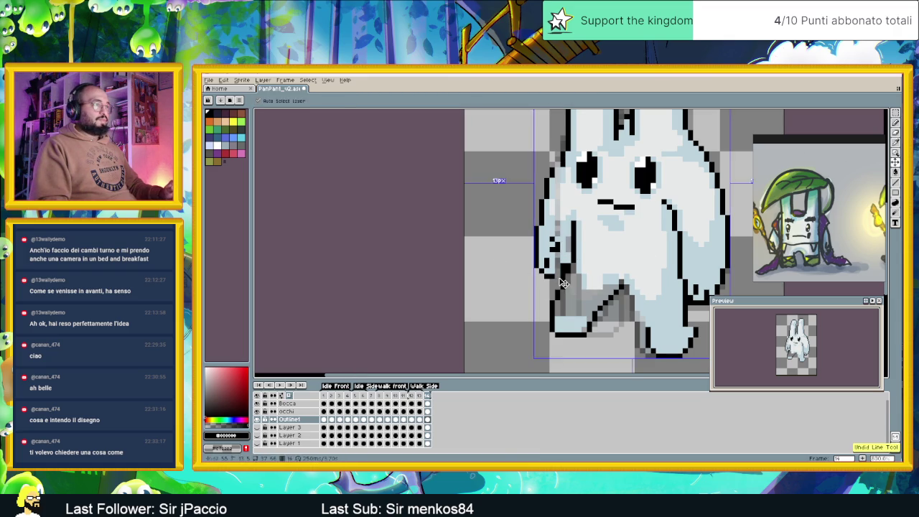
scroll(556, 208, up, 2)
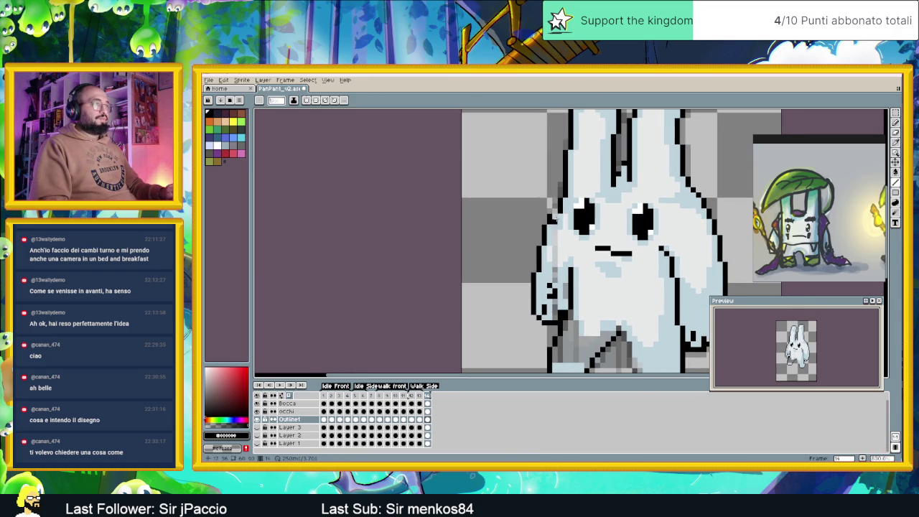
Step: Paint a lighter grey-white column down the bunny's left edge
alt+click(565, 210)
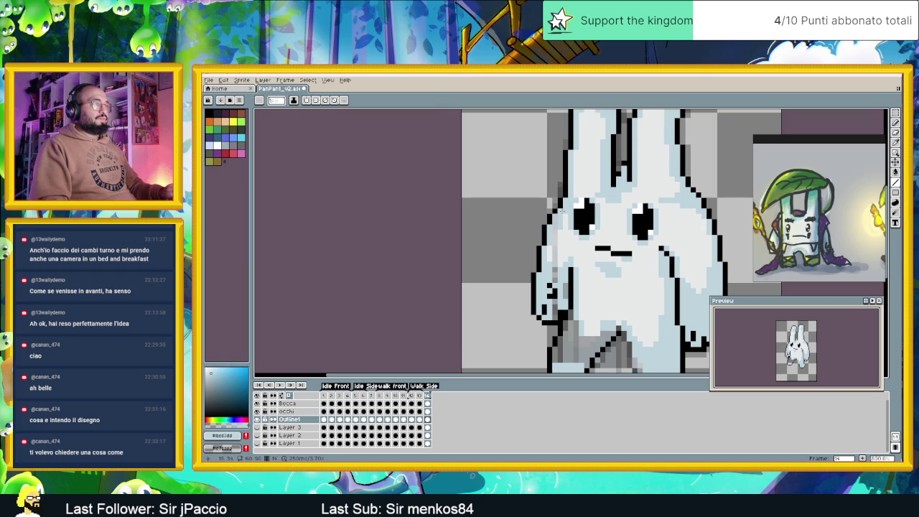
alt+click(554, 207)
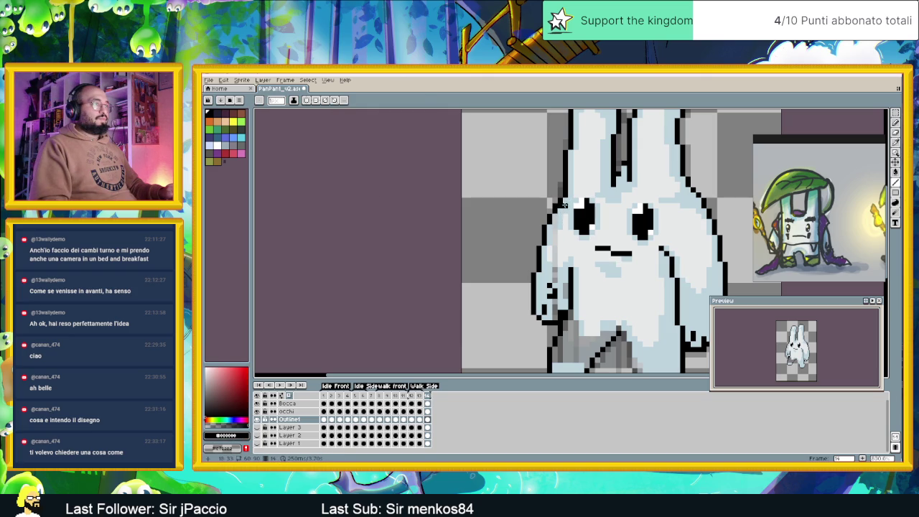
alt+click(563, 230)
drag(553, 219, 554, 229)
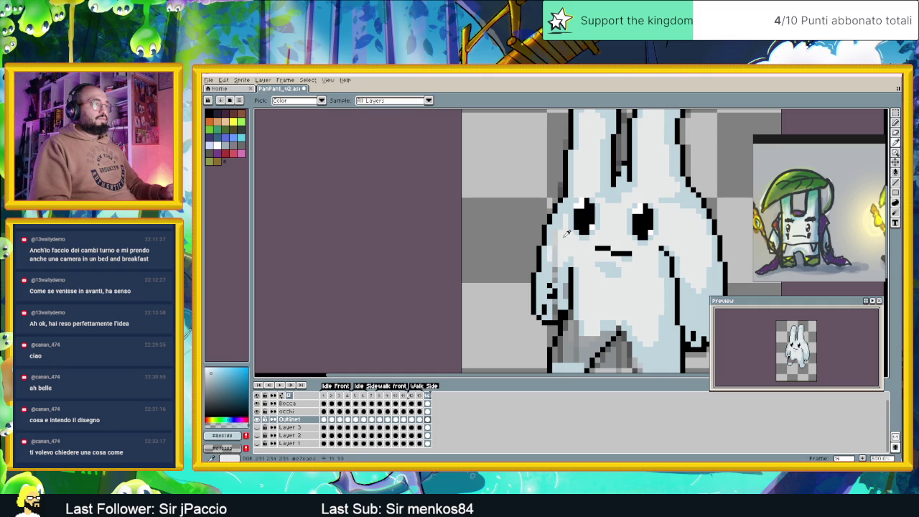
alt+click(557, 235)
drag(554, 236, 555, 265)
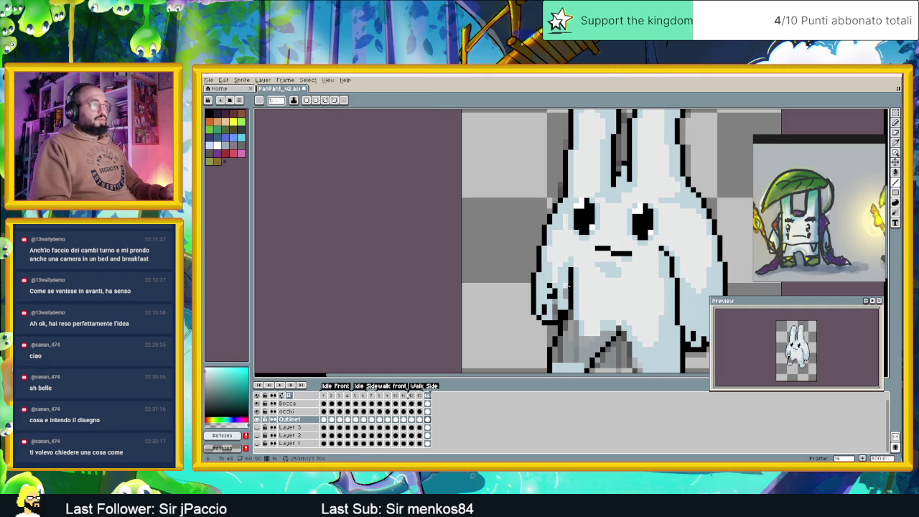
alt+click(566, 285)
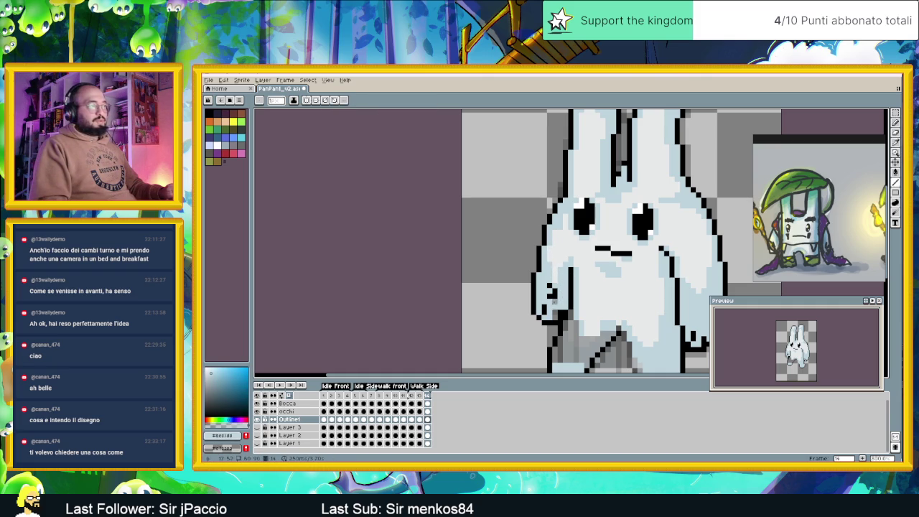
Step: Extend the black leg outline a few pixels up-left on frame 14
scroll(552, 315, down, 1)
scroll(553, 273, down, 1)
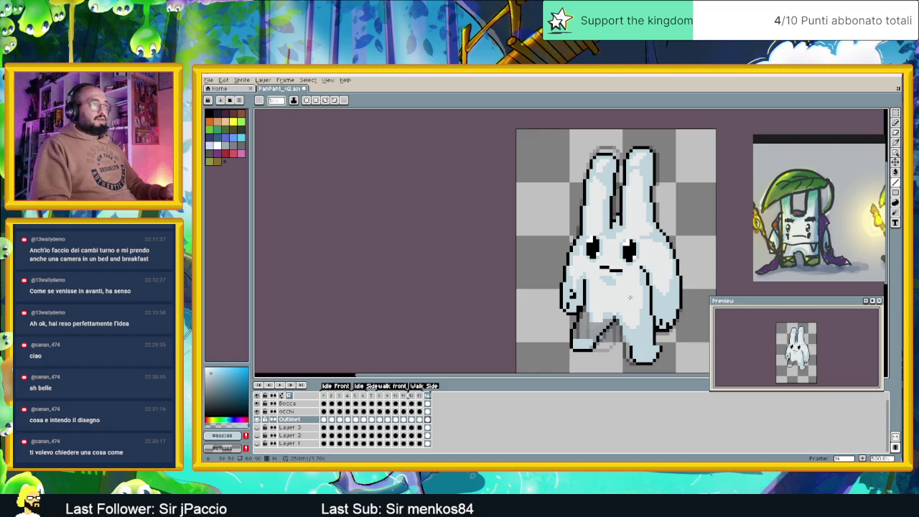
scroll(555, 230, down, 1)
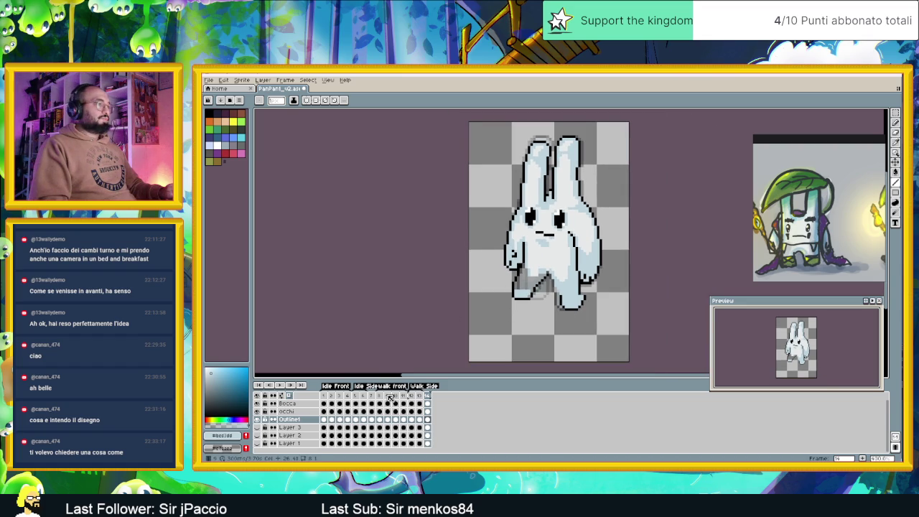
click(421, 396)
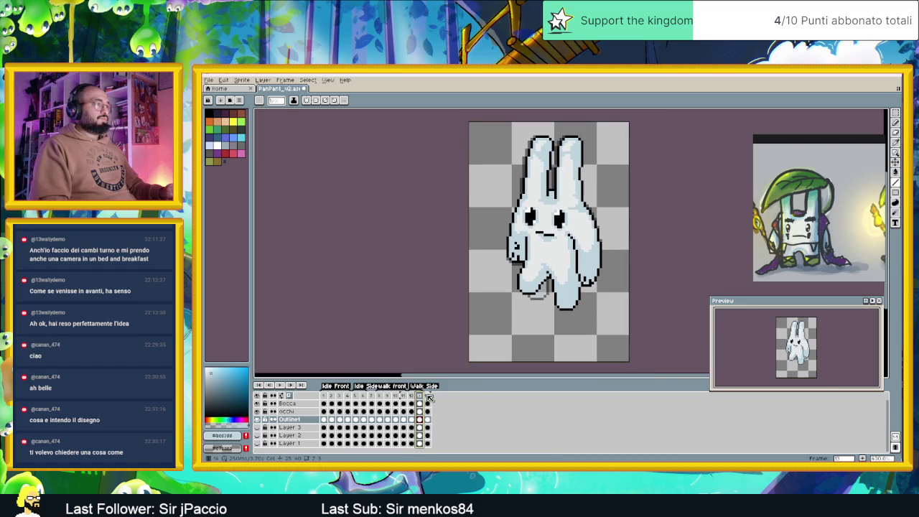
click(429, 397)
scroll(580, 289, up, 1)
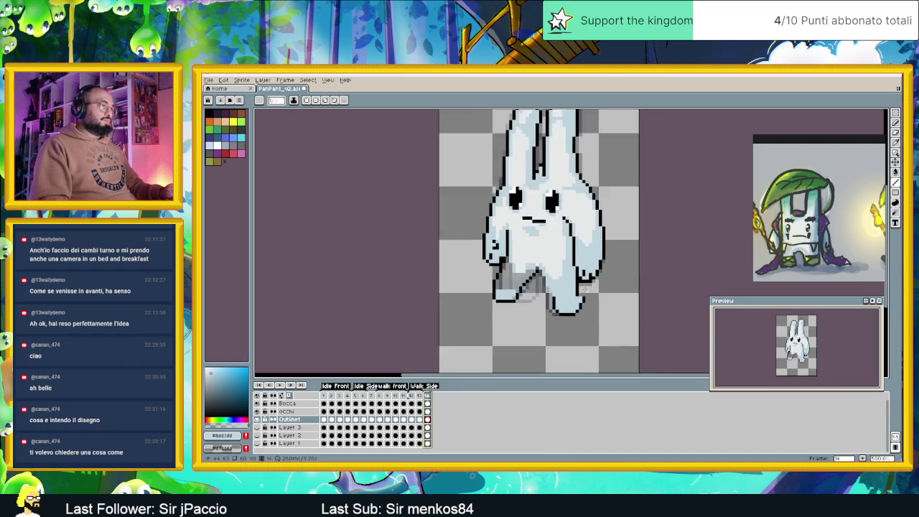
scroll(581, 289, up, 1)
scroll(580, 289, up, 1)
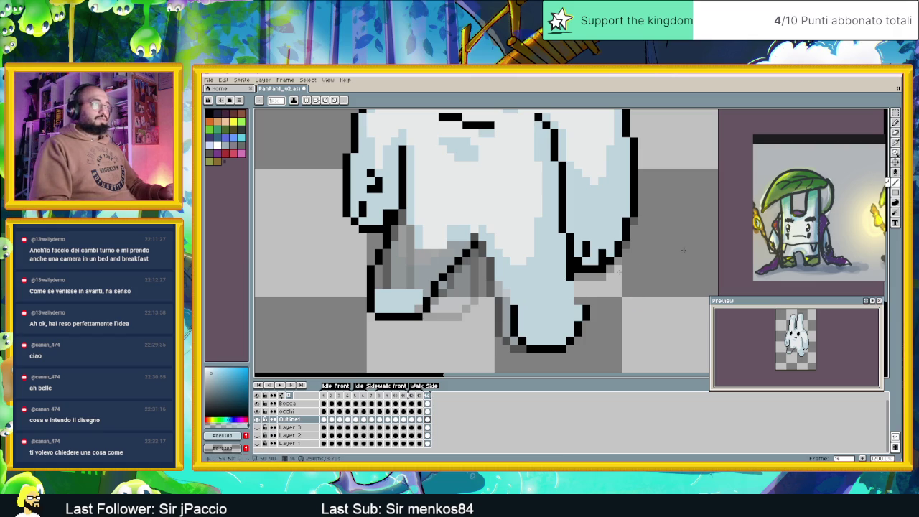
key(alt)
alt+click(574, 272)
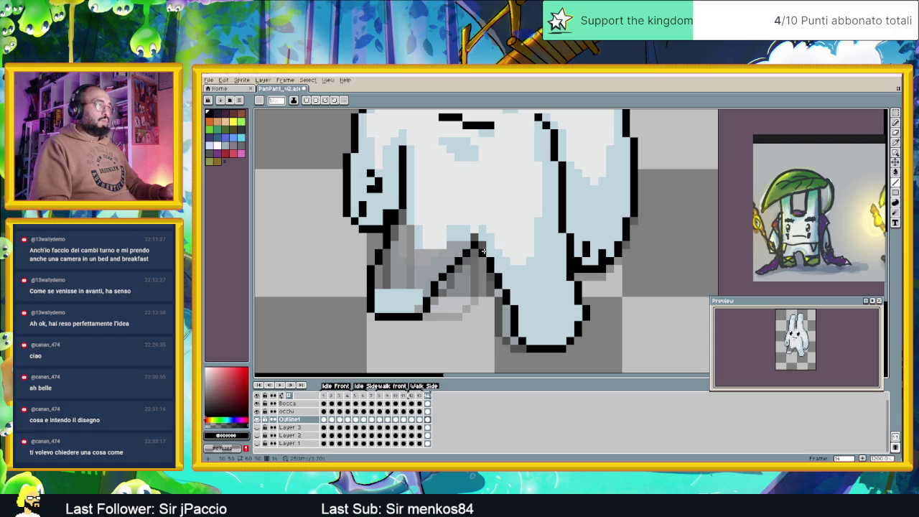
drag(476, 245, 458, 230)
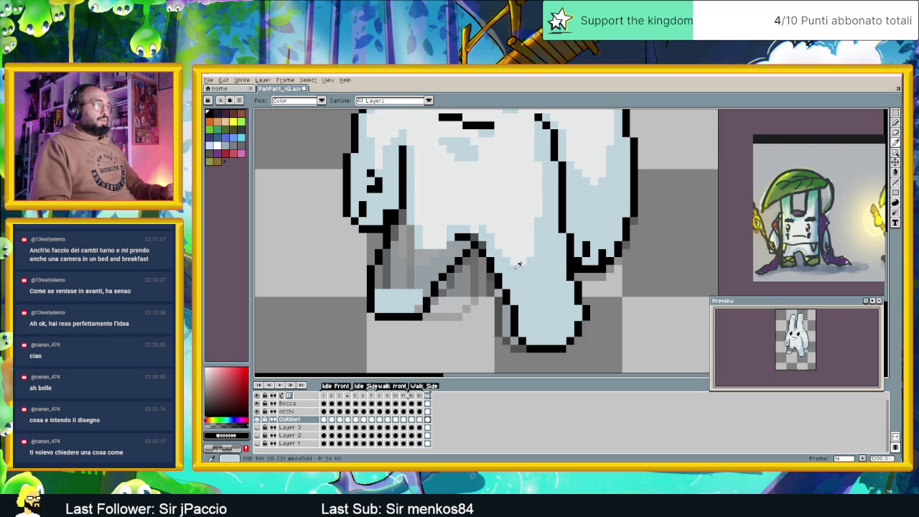
alt+click(517, 265)
drag(464, 237, 472, 233)
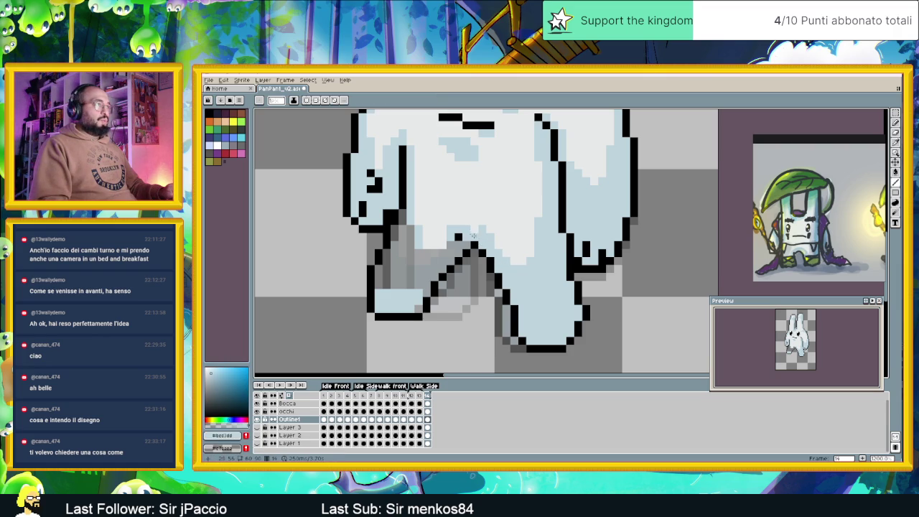
key(ctrl+z)
Step: Bucket-fill the grey patch between the legs with light blue
scroll(556, 301, down, 2)
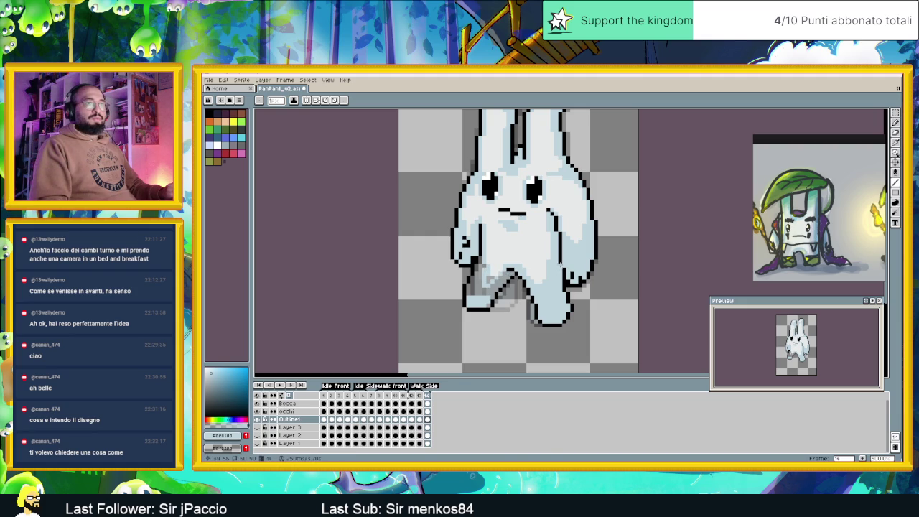
click(896, 171)
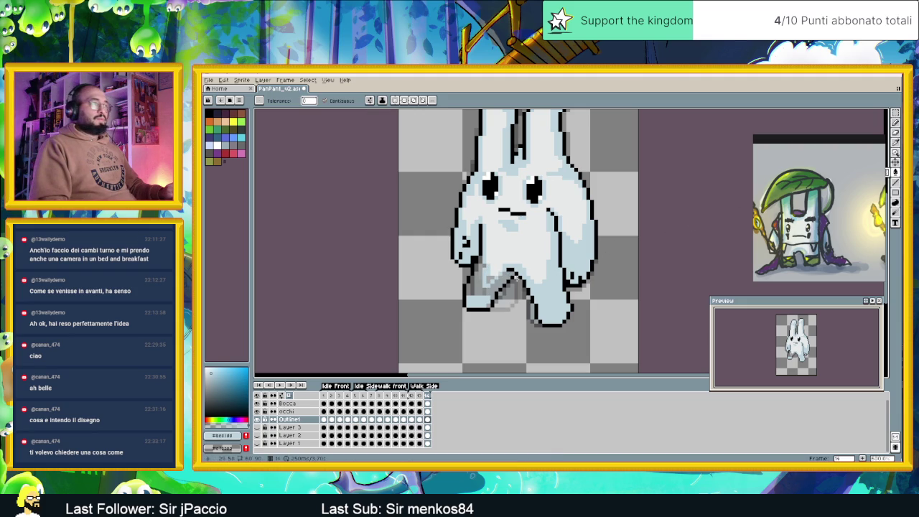
click(487, 288)
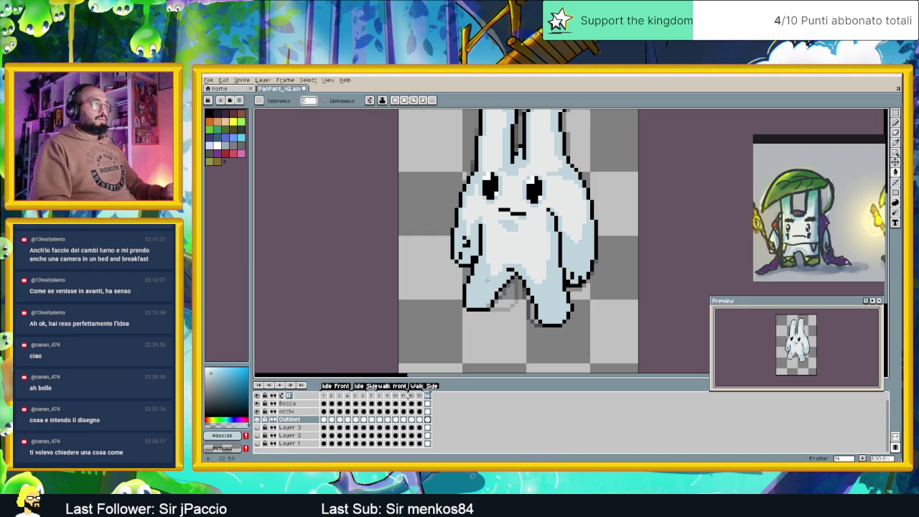
scroll(529, 245, down, 2)
scroll(529, 245, down, 2)
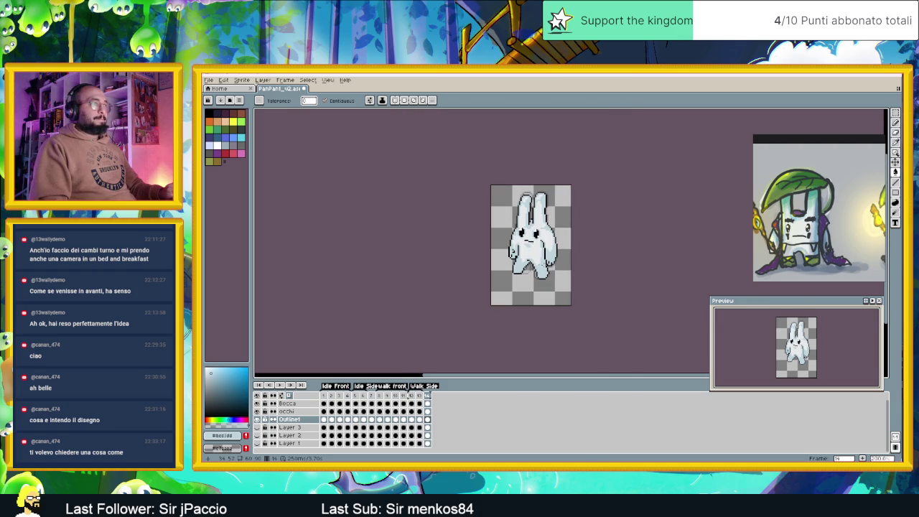
scroll(548, 240, up, 1)
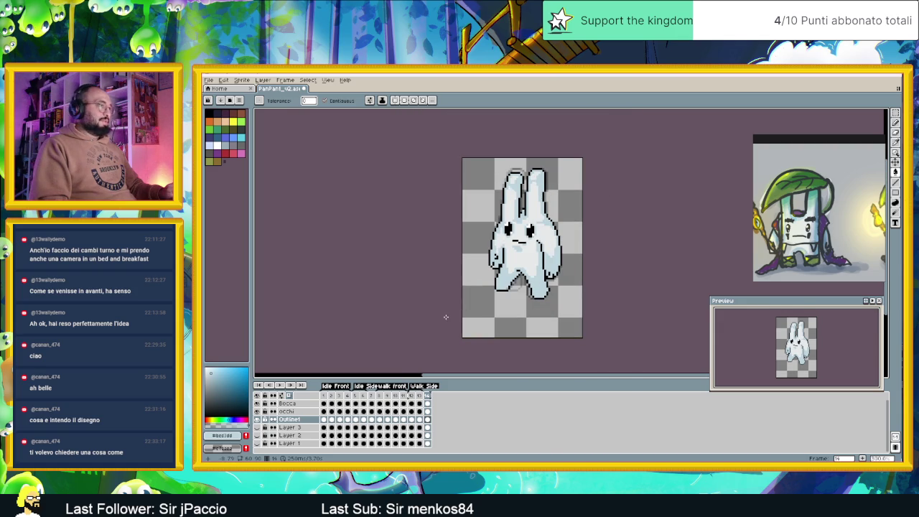
click(420, 396)
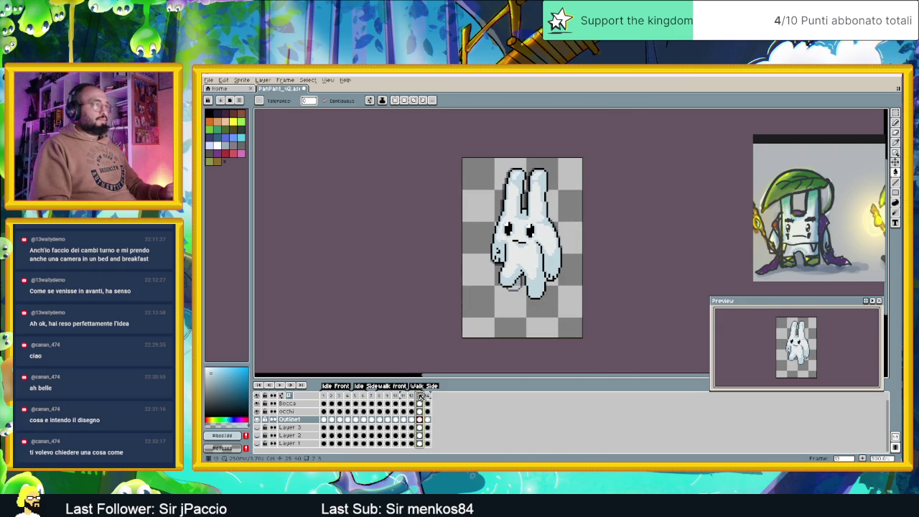
click(428, 395)
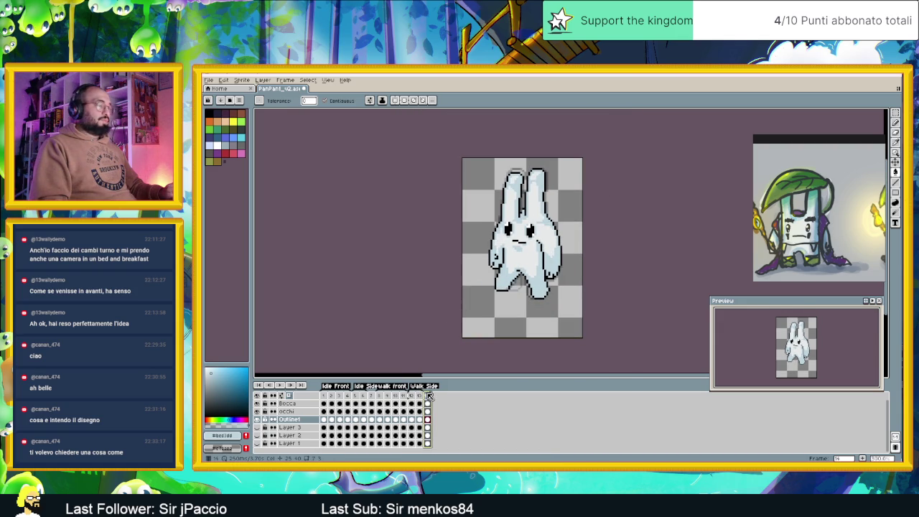
click(423, 396)
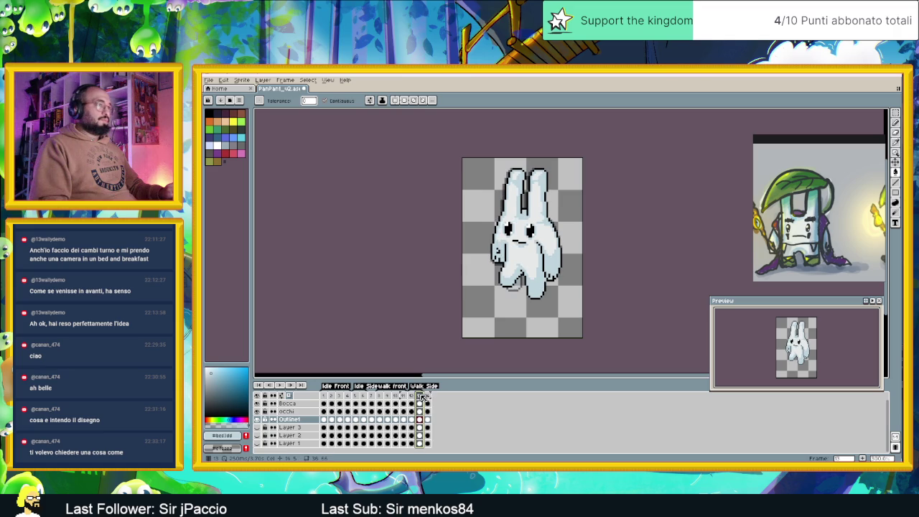
click(412, 396)
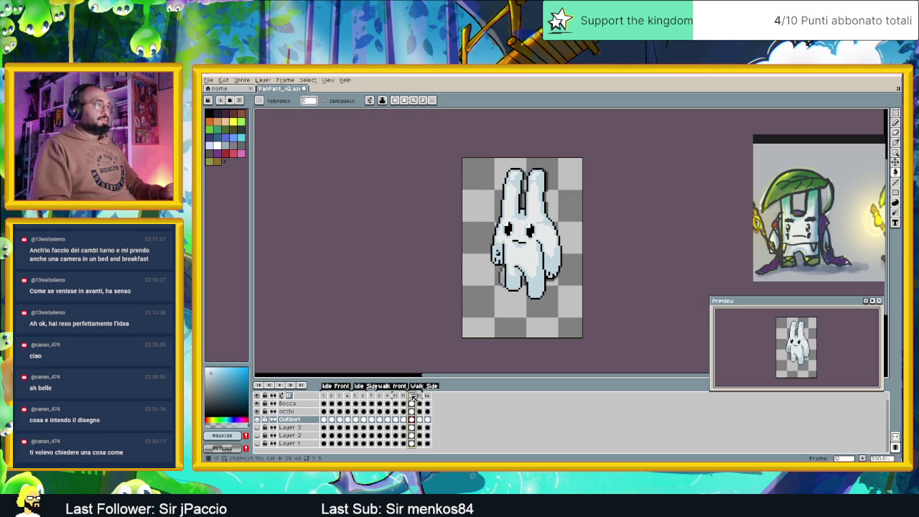
click(420, 396)
click(428, 395)
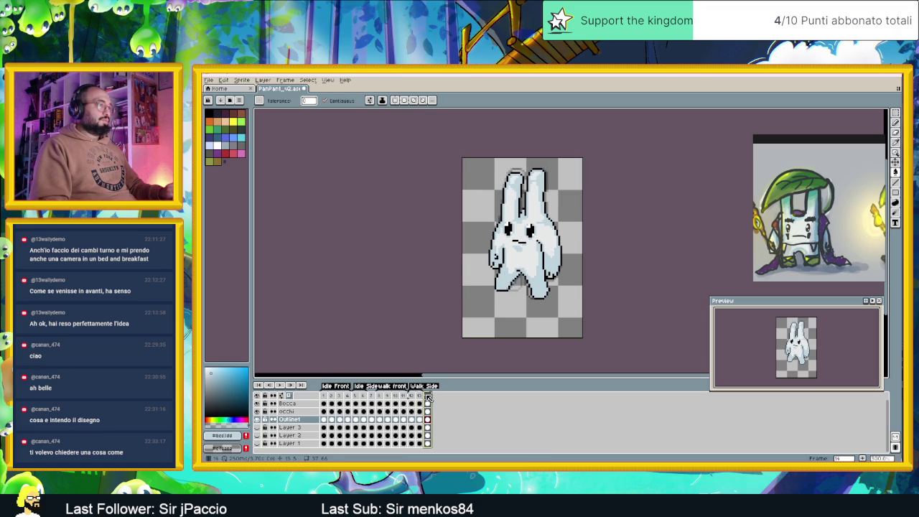
scroll(575, 269, up, 2)
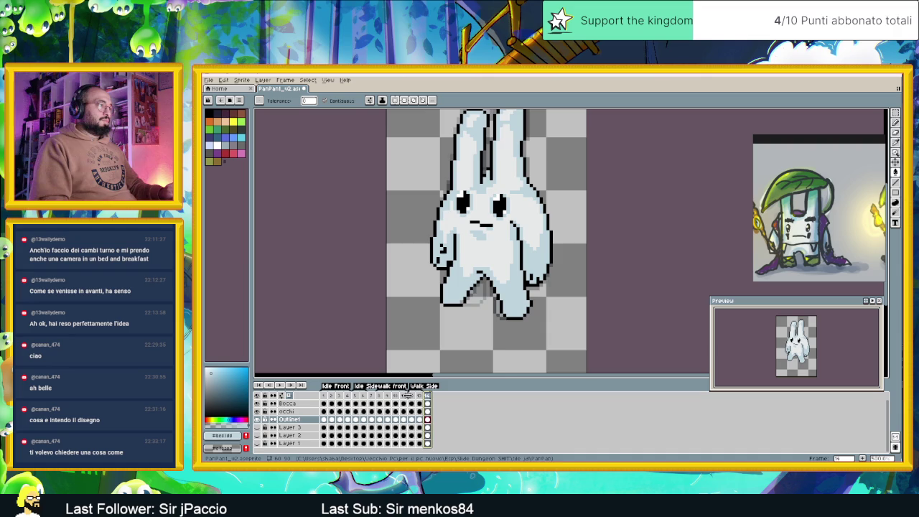
click(412, 397)
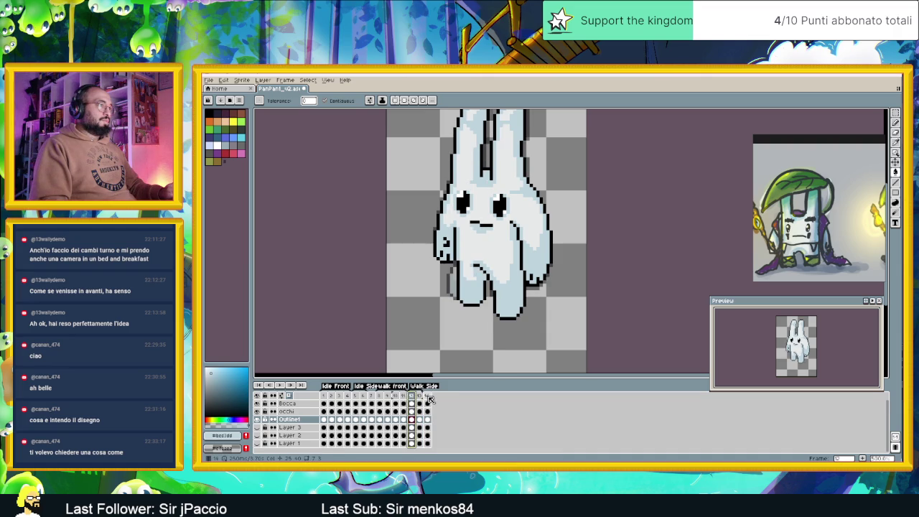
click(428, 396)
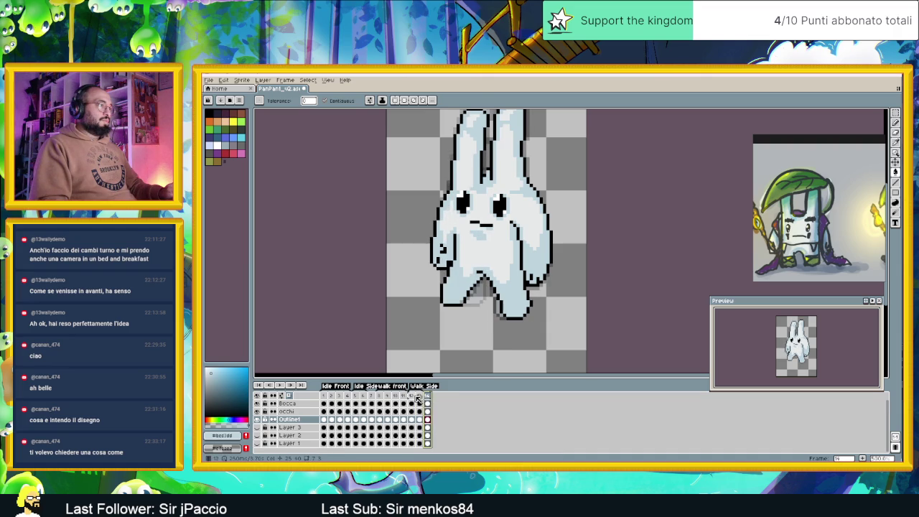
click(412, 396)
click(428, 396)
click(414, 397)
click(428, 396)
click(413, 396)
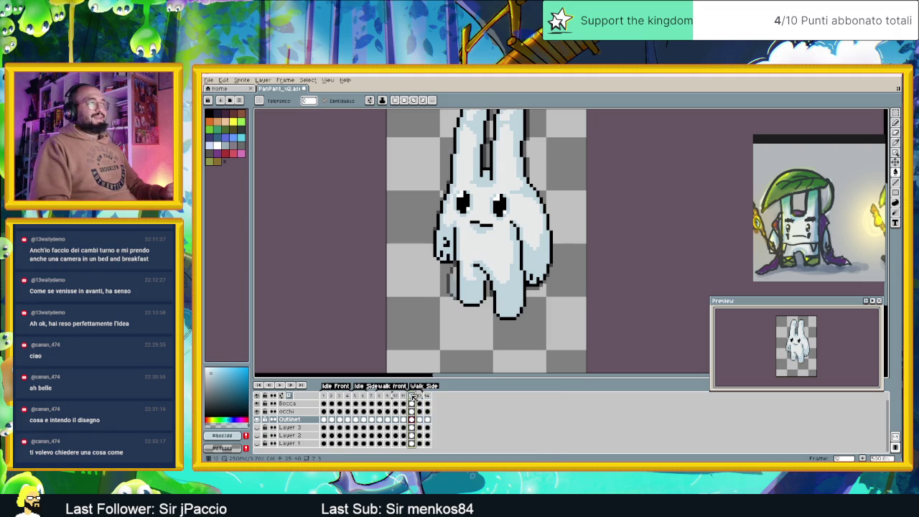
click(428, 397)
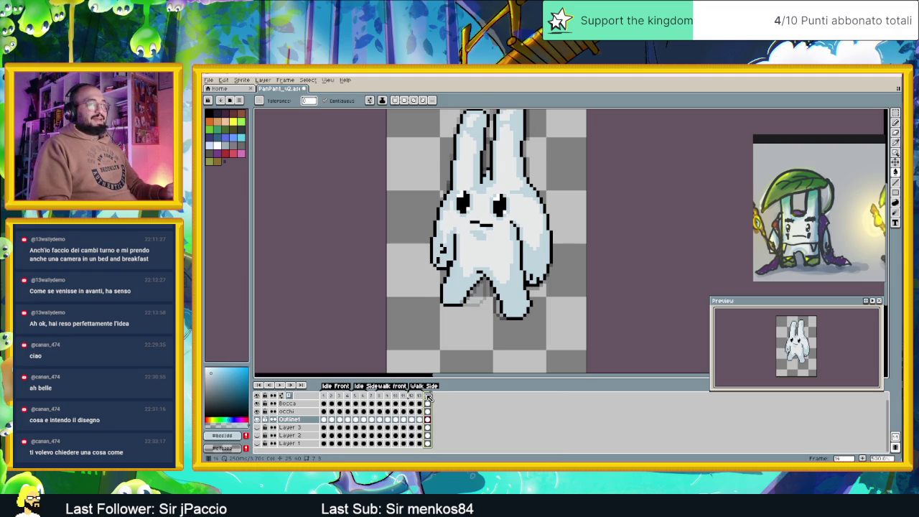
scroll(495, 302, up, 2)
key(alt)
alt+click(495, 302)
click(494, 305)
key(ctrl+z)
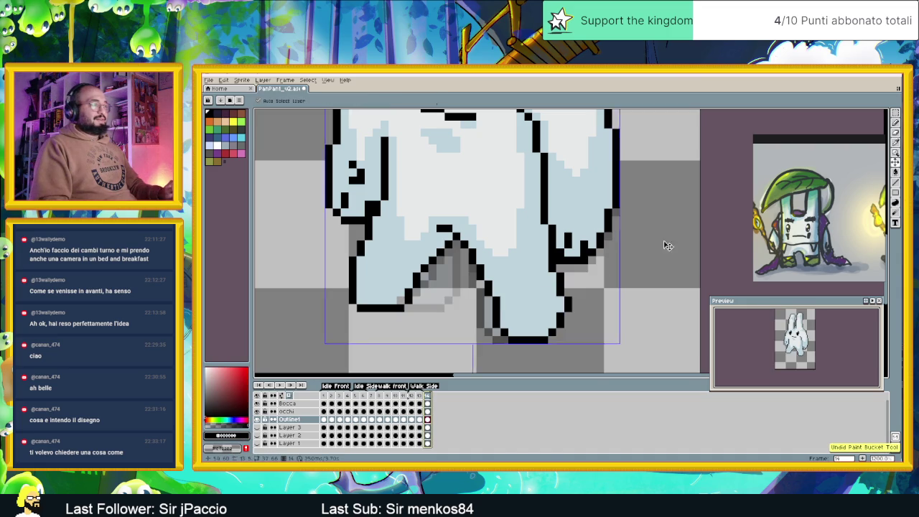
key(b)
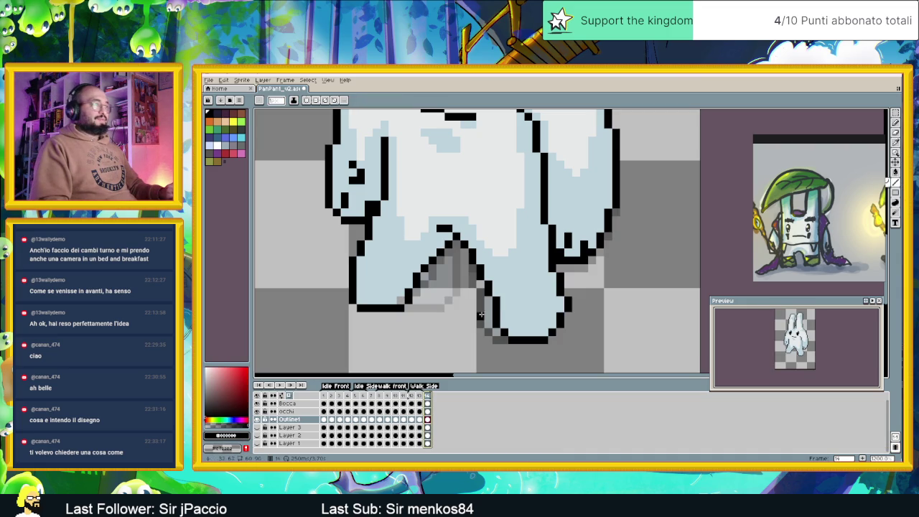
alt+click(499, 299)
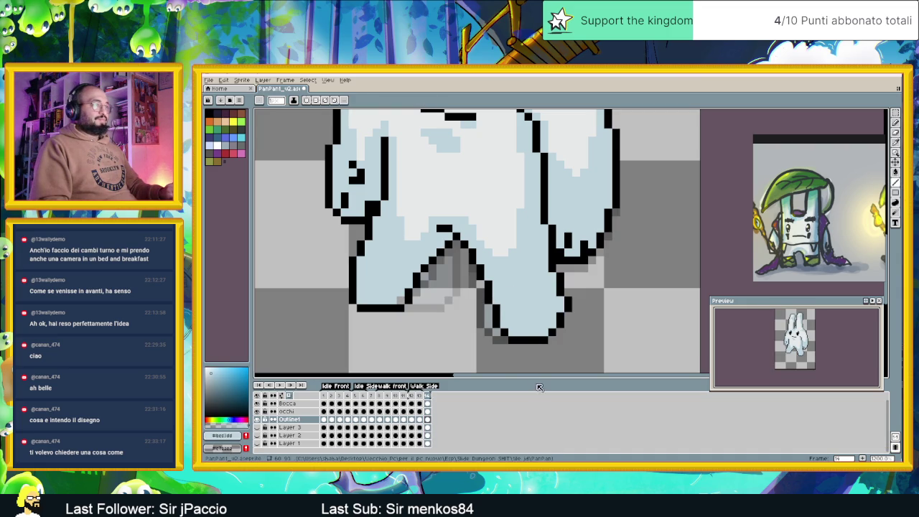
alt+click(549, 267)
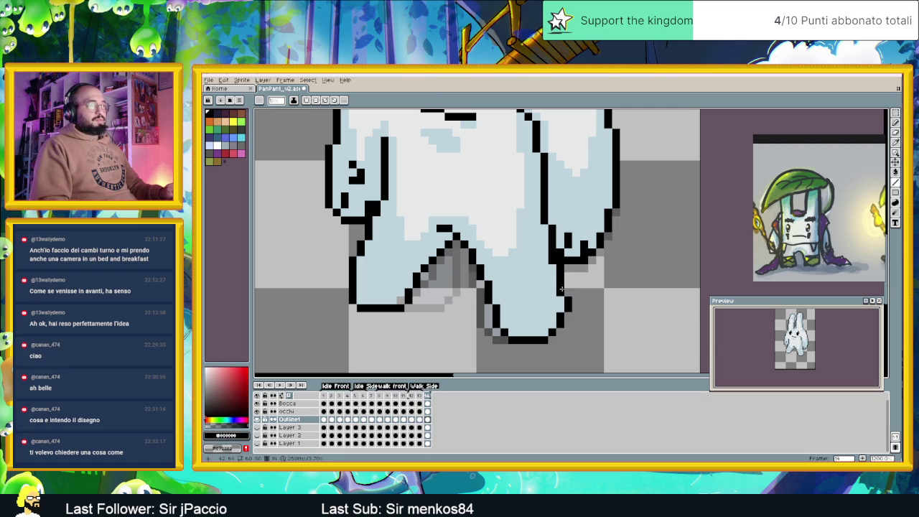
alt+click(556, 295)
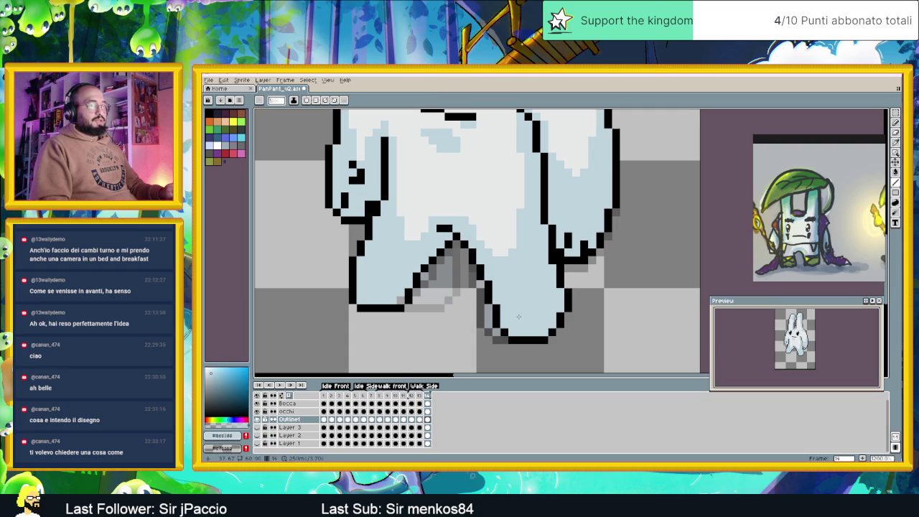
scroll(559, 290, down, 2)
scroll(498, 324, down, 1)
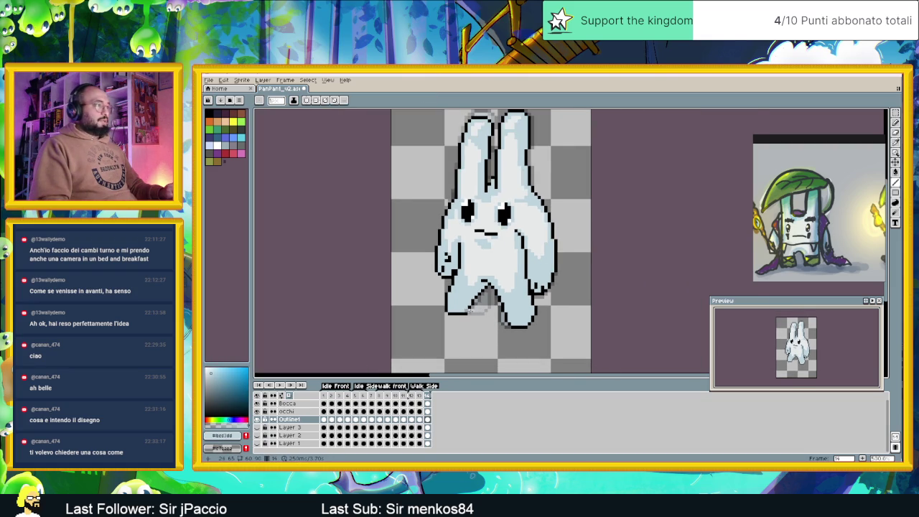
scroll(467, 310, up, 2)
scroll(466, 308, down, 2)
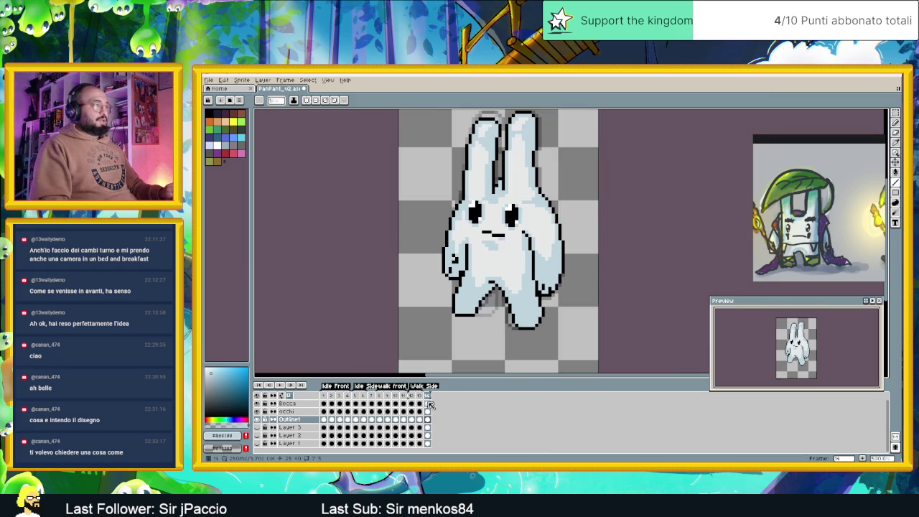
click(418, 396)
click(411, 395)
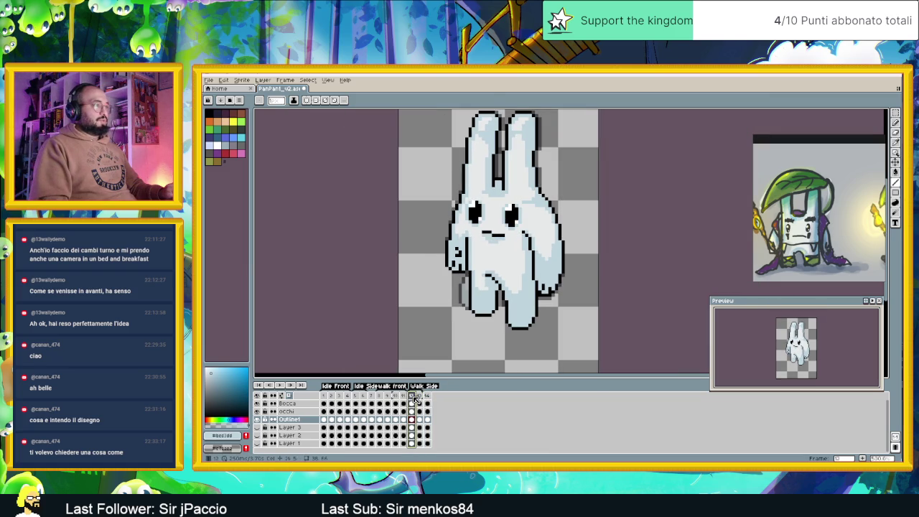
click(420, 395)
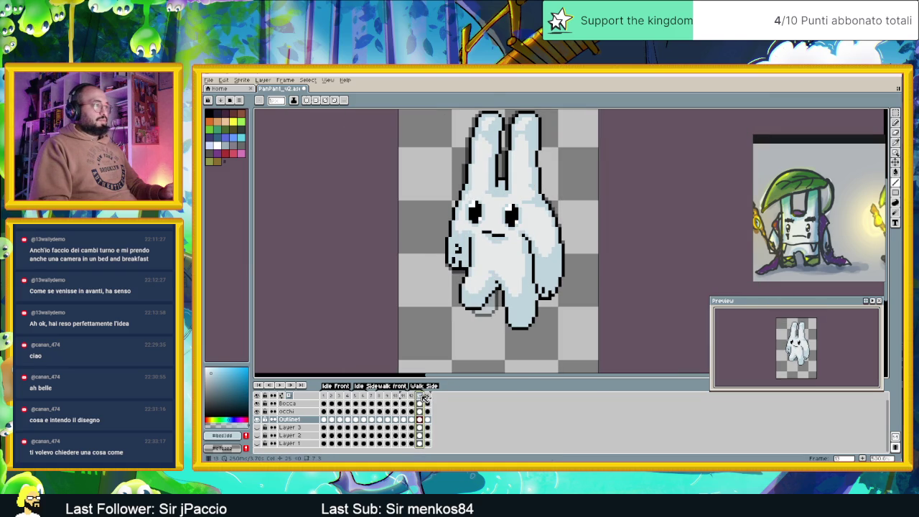
click(428, 395)
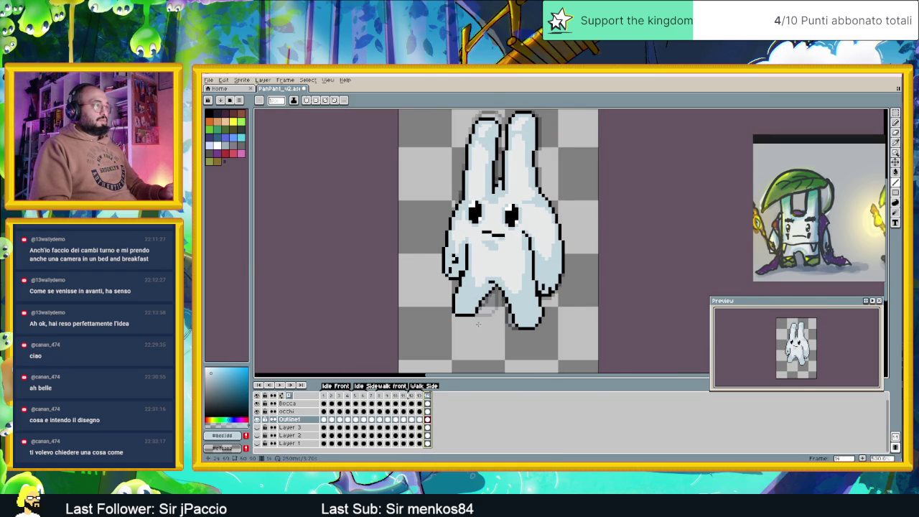
scroll(480, 327, up, 2)
scroll(479, 327, up, 1)
alt+click(482, 294)
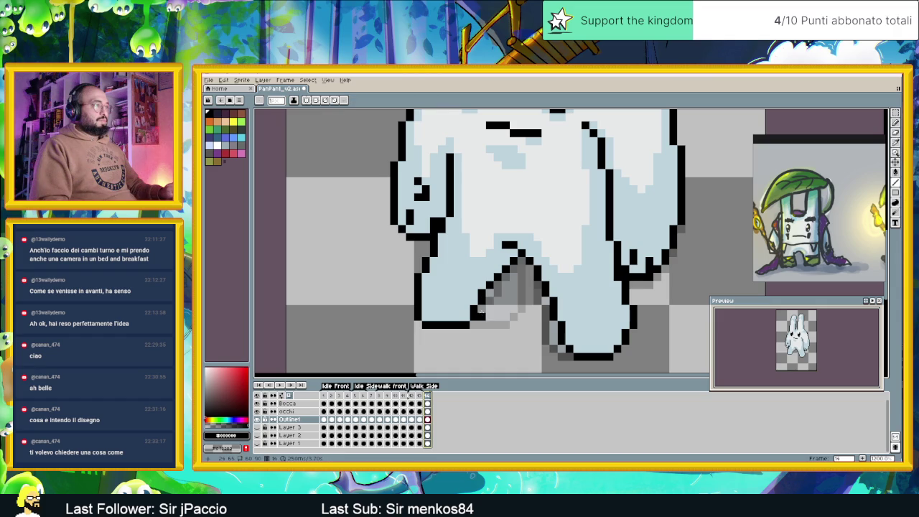
Step: Draw the extended black outline of the left foot down to its bottom corner
alt+click(473, 306)
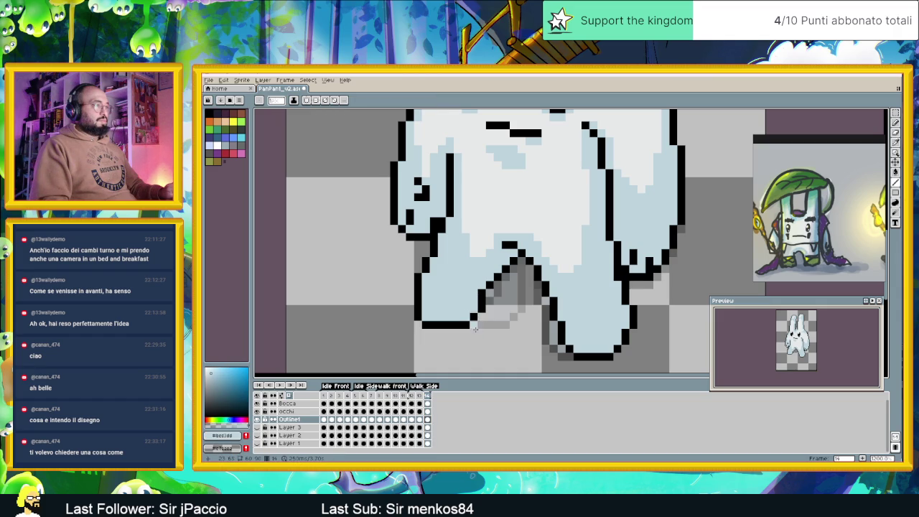
alt+click(472, 321)
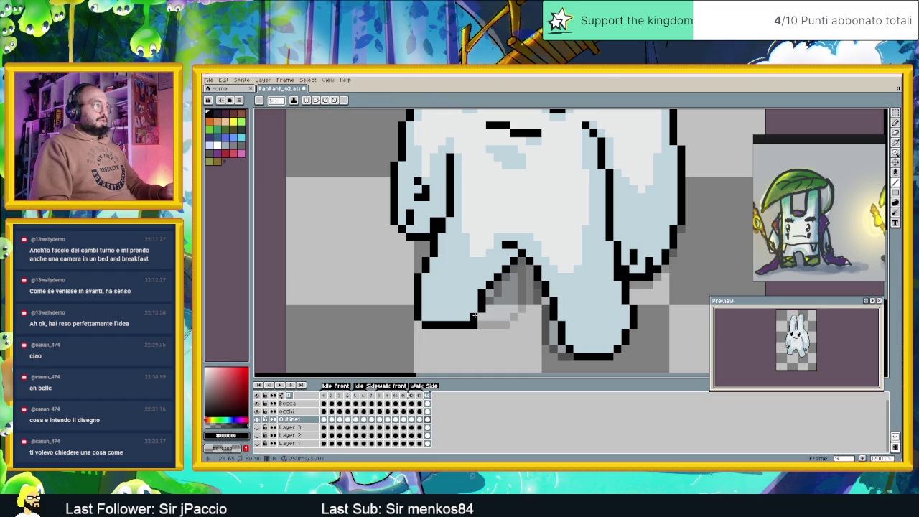
alt+click(473, 315)
alt+click(479, 316)
right_click(473, 324)
drag(412, 316, 411, 296)
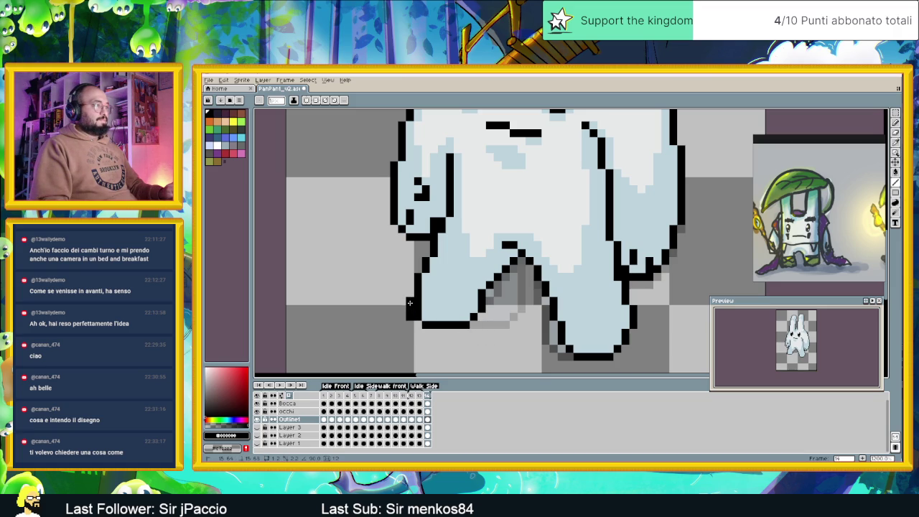
drag(416, 290, 418, 307)
click(420, 318)
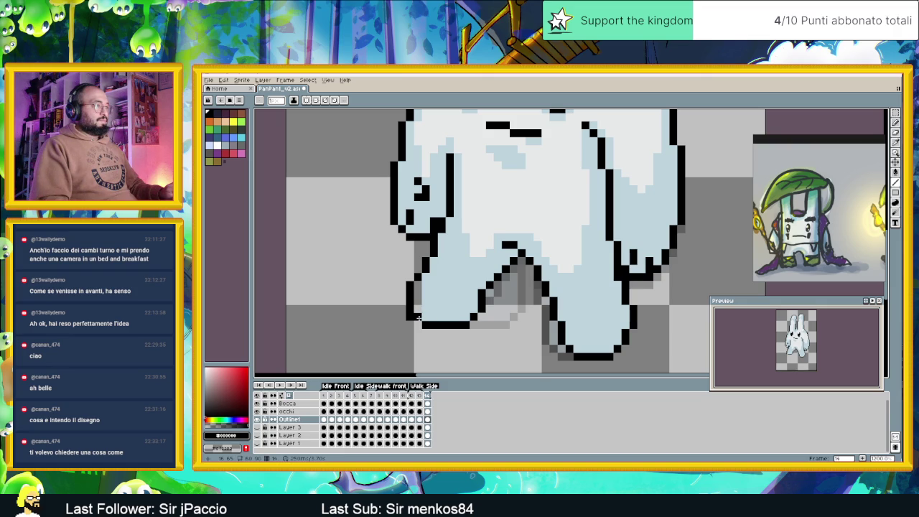
click(417, 324)
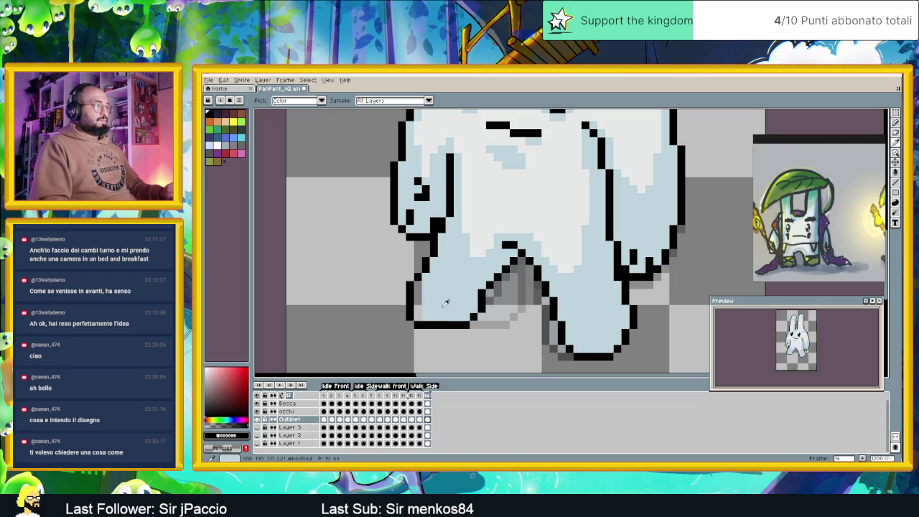
Step: Fill the new foot area light blue and compare with frames 12 and 13
alt+click(441, 309)
drag(418, 306, 418, 289)
scroll(431, 305, down, 4)
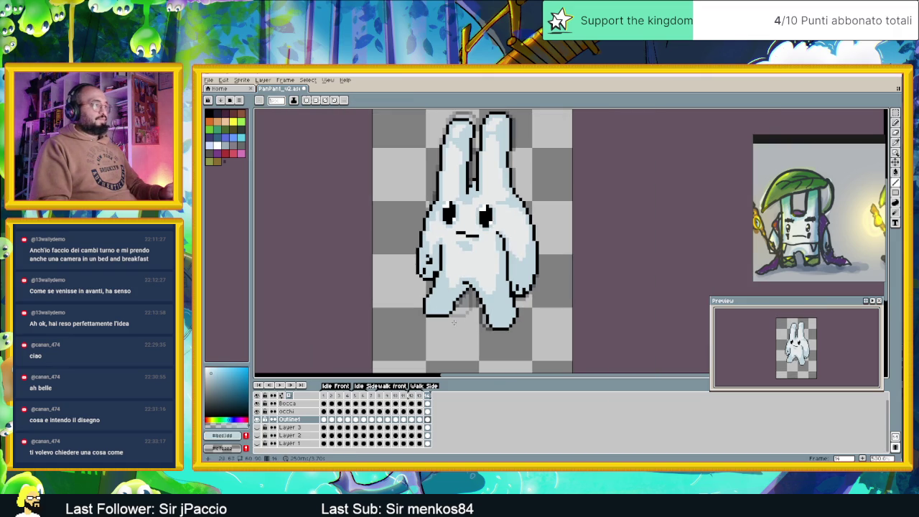
click(420, 395)
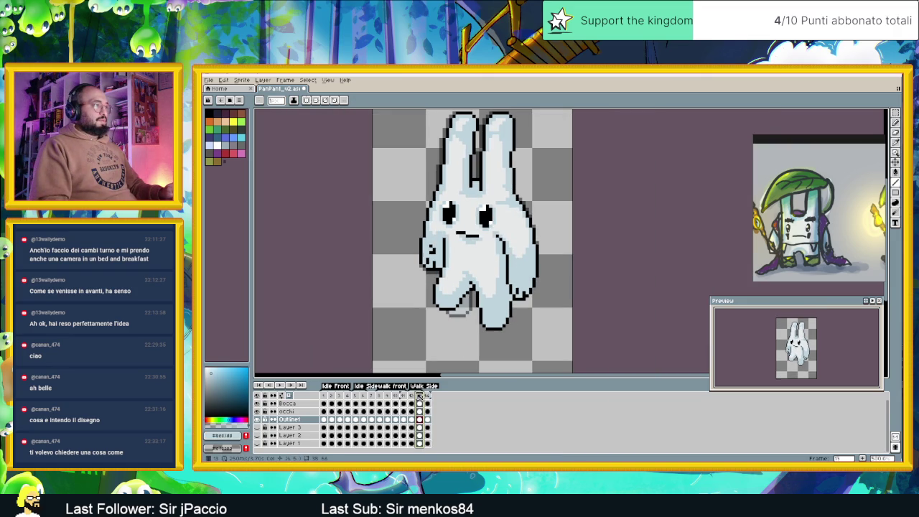
click(426, 396)
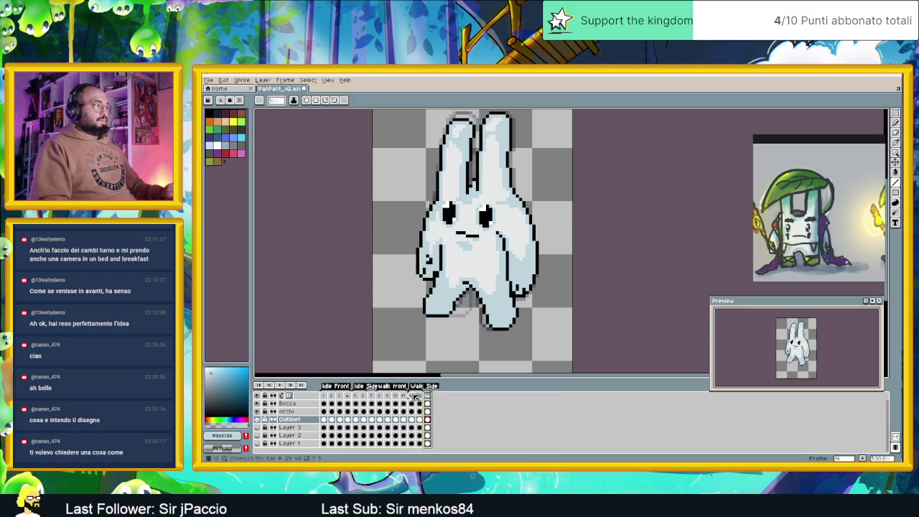
click(412, 395)
click(428, 396)
click(415, 396)
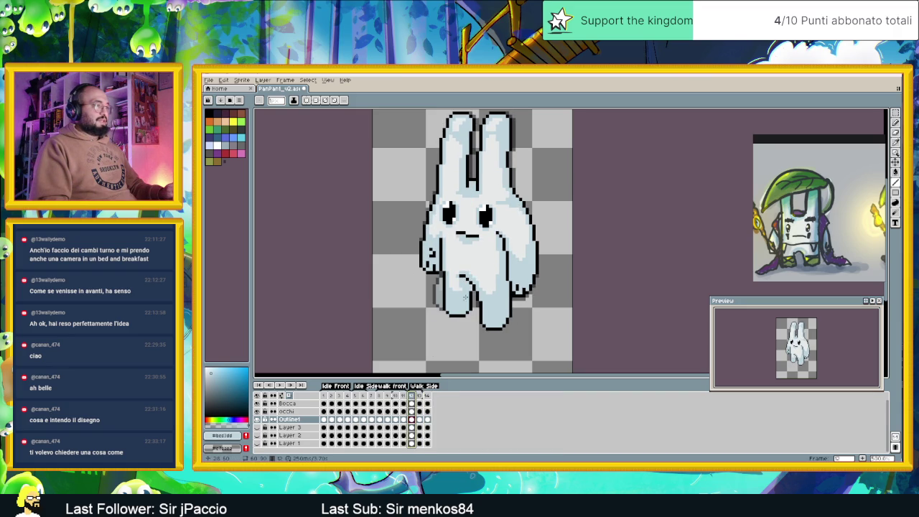
click(896, 114)
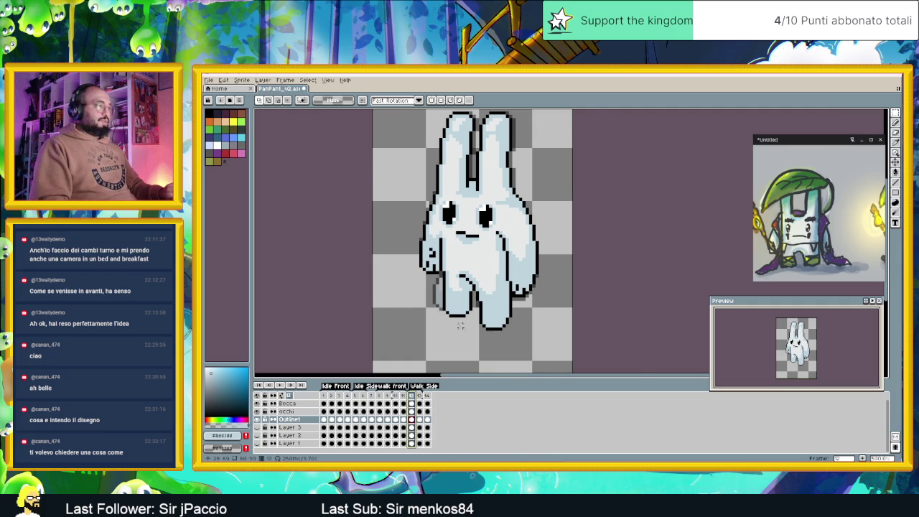
Step: Marquee-select the left foot and move it left, down, then slightly up
scroll(447, 329, up, 1)
drag(417, 323, 494, 290)
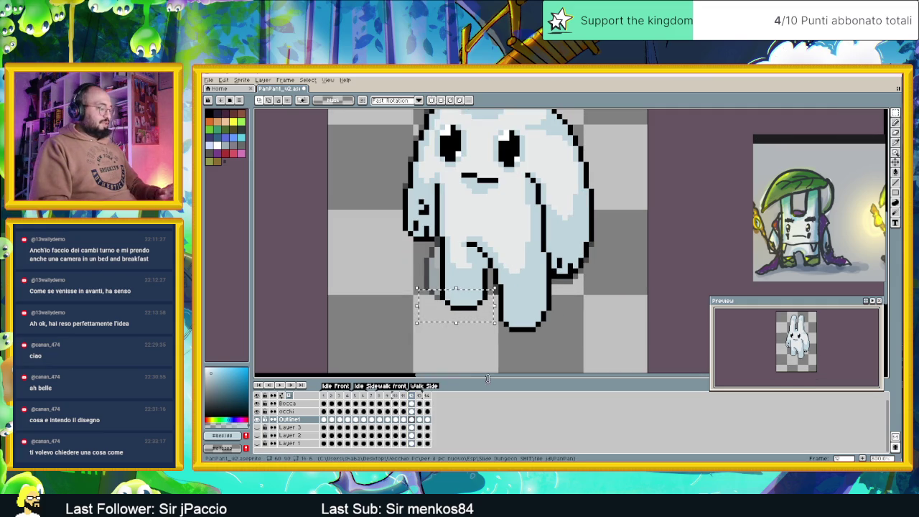
click(427, 420)
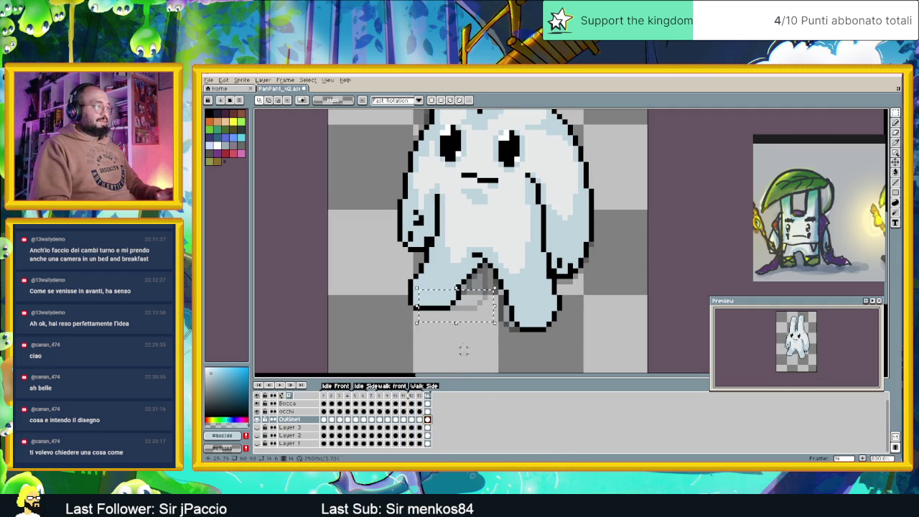
key(Left)
key(Down)
drag(463, 316, 441, 329)
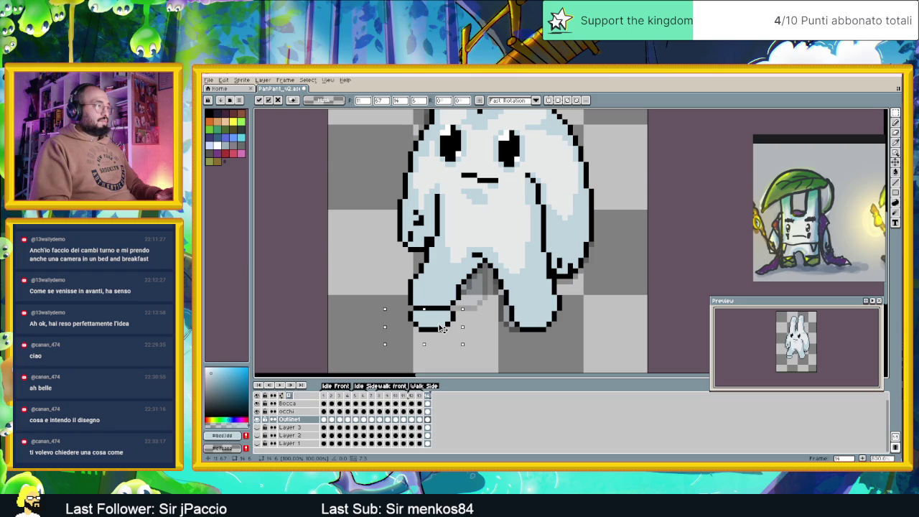
drag(442, 329, 443, 329)
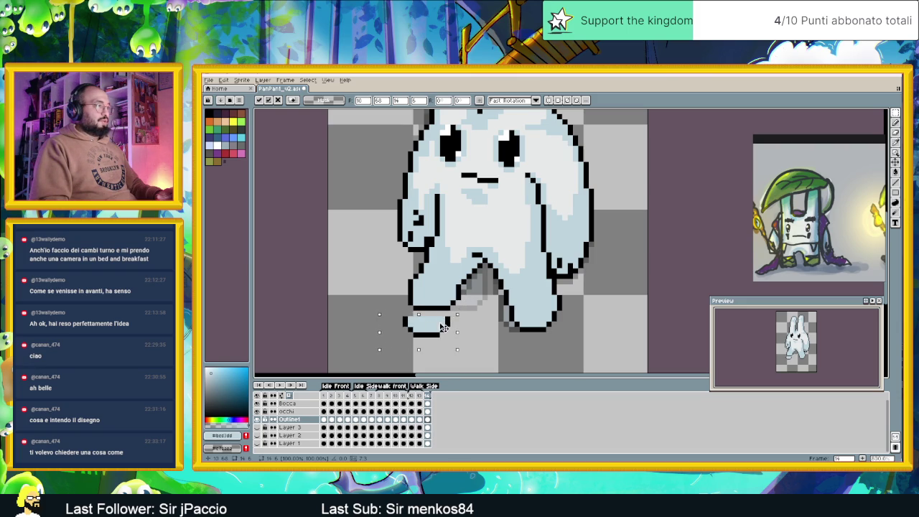
drag(446, 324, 448, 304)
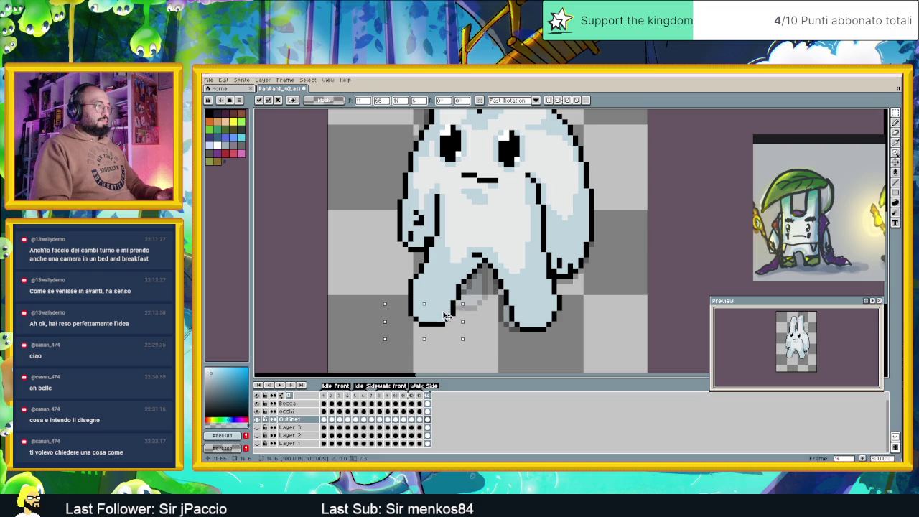
key(ctrl+d)
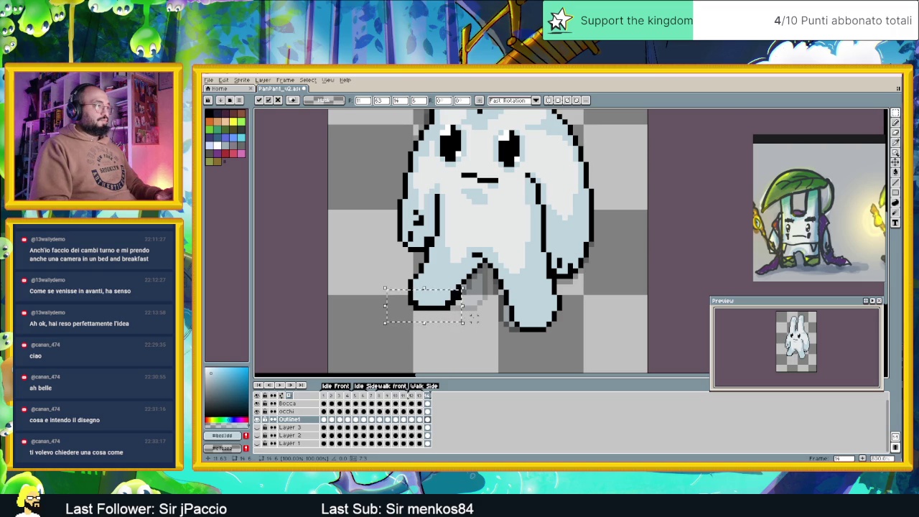
Step: Redraw the foot's diagonal black outline staircase with the Pencil
scroll(471, 316, up, 2)
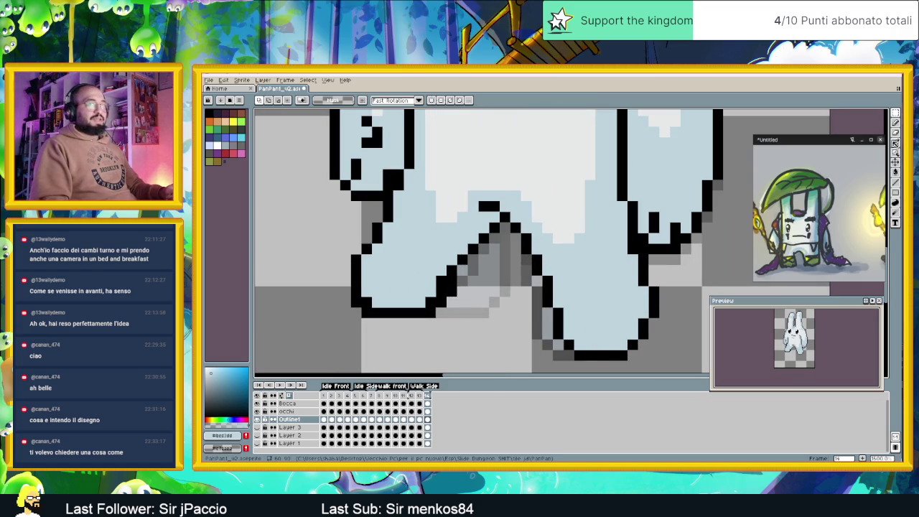
key(b)
click(434, 305)
click(357, 313)
key(ctrl+z)
drag(420, 321, 454, 285)
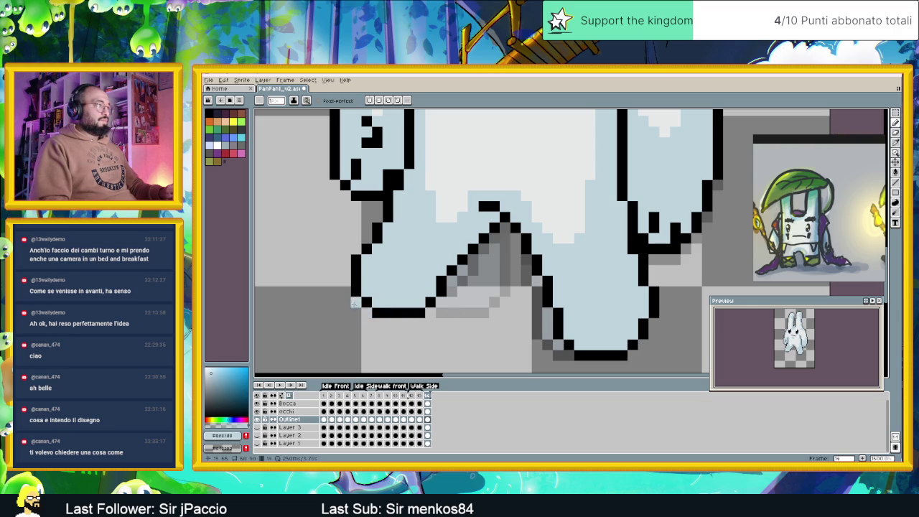
scroll(431, 344, down, 3)
scroll(431, 345, down, 1)
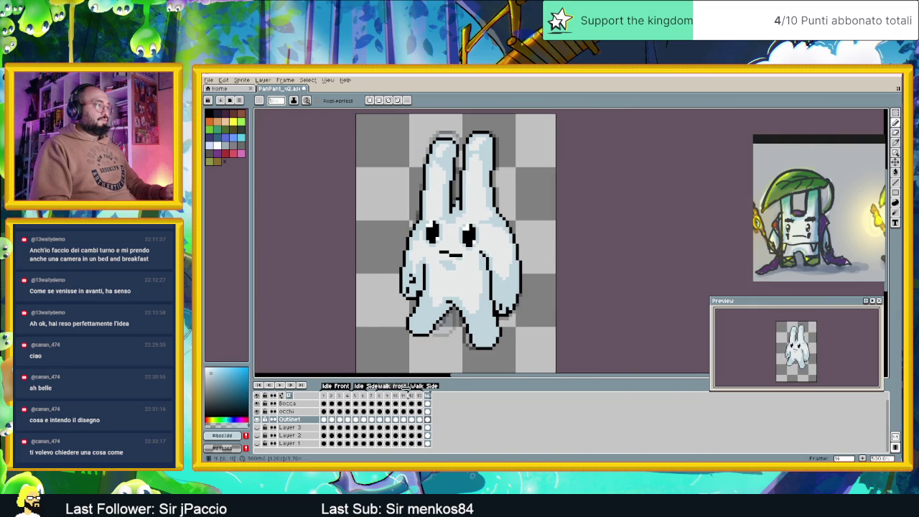
click(420, 396)
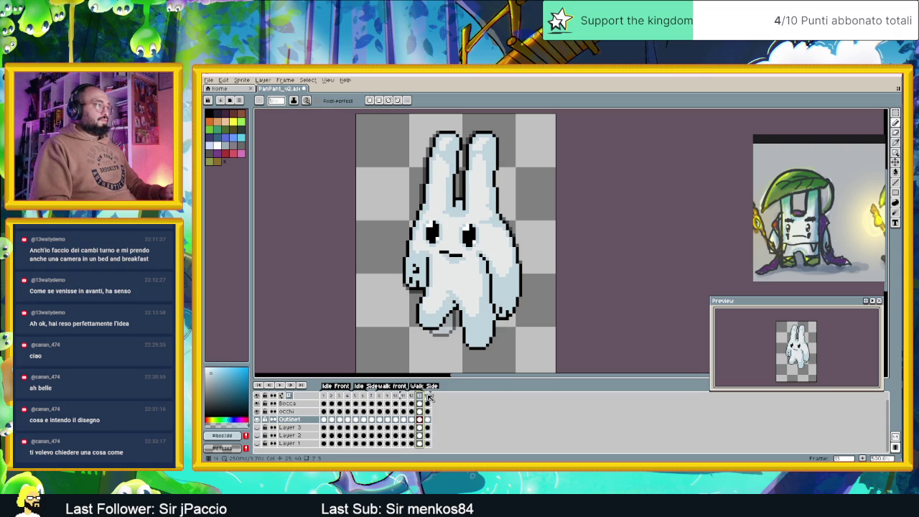
click(412, 396)
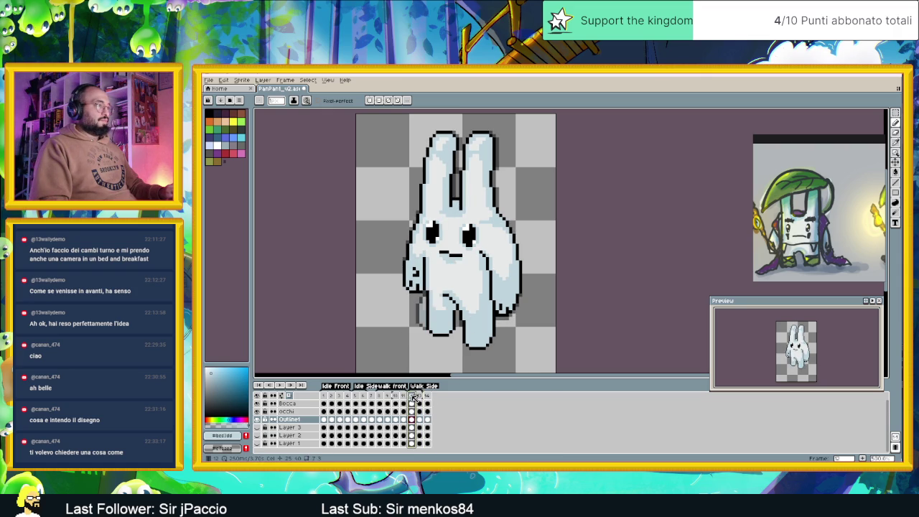
click(420, 396)
click(428, 397)
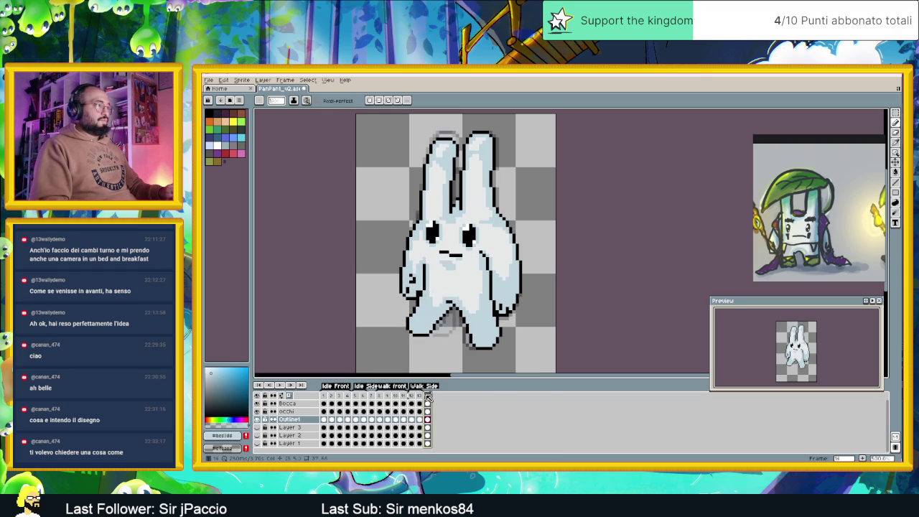
click(412, 396)
click(292, 386)
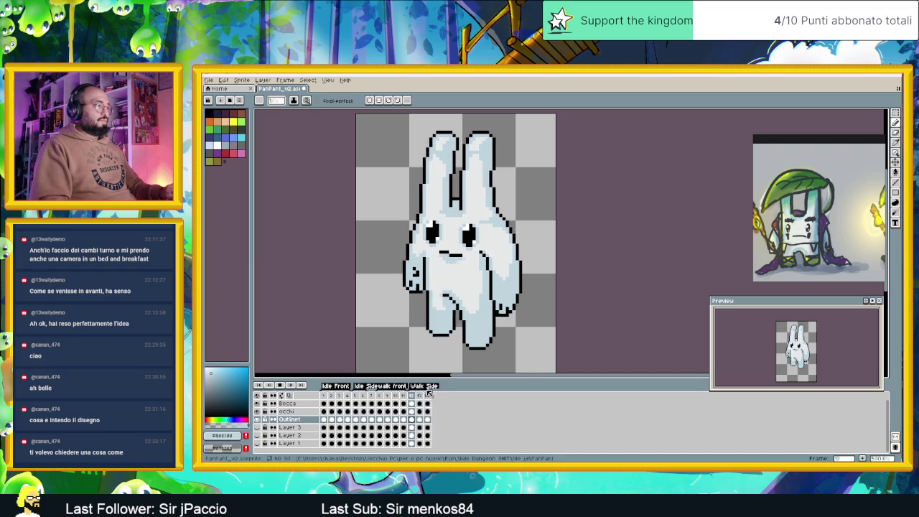
scroll(516, 316, down, 2)
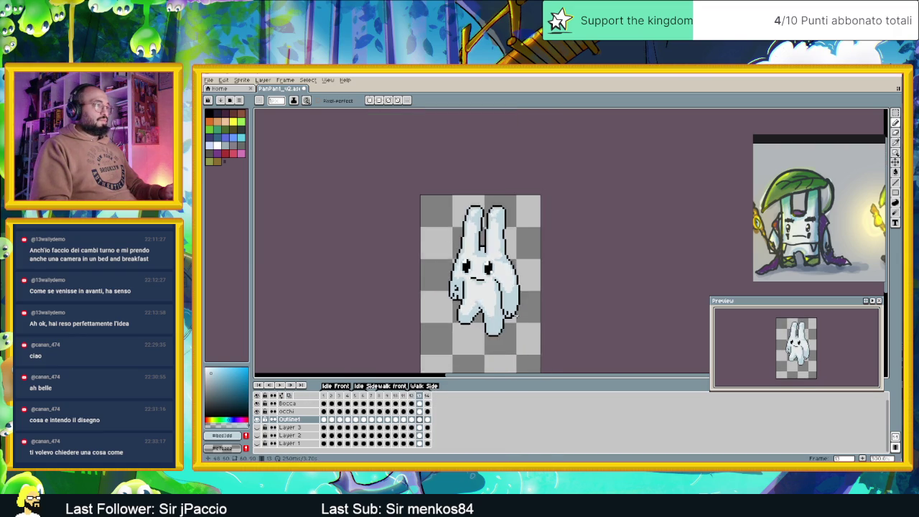
scroll(516, 316, down, 1)
click(280, 386)
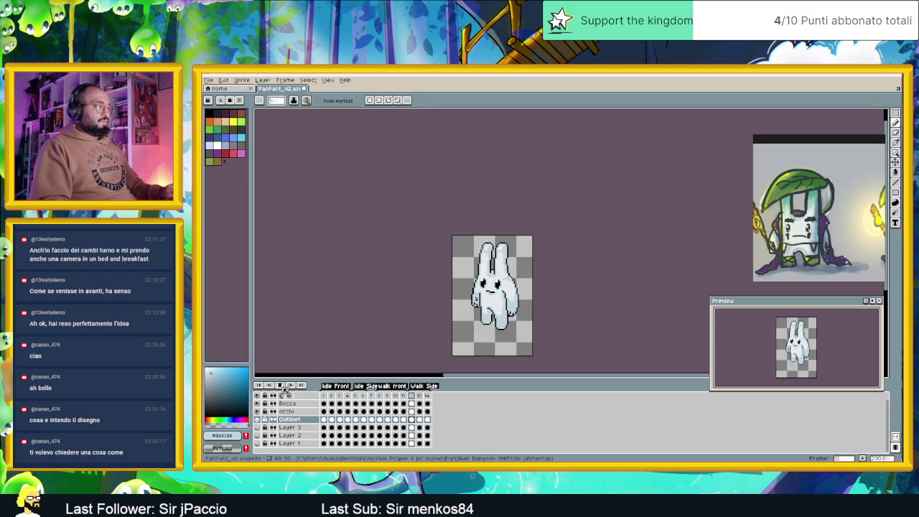
click(421, 396)
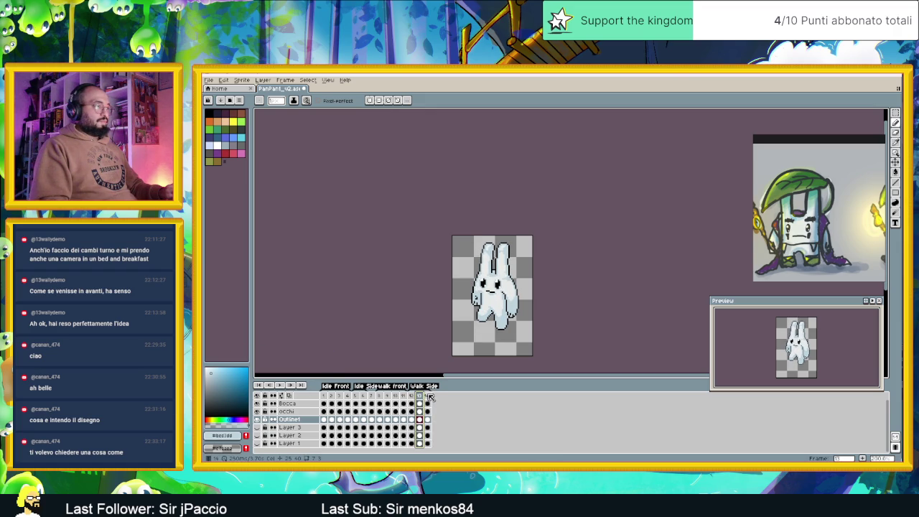
click(427, 397)
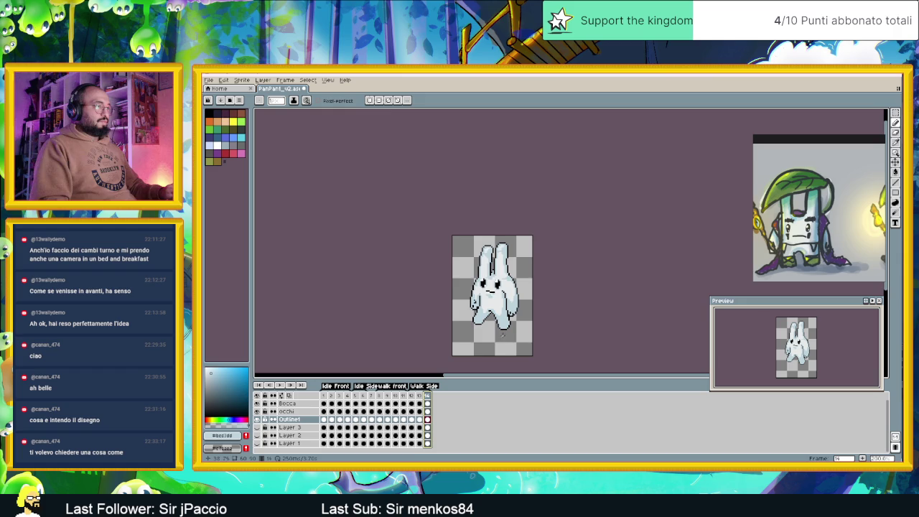
scroll(503, 334, up, 1)
scroll(503, 334, up, 1)
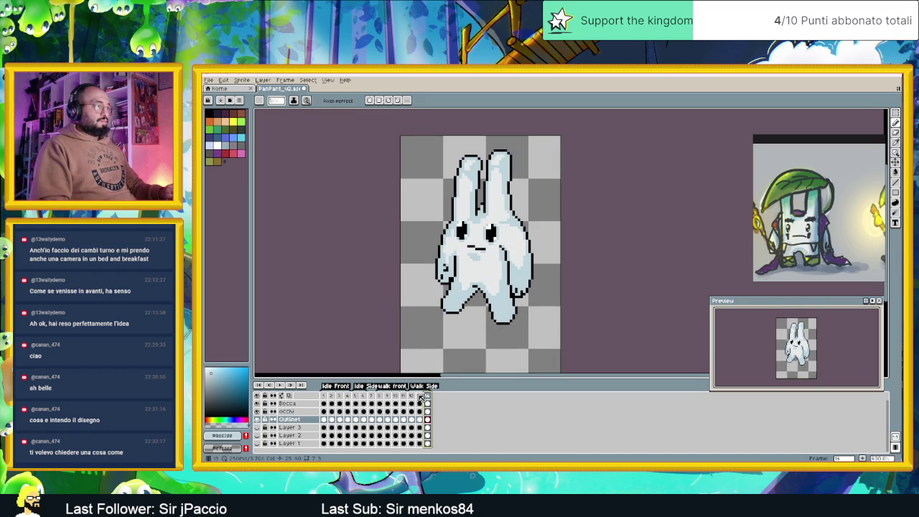
click(421, 396)
click(427, 397)
click(412, 396)
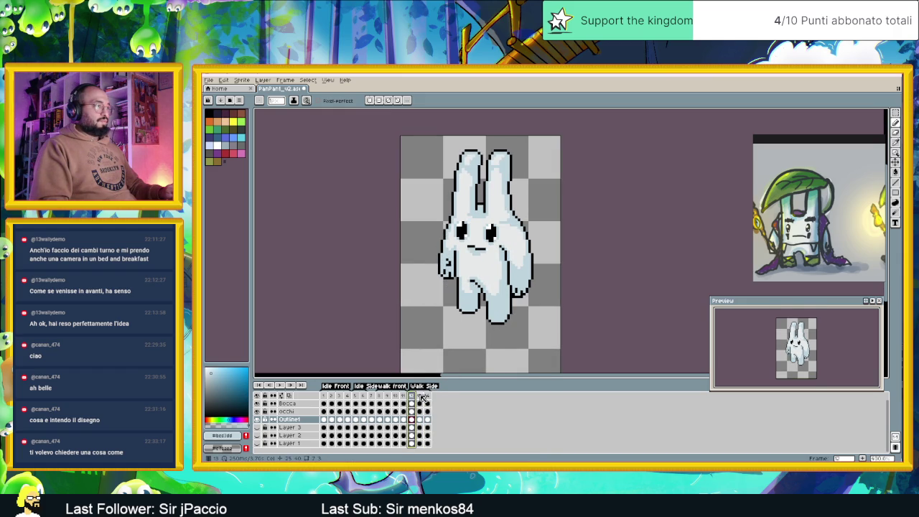
click(420, 397)
click(428, 396)
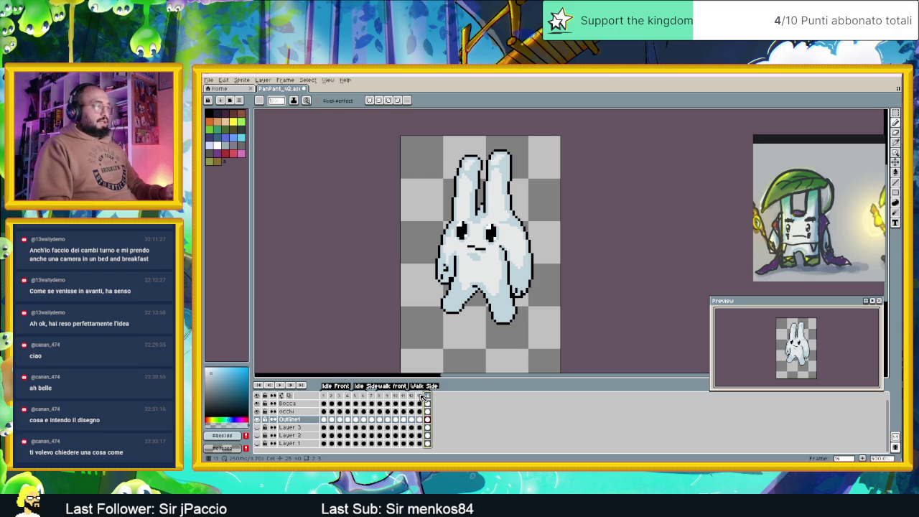
click(420, 396)
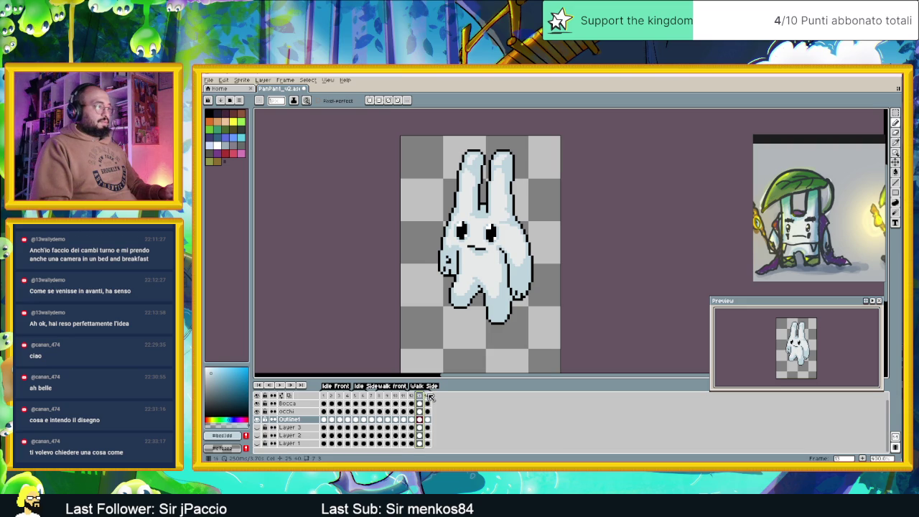
click(428, 396)
click(412, 397)
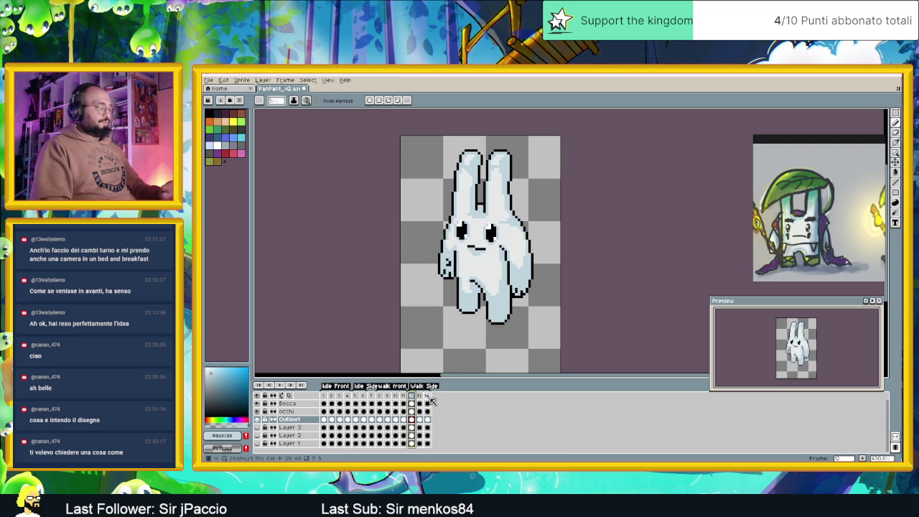
click(429, 397)
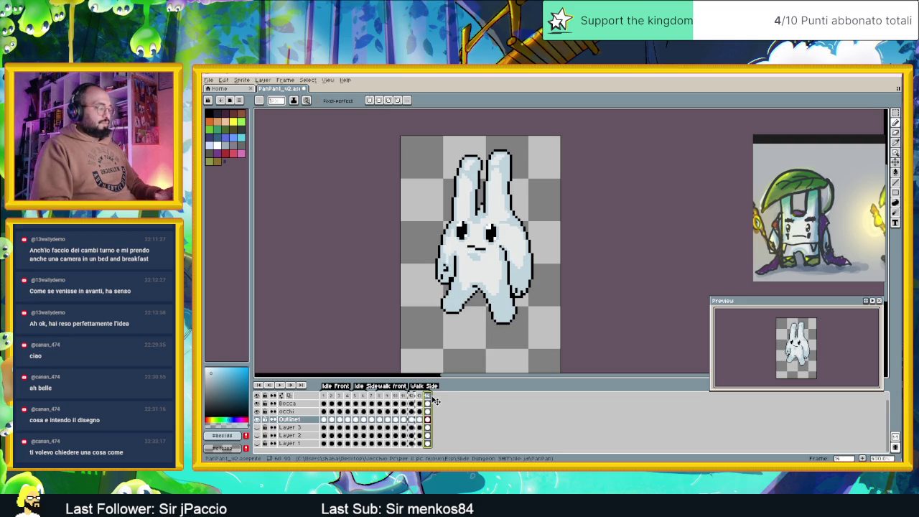
click(420, 396)
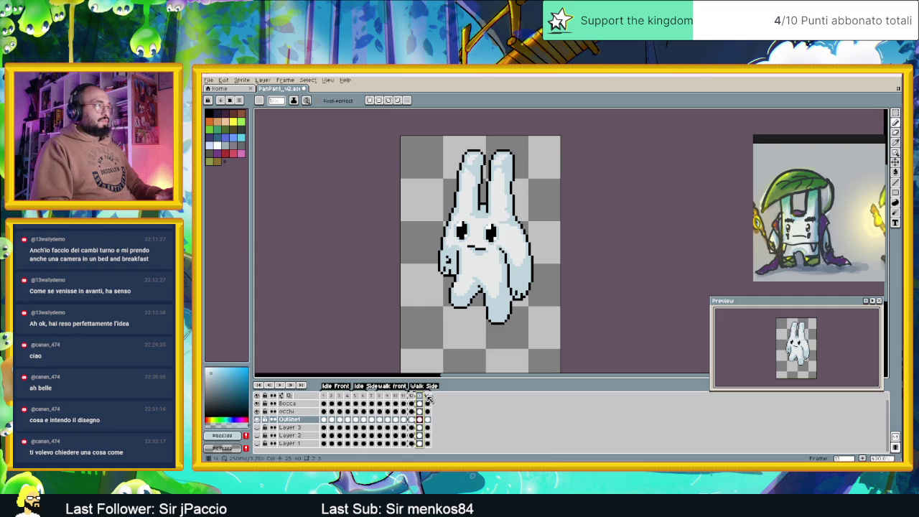
double_click(428, 397)
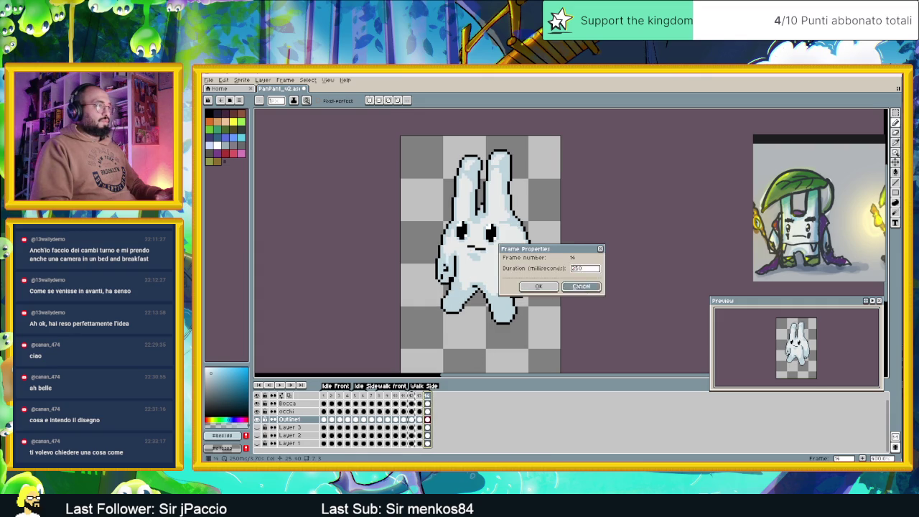
click(582, 287)
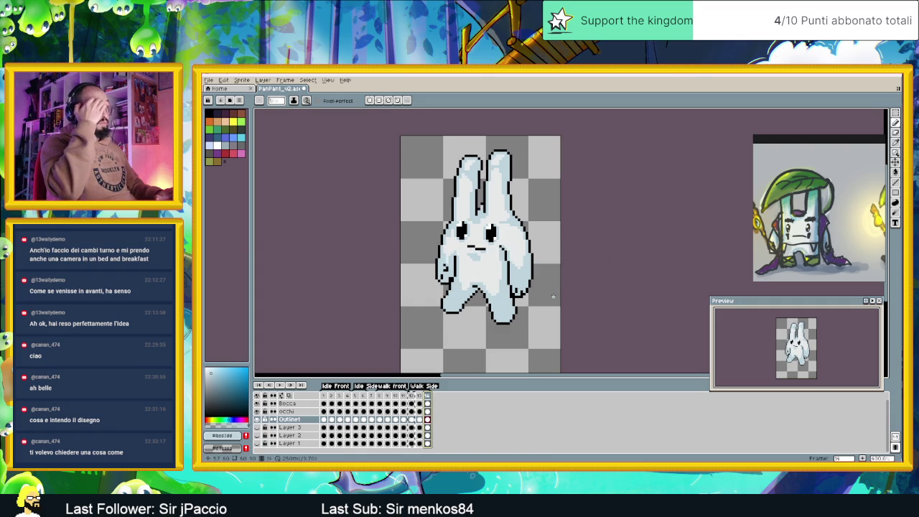
scroll(490, 217, up, 2)
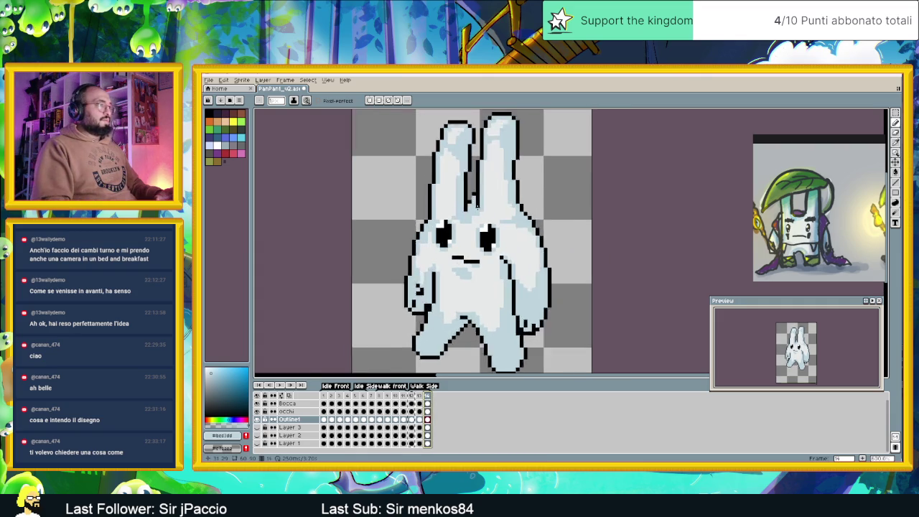
click(896, 115)
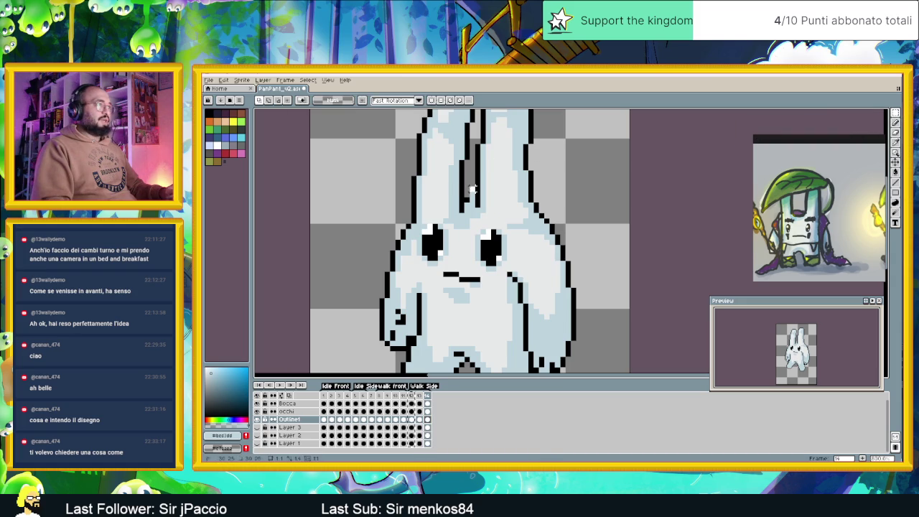
drag(463, 191, 477, 203)
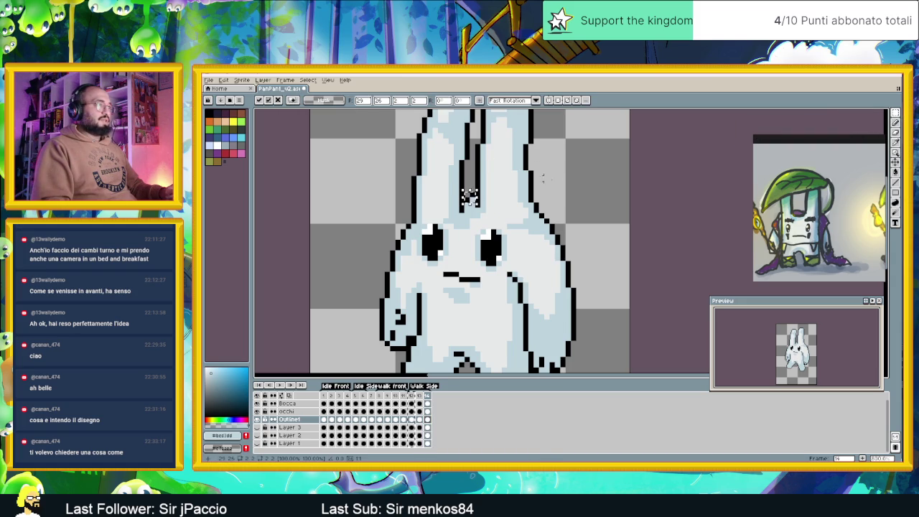
click(532, 174)
scroll(532, 174, down, 2)
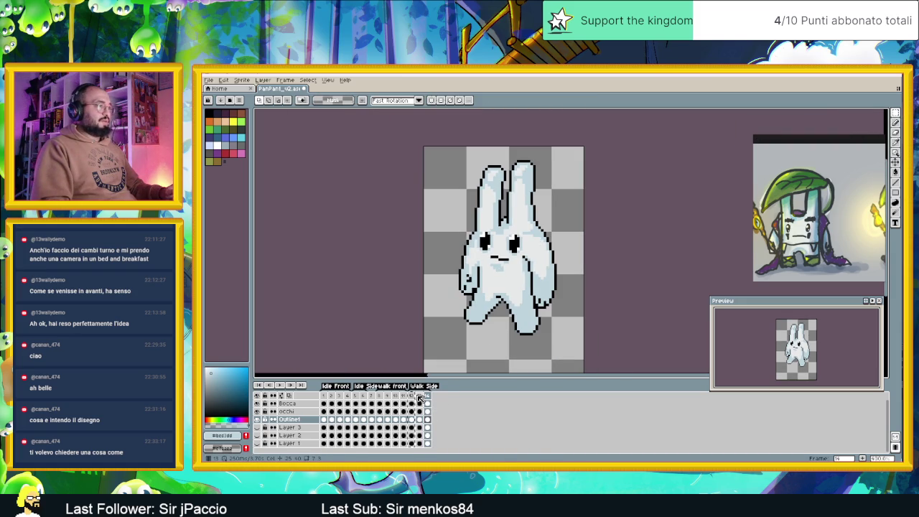
click(420, 397)
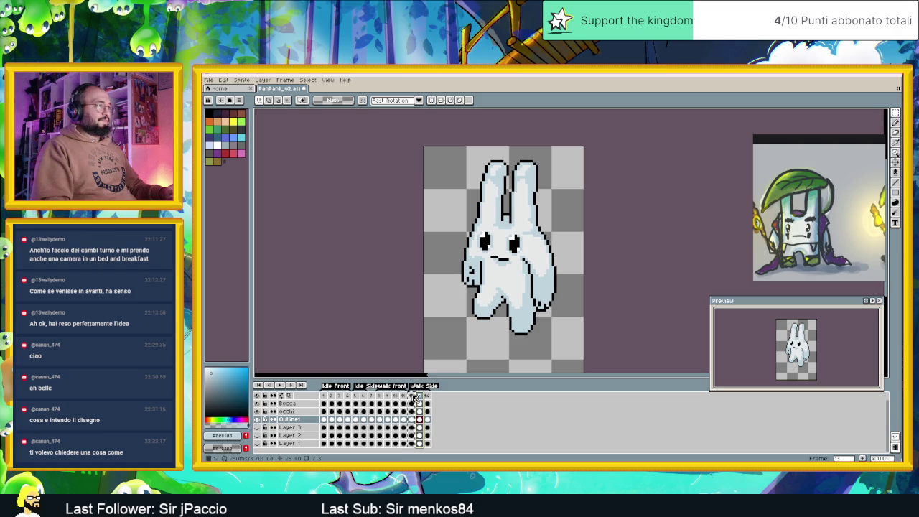
click(412, 397)
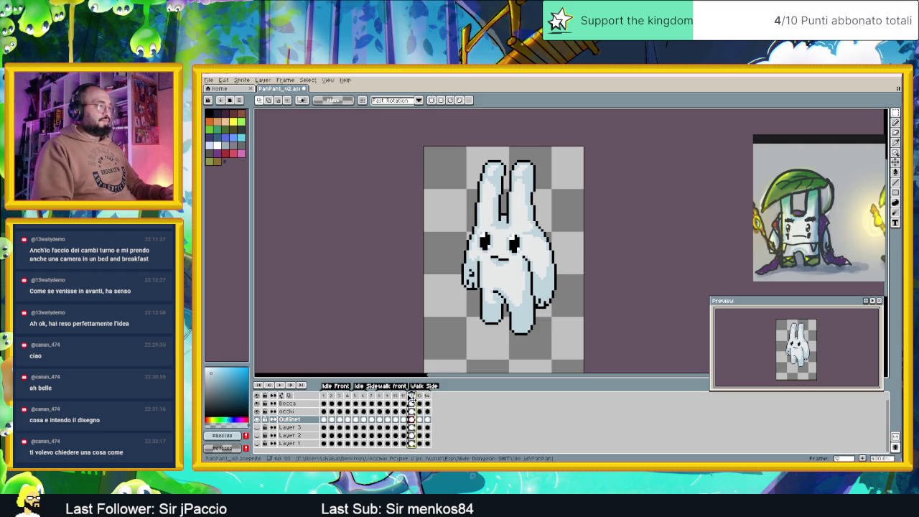
click(415, 397)
click(413, 397)
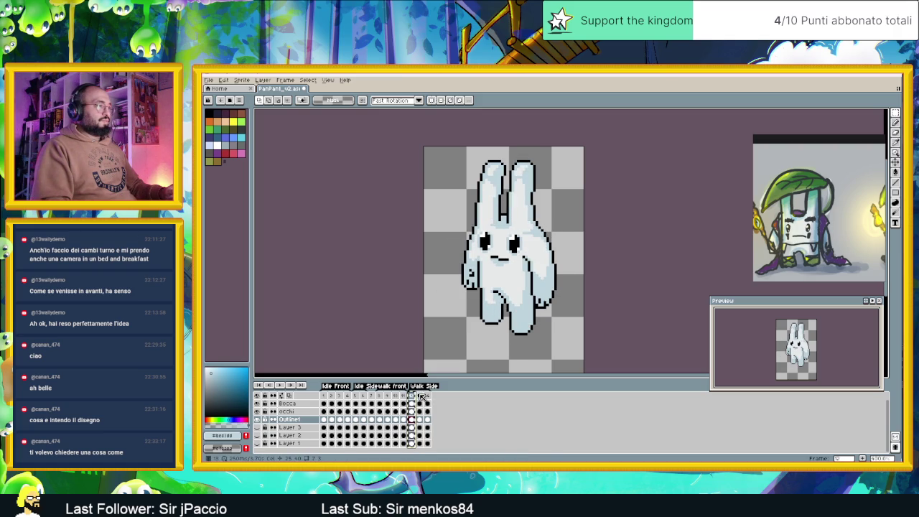
click(422, 397)
click(428, 397)
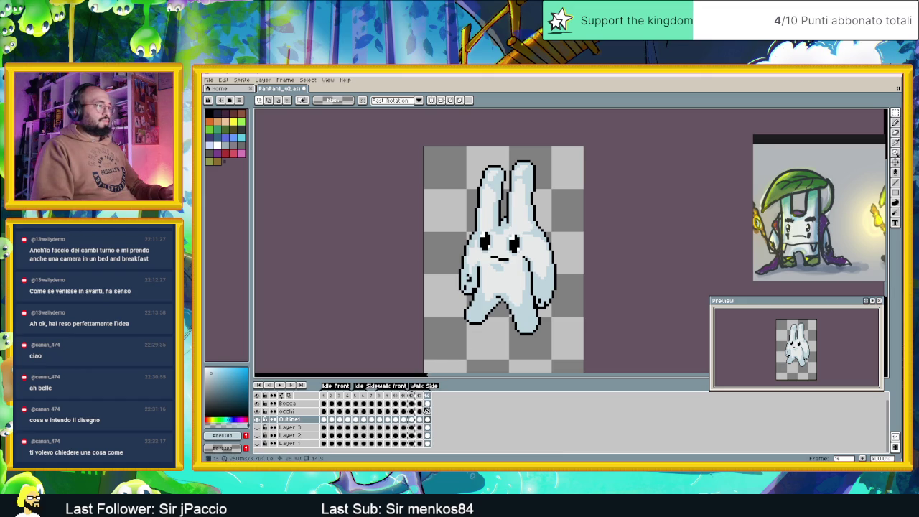
click(421, 397)
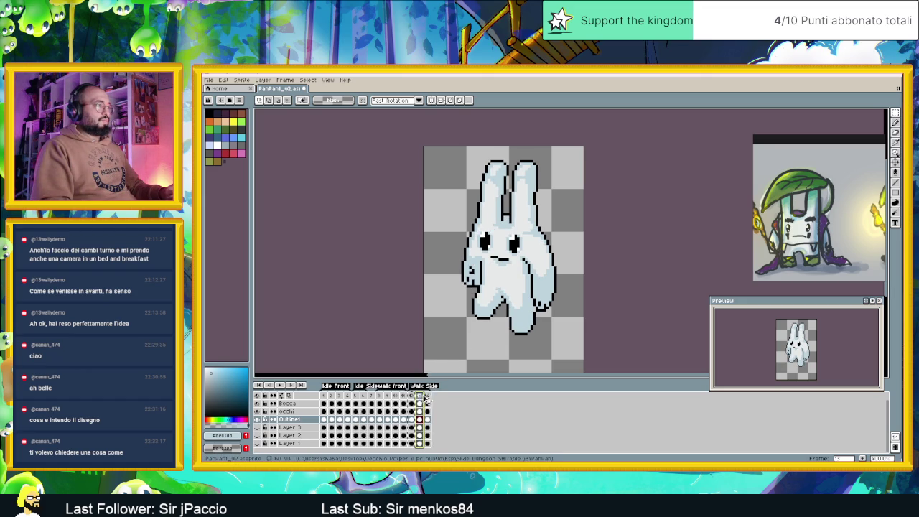
click(428, 397)
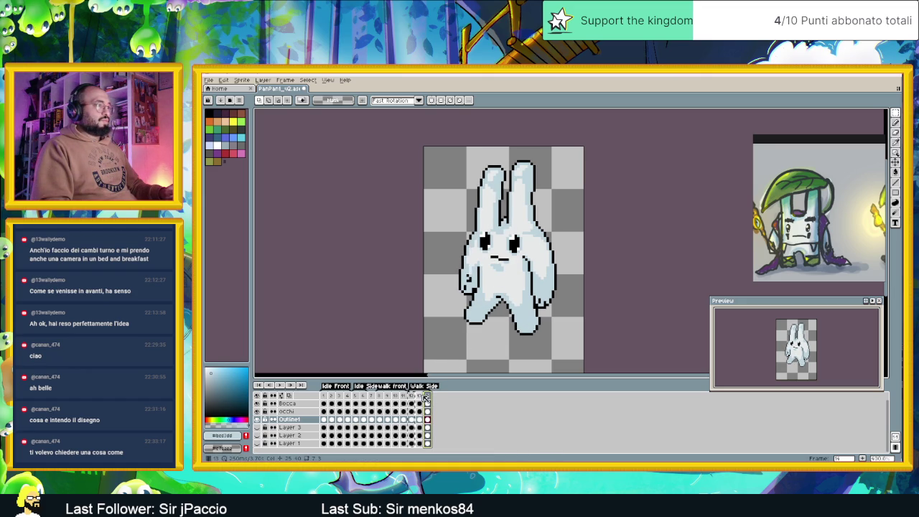
click(420, 397)
click(412, 397)
click(421, 397)
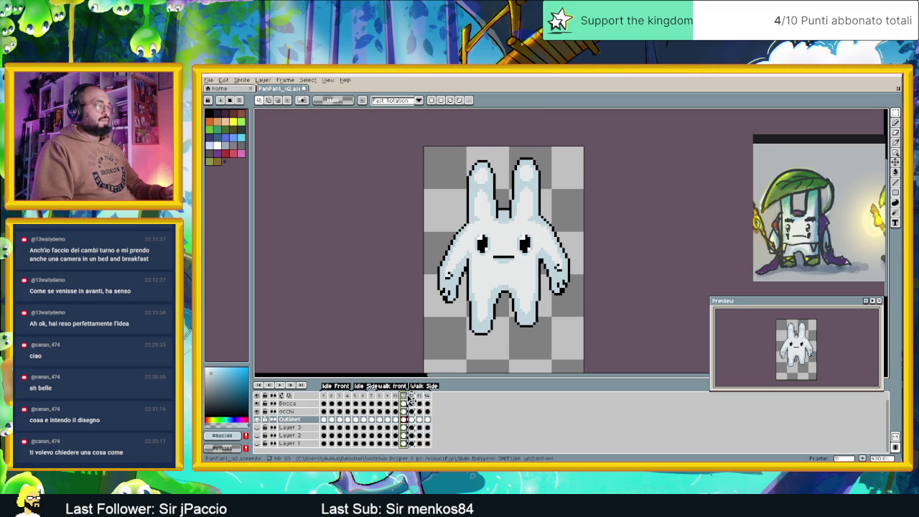
click(412, 397)
click(421, 397)
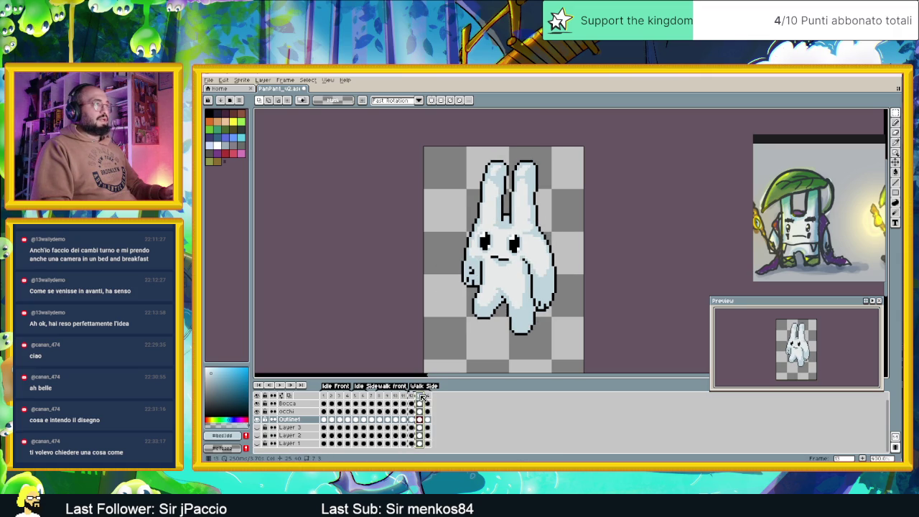
scroll(497, 202, up, 1)
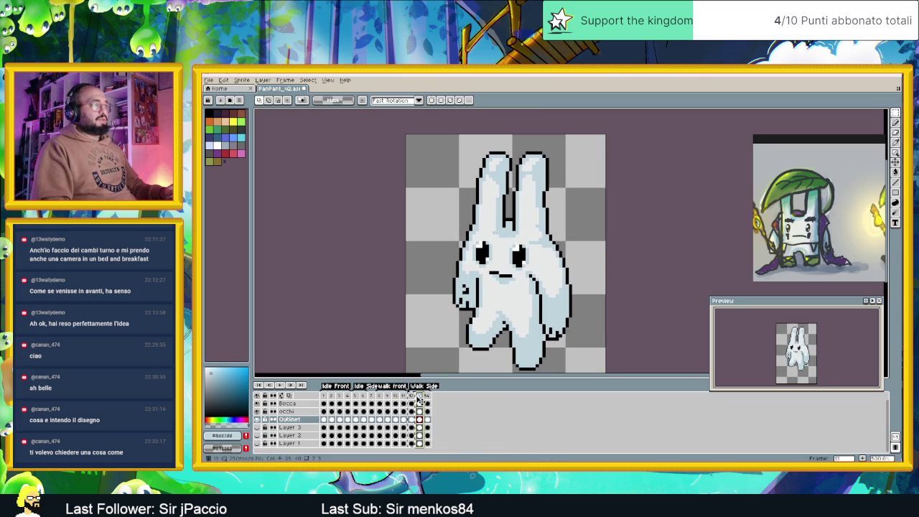
click(412, 397)
click(422, 397)
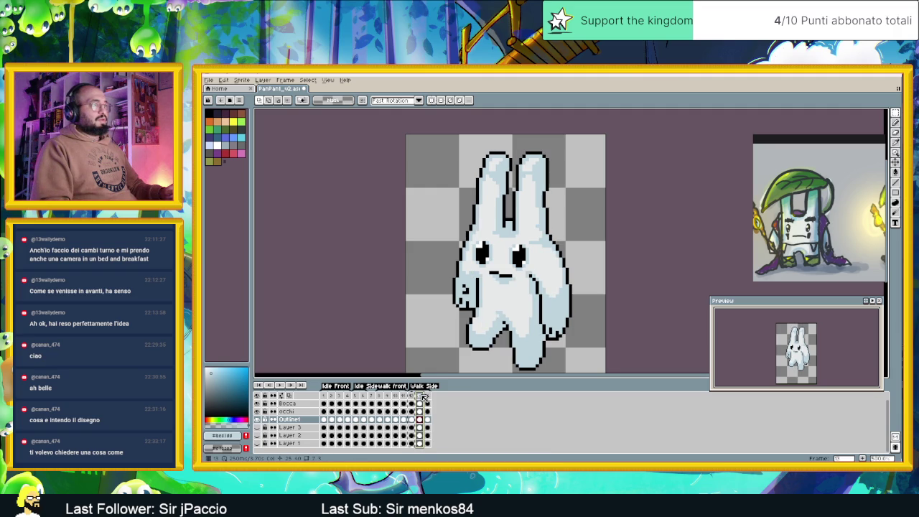
click(412, 398)
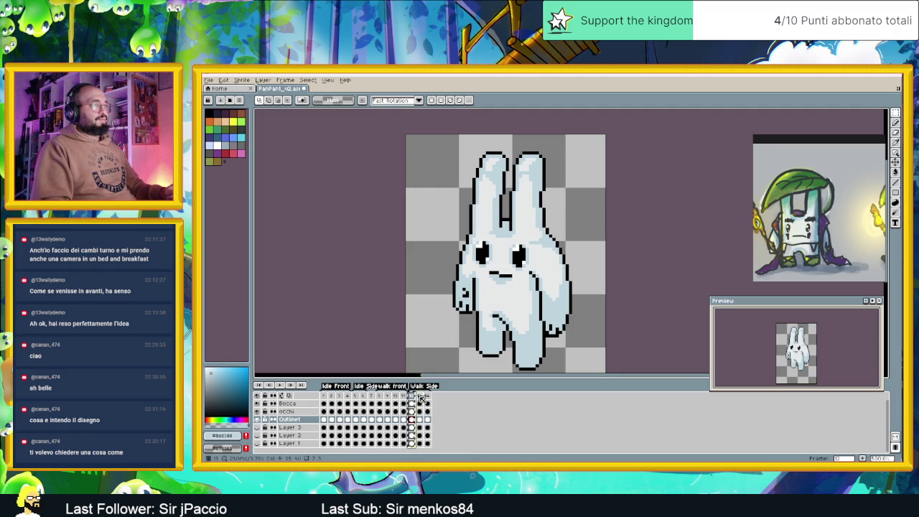
click(420, 397)
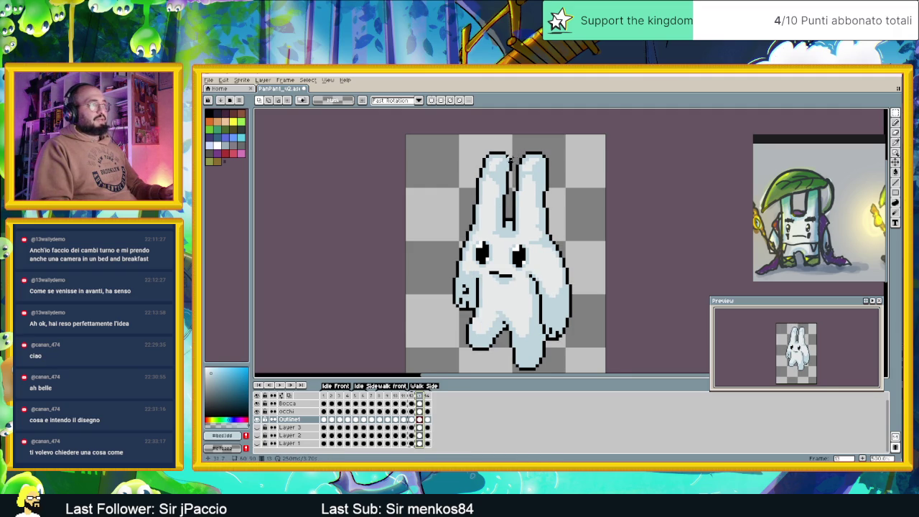
scroll(514, 160, up, 1)
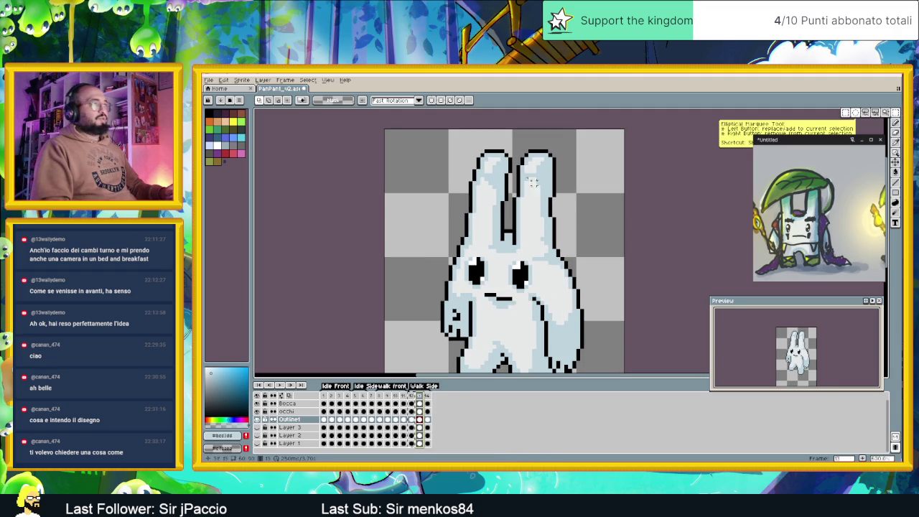
drag(468, 153, 504, 213)
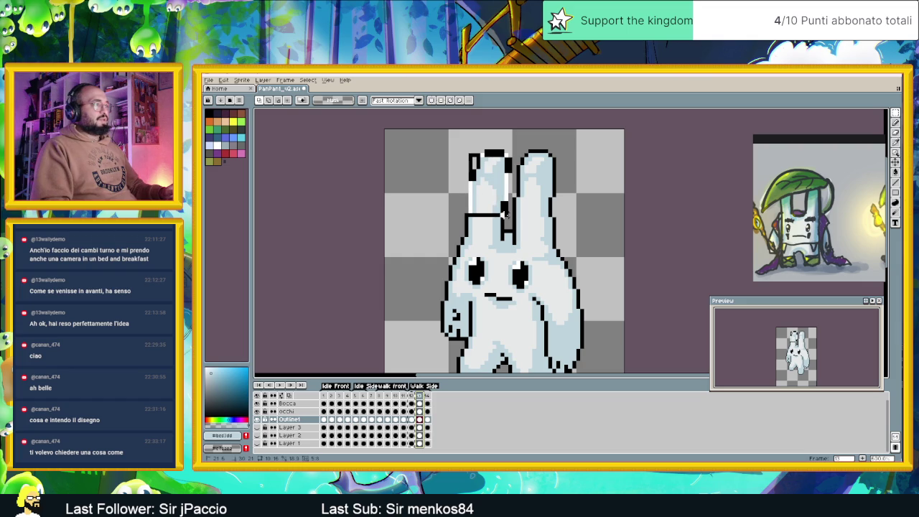
click(504, 213)
drag(460, 141, 505, 215)
drag(480, 215, 480, 212)
scroll(578, 164, up, 1)
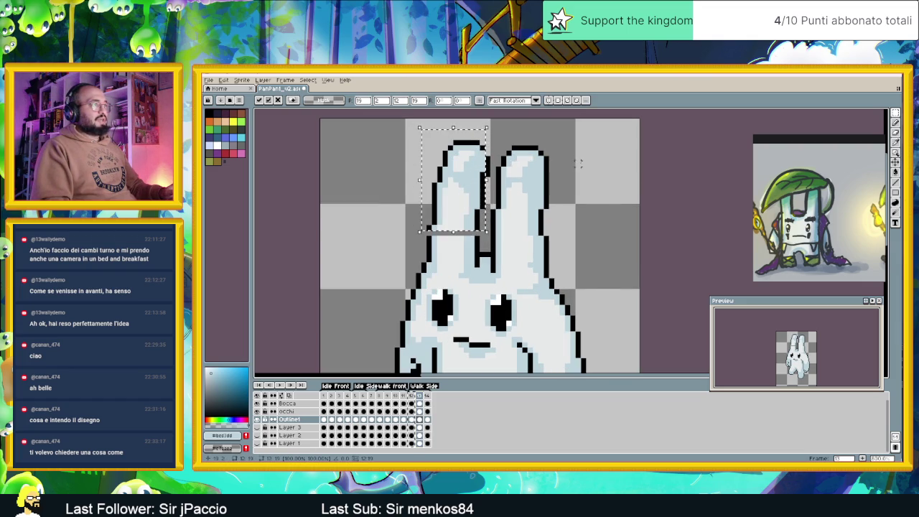
key(Return)
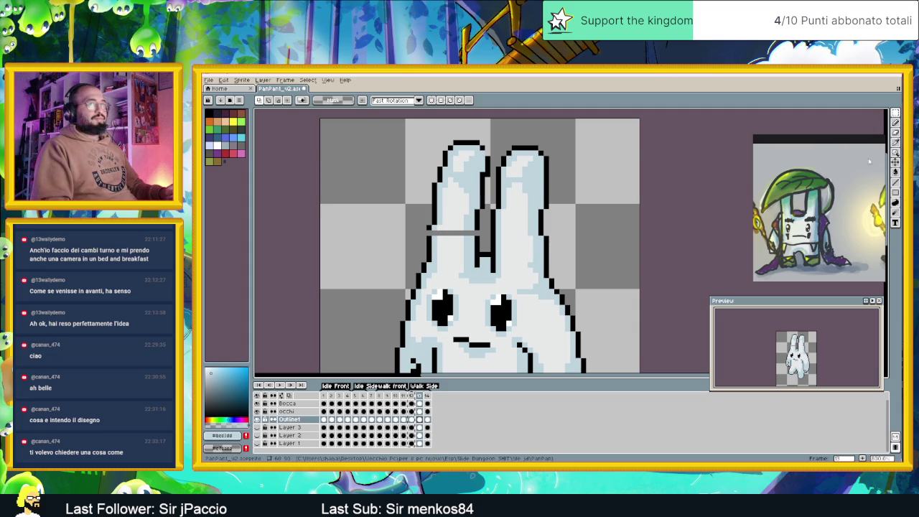
key(b)
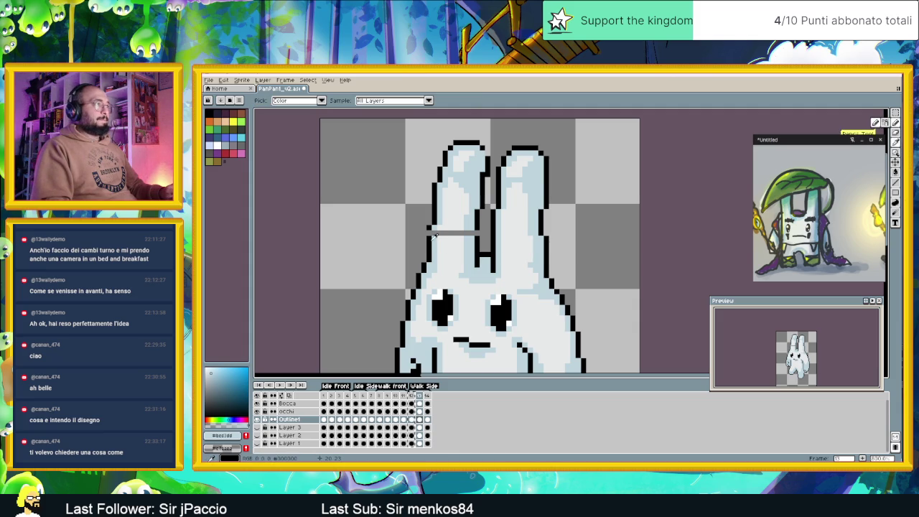
alt+click(429, 237)
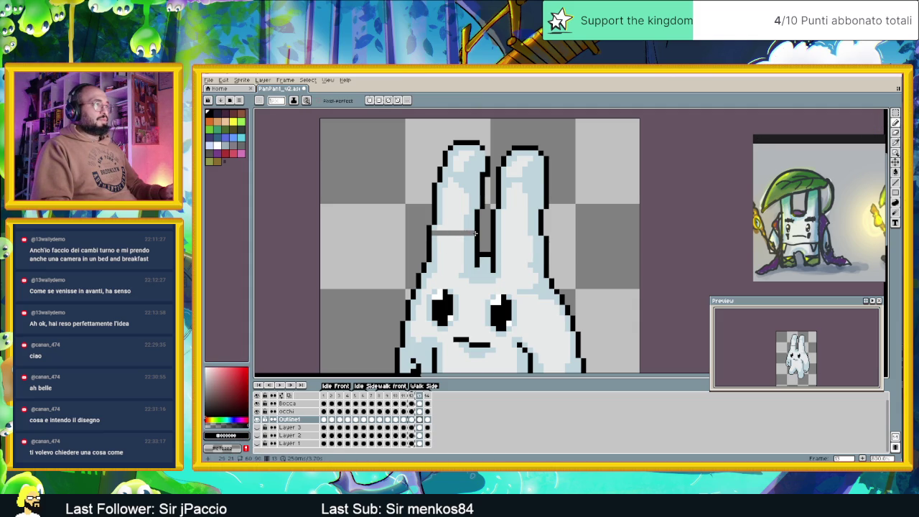
alt+click(436, 226)
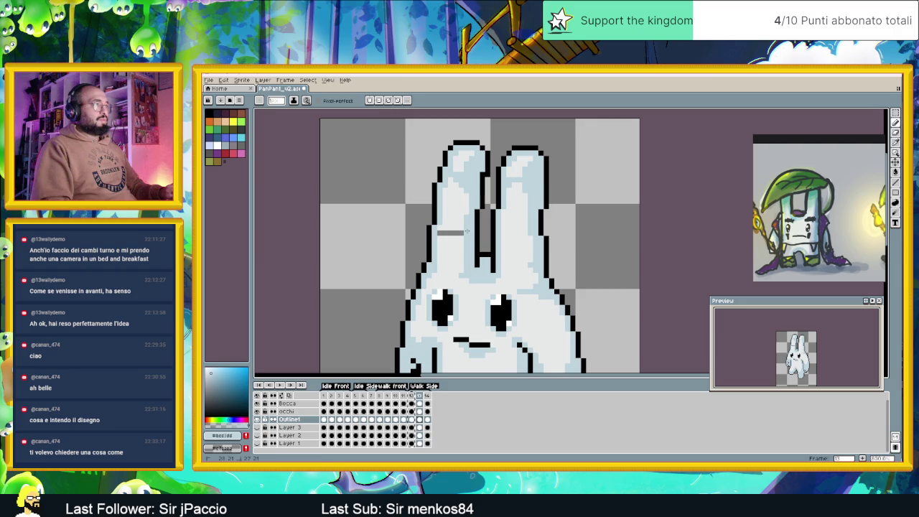
alt+click(463, 232)
scroll(441, 233, down, 1)
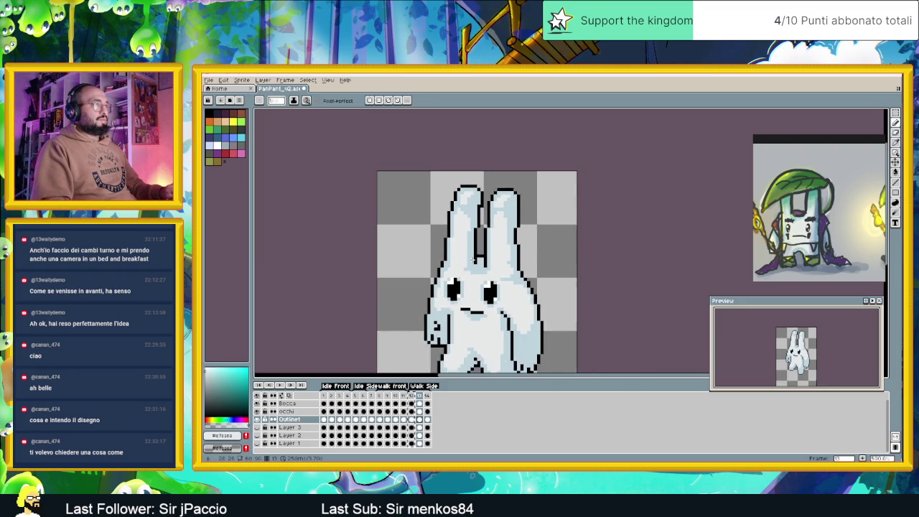
click(411, 396)
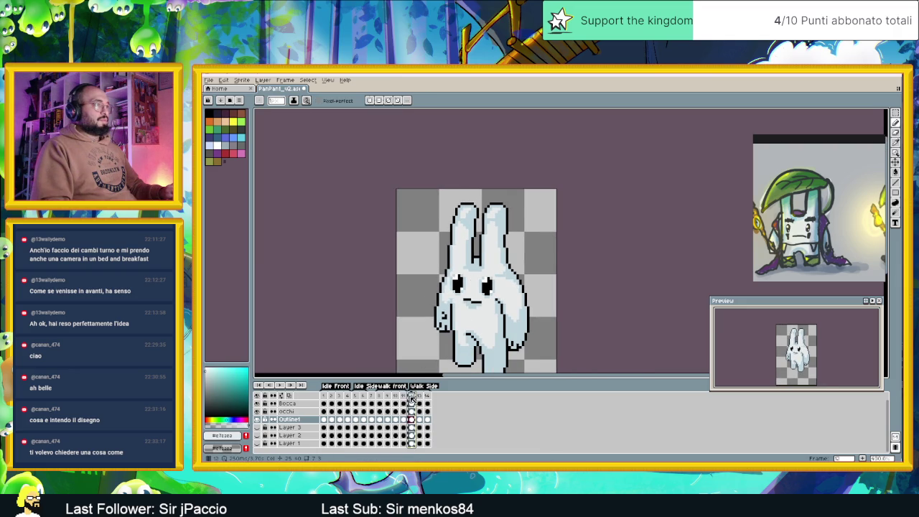
click(419, 397)
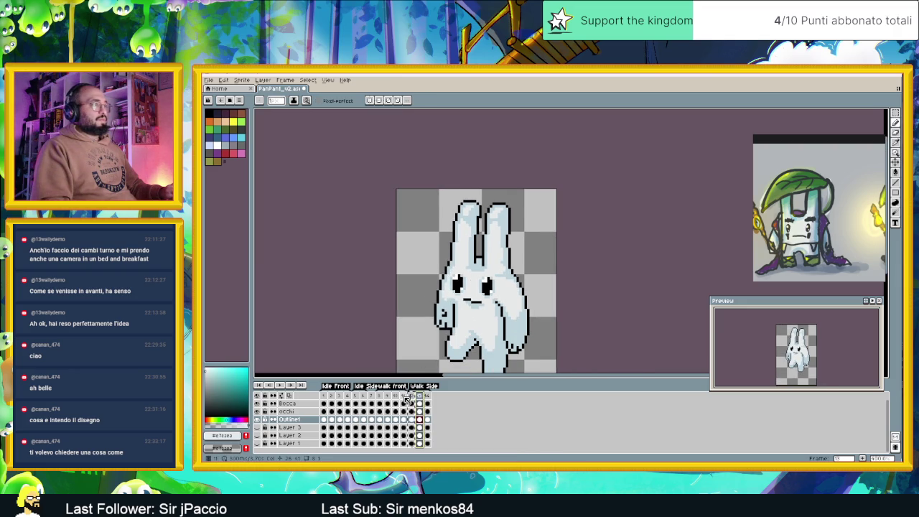
click(403, 397)
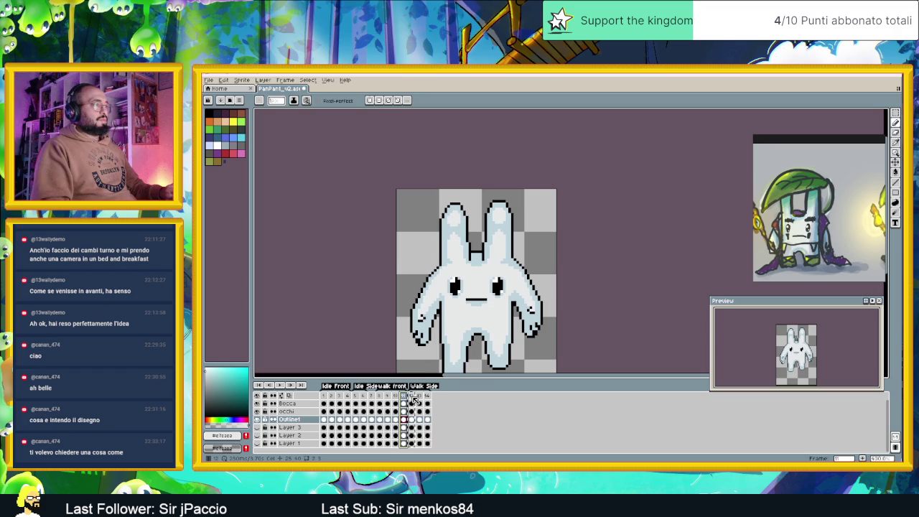
click(412, 397)
click(421, 397)
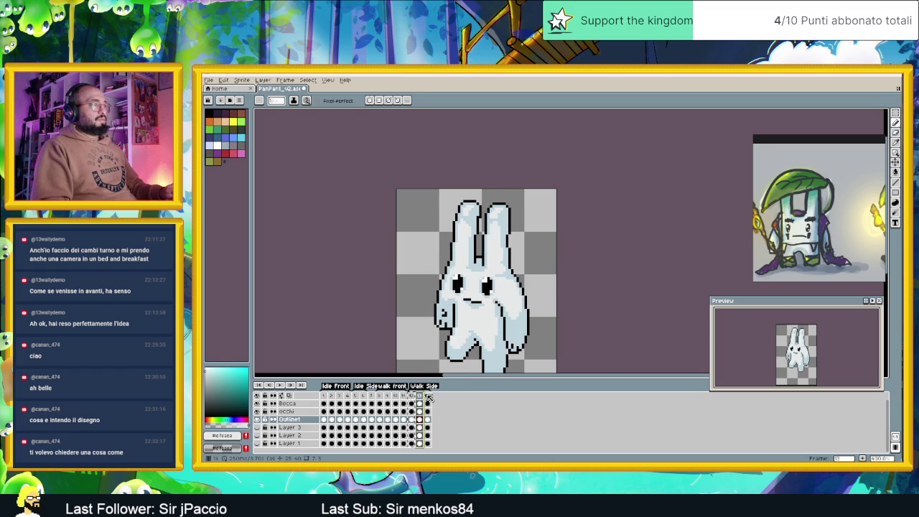
Step: Flip between frames 12, 13 and 14 to compare the walking poses
click(428, 397)
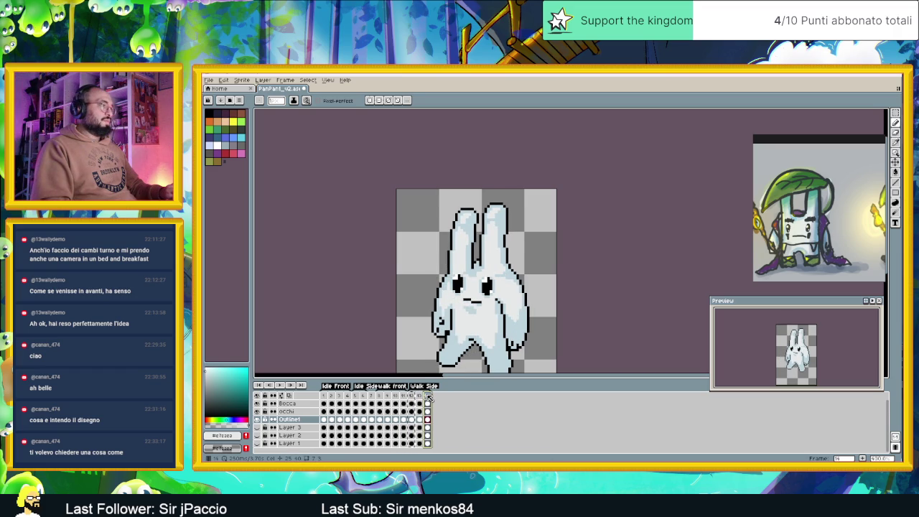
key(Left)
click(427, 397)
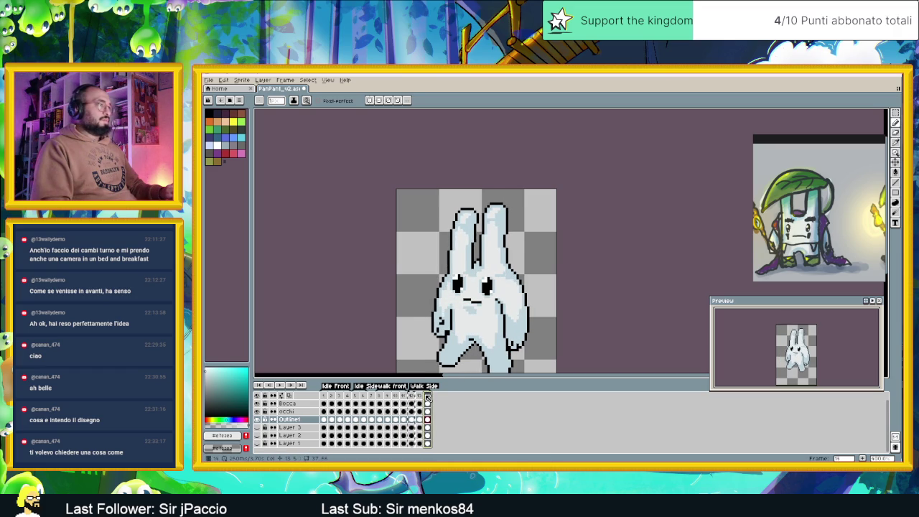
key(Left)
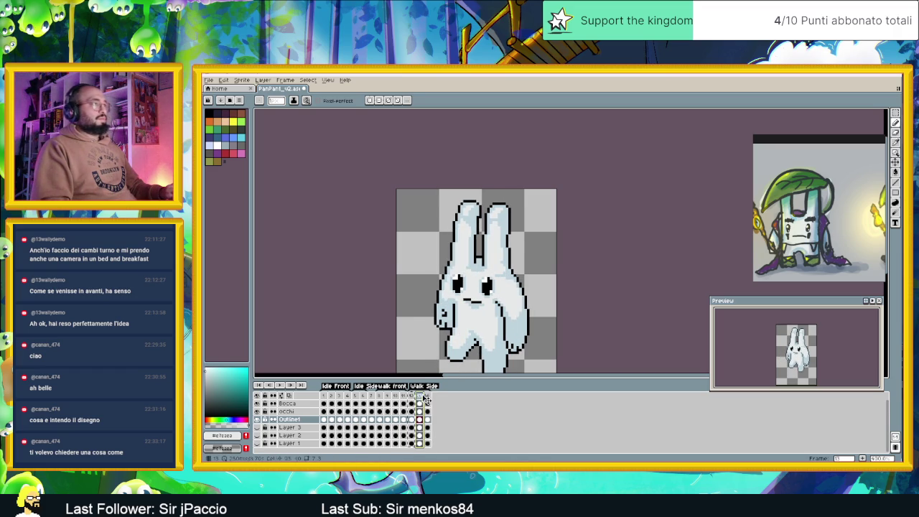
click(427, 396)
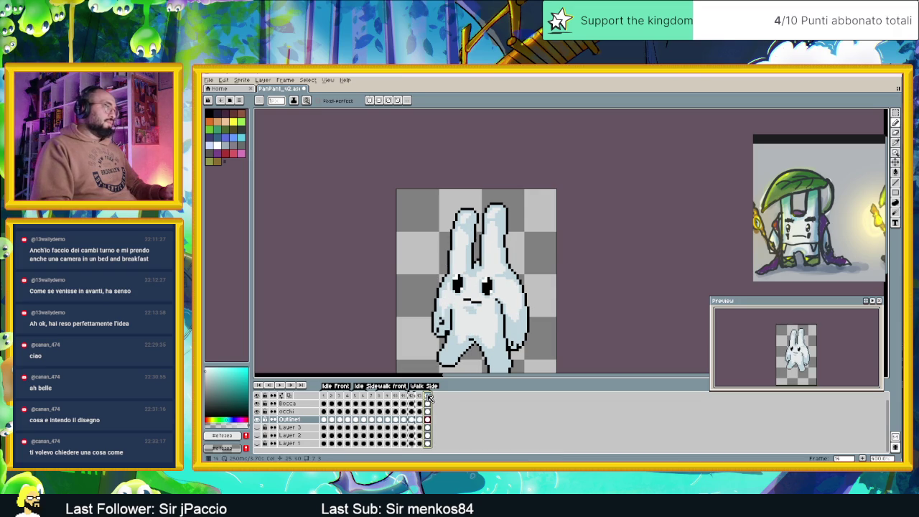
click(420, 396)
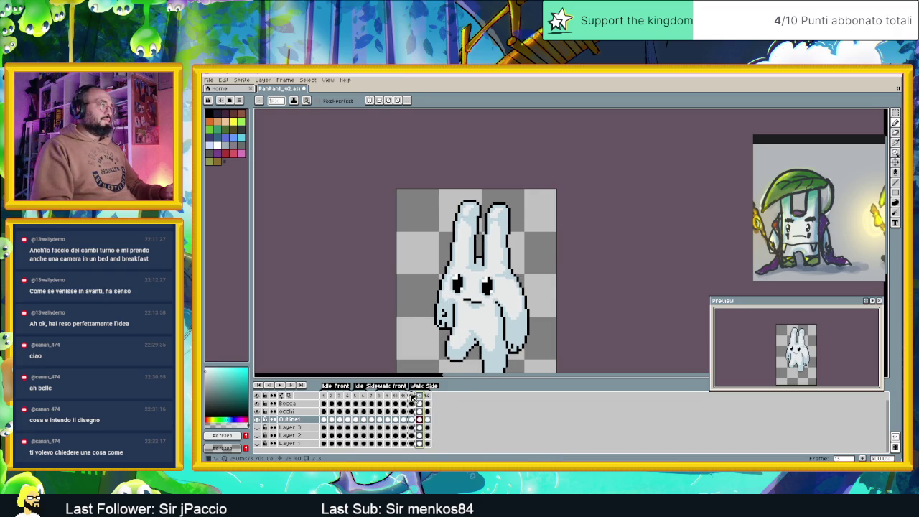
click(412, 396)
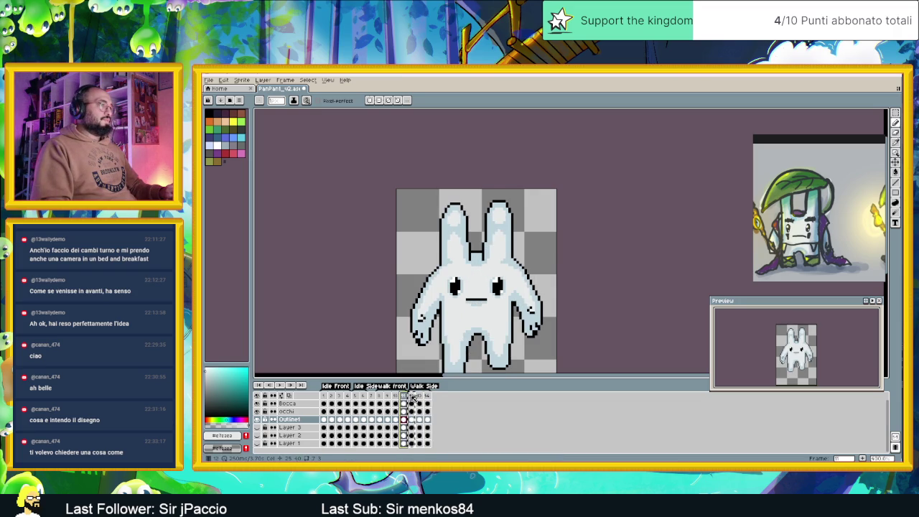
click(420, 396)
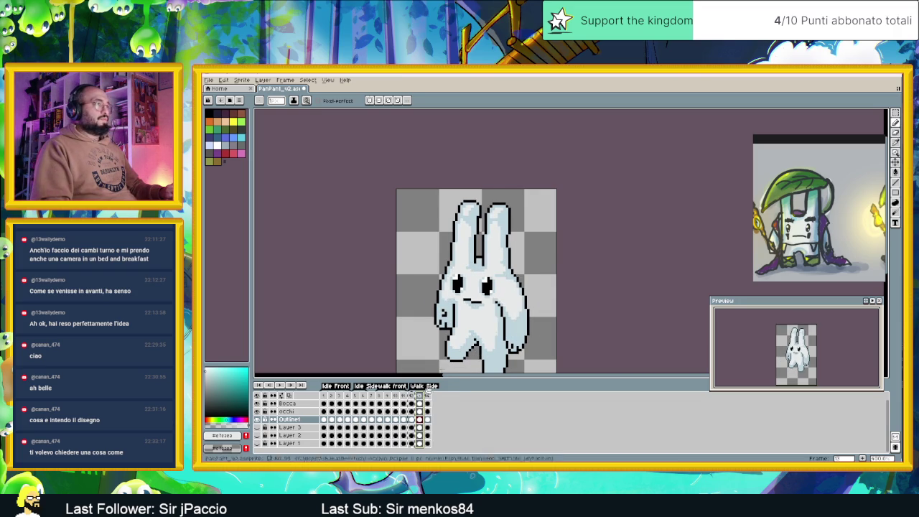
scroll(504, 218, up, 1)
scroll(513, 223, up, 1)
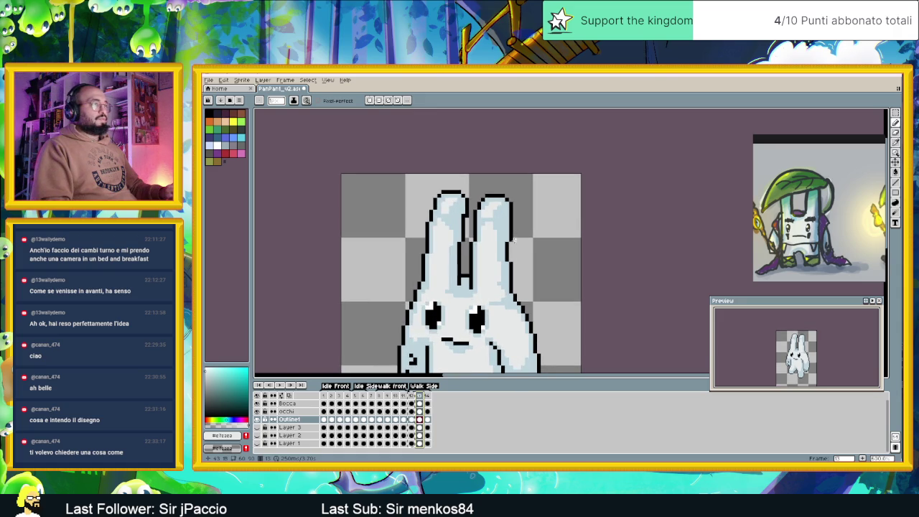
scroll(514, 237, up, 1)
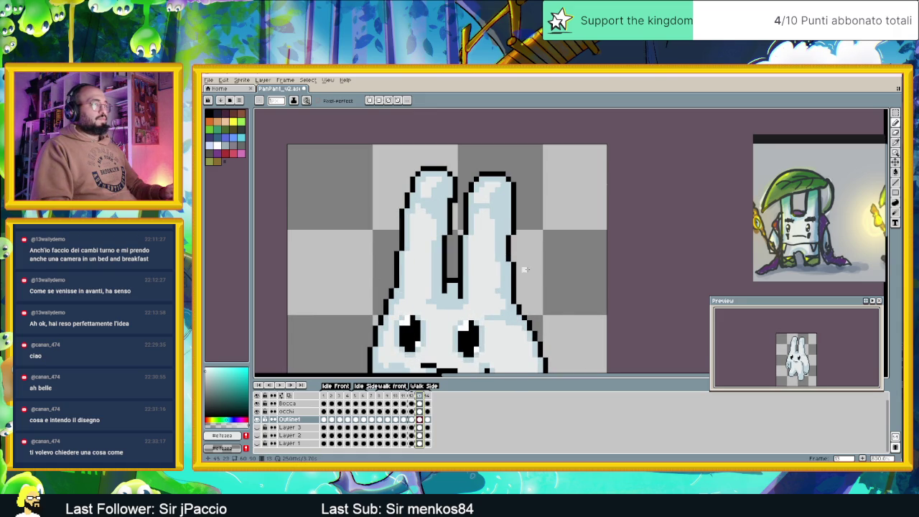
scroll(523, 265, down, 1)
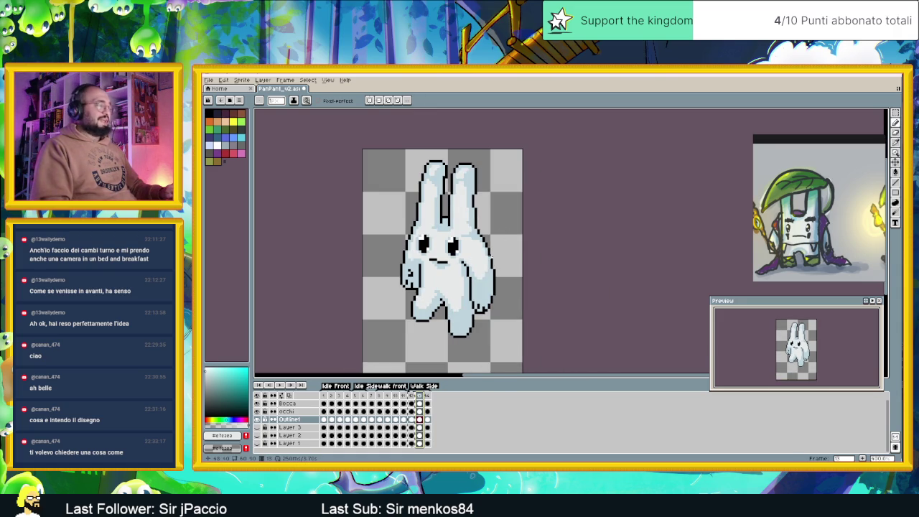
Step: Add a new frame 15 after frame 14, then check frames 1 and 15
click(428, 397)
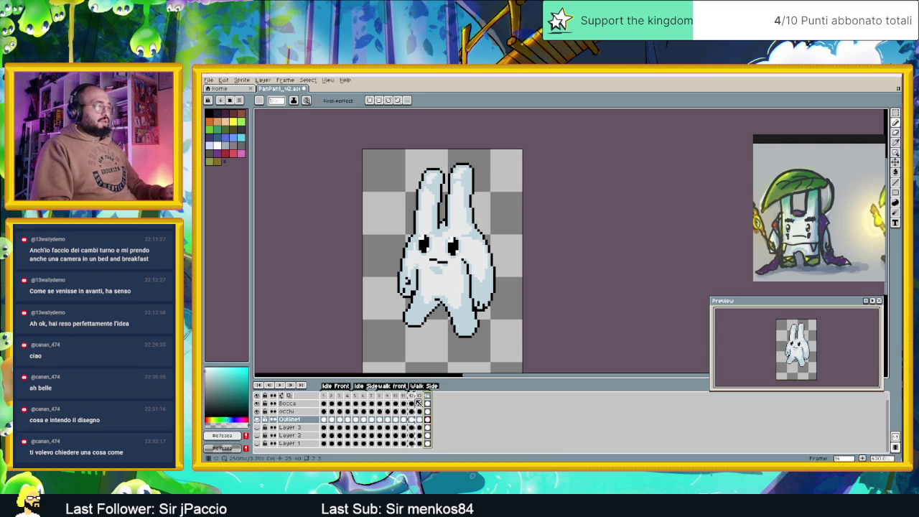
click(411, 396)
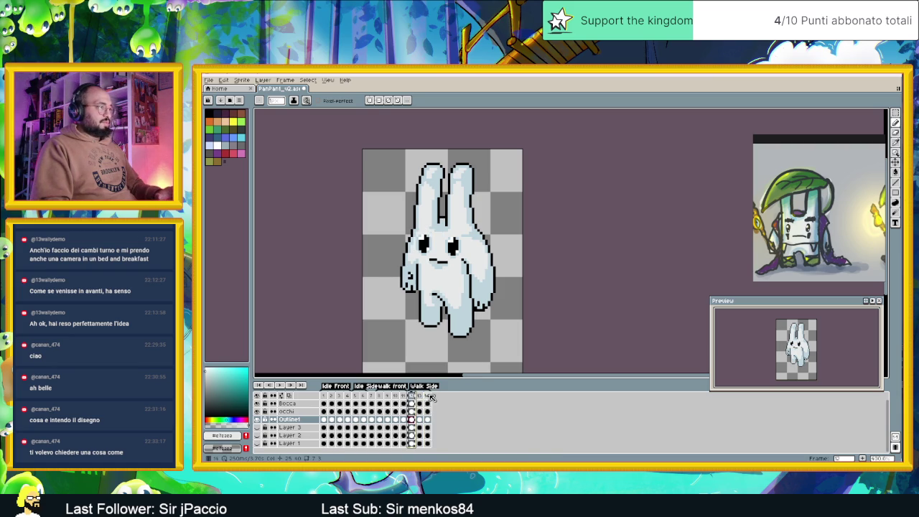
click(419, 396)
click(428, 396)
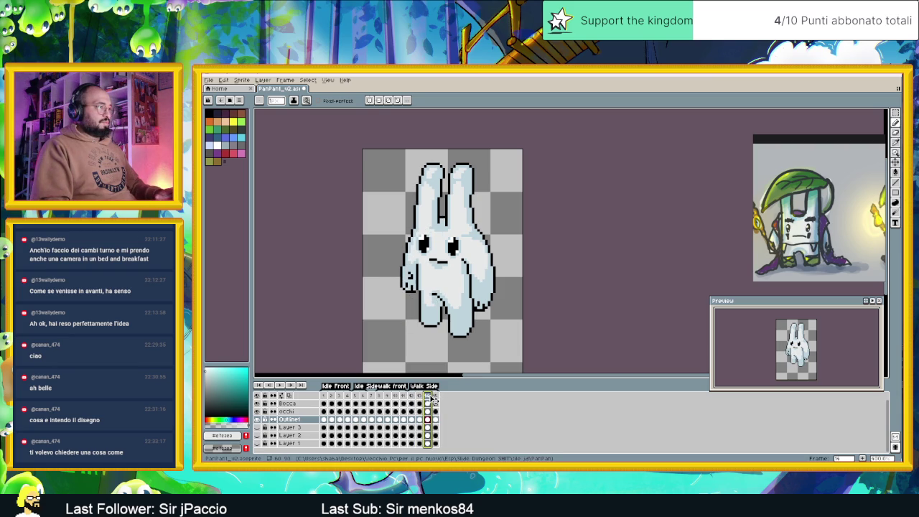
key(Home)
click(435, 396)
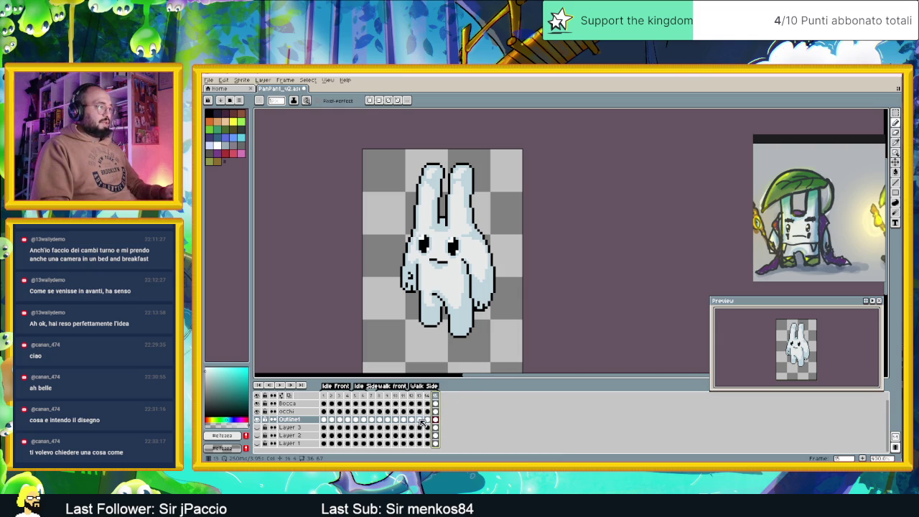
Step: Compare side-walk frame 15 against the poses of frames 13 and 14
click(421, 420)
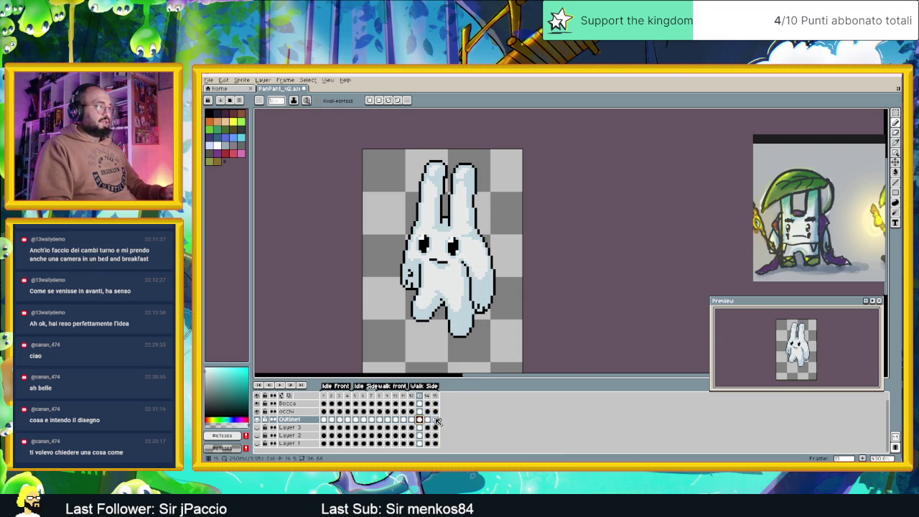
click(434, 420)
click(427, 420)
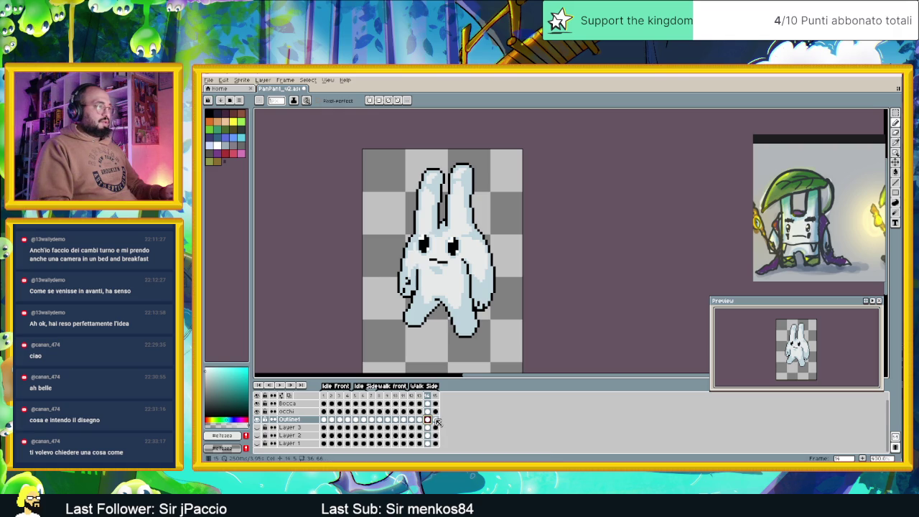
click(435, 420)
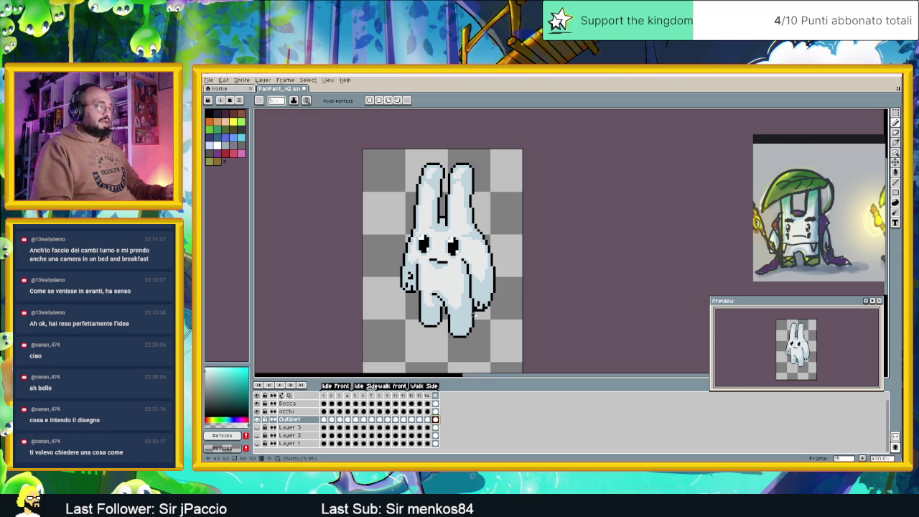
Step: Zoom in and lasso the lower leg and foot on frame 15, lifting them slightly
scroll(469, 315, up, 1)
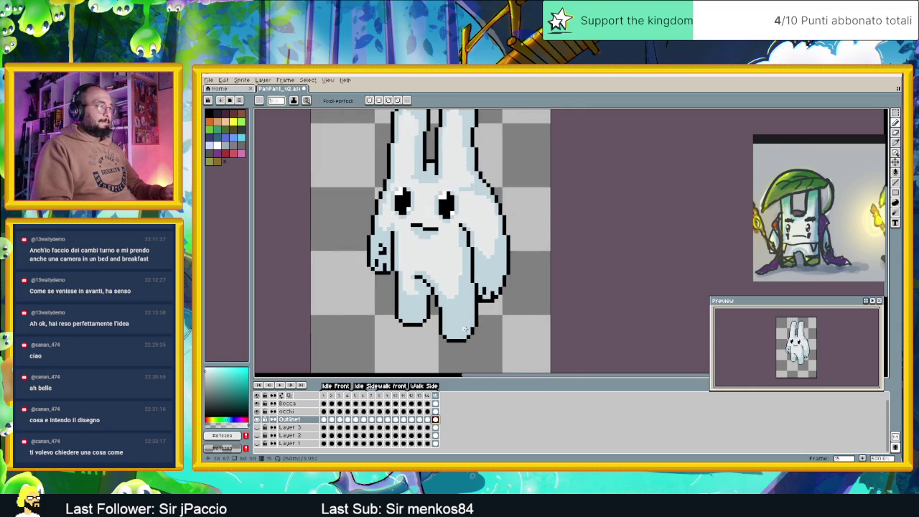
scroll(467, 321, up, 1)
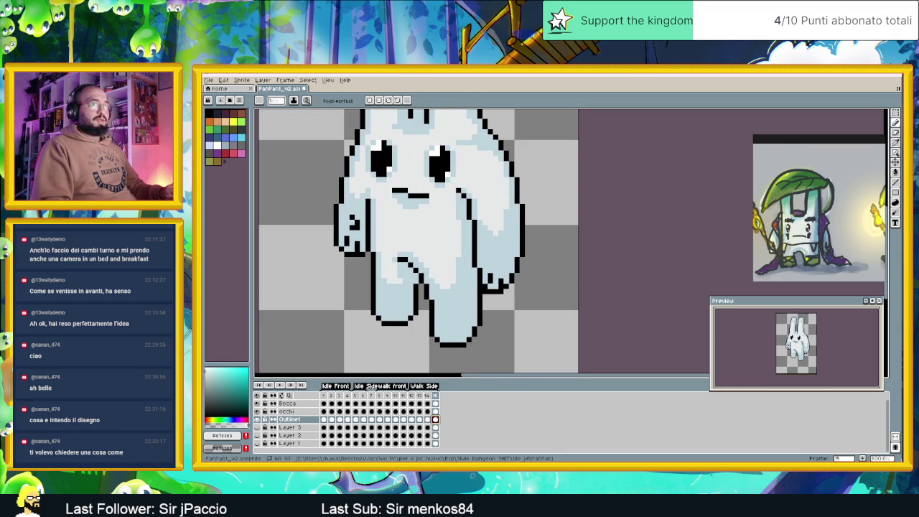
key(q)
mouse_move(429, 314)
mouse_down()
mouse_move(428, 358)
mouse_move(471, 341)
mouse_move(462, 335)
mouse_up()
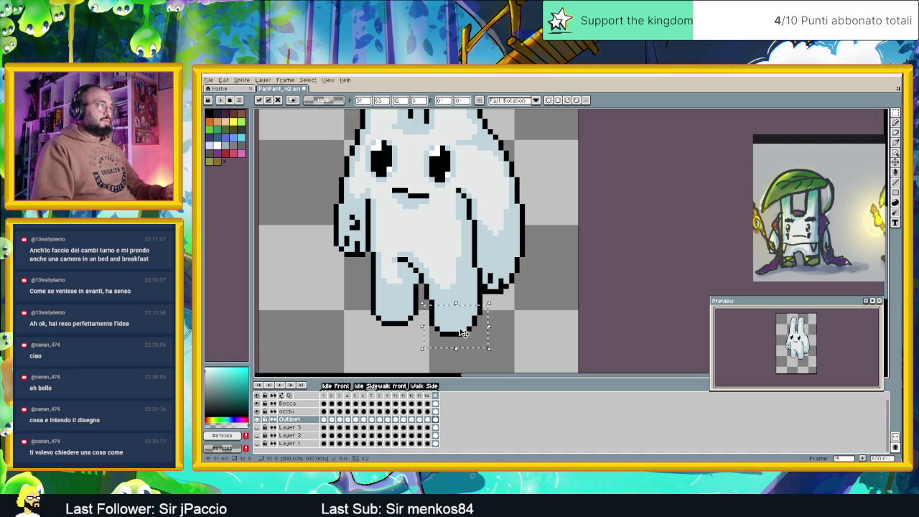
Step: Apply the lifted foot and compare frame 15's legs with frame 14
click(447, 350)
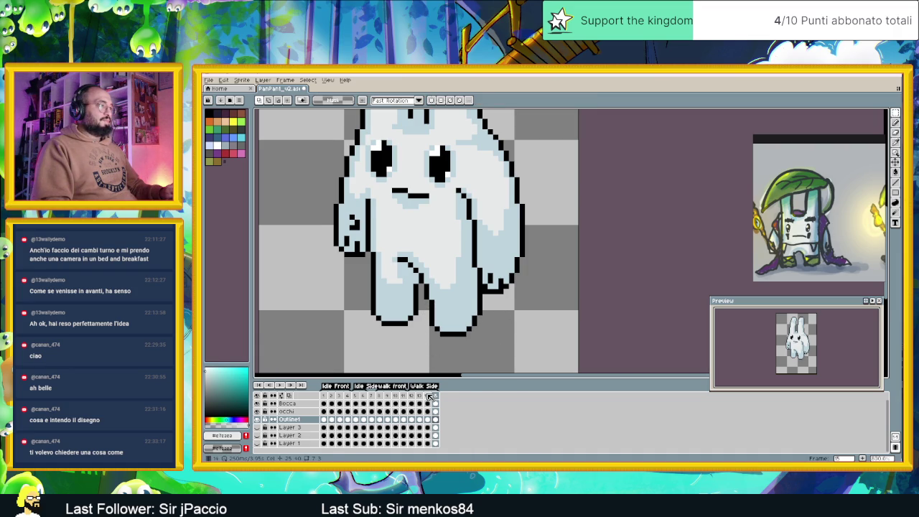
click(427, 396)
click(436, 396)
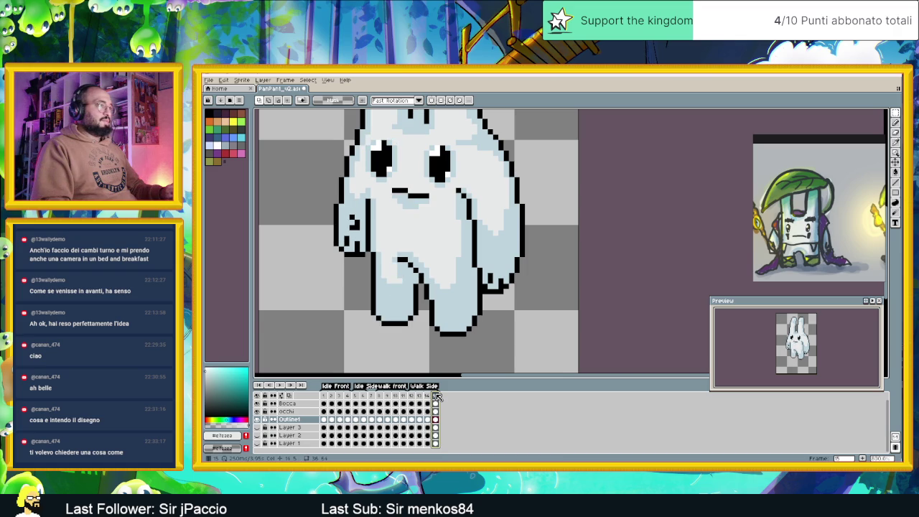
key(Left)
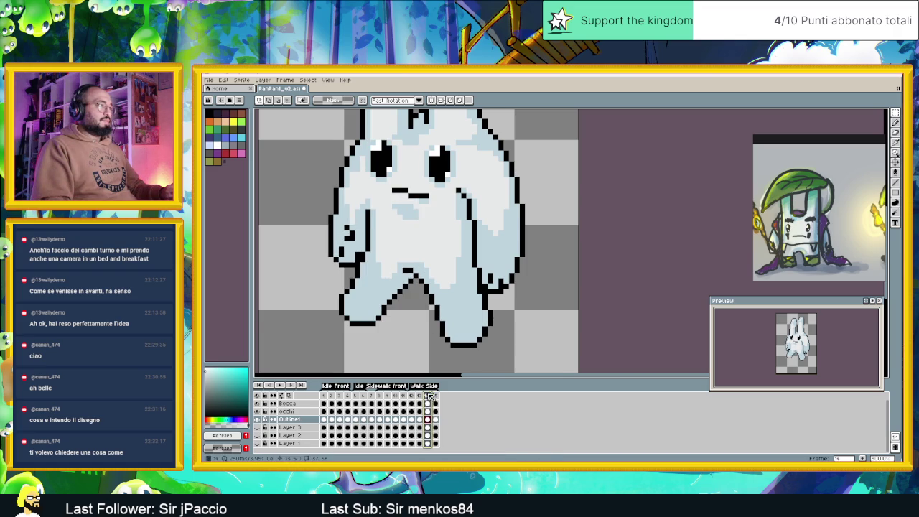
click(436, 396)
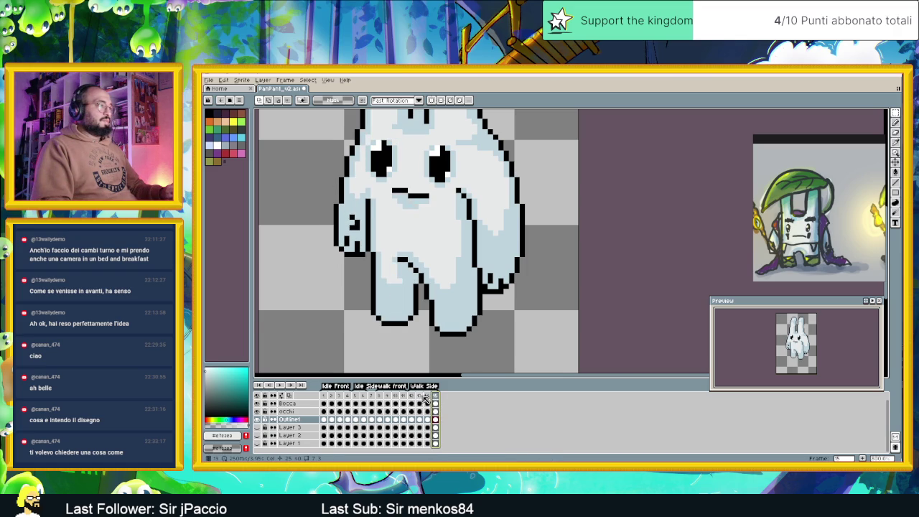
Step: Compare frame 15's pose against frames 13 and 12
click(422, 397)
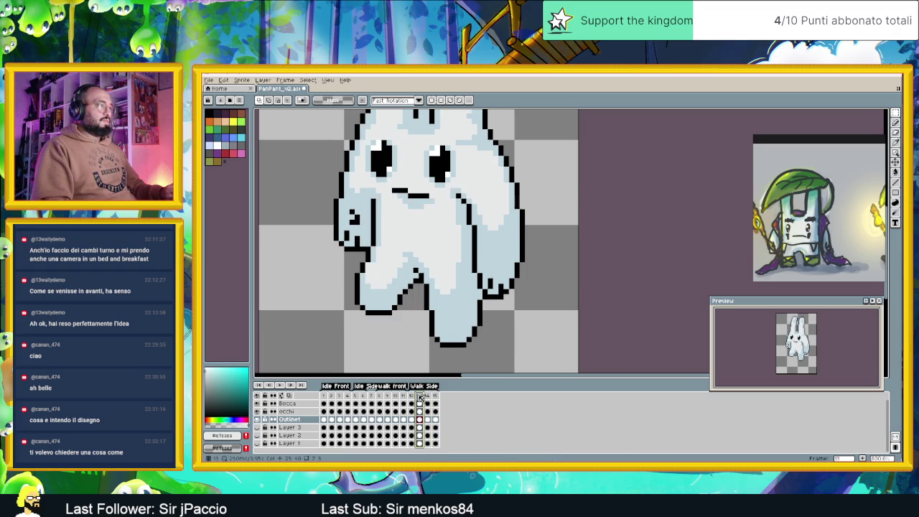
click(436, 396)
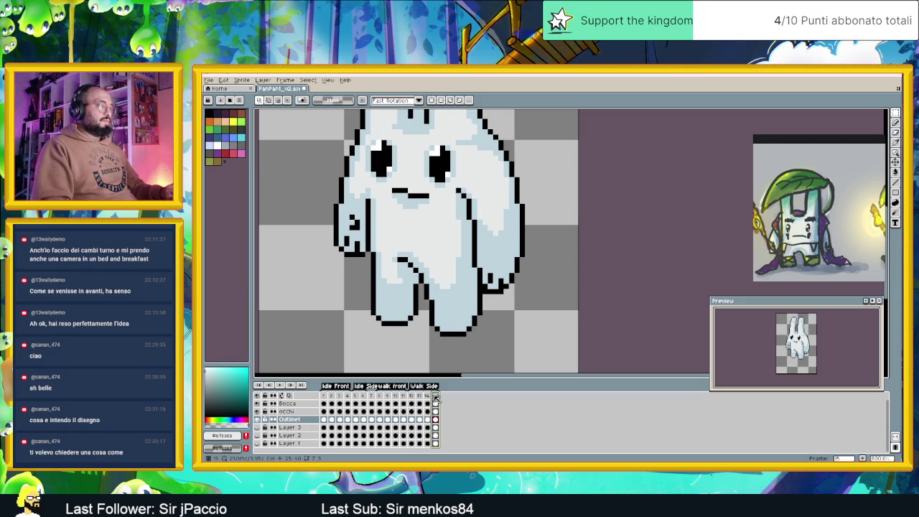
click(420, 396)
click(436, 396)
click(411, 396)
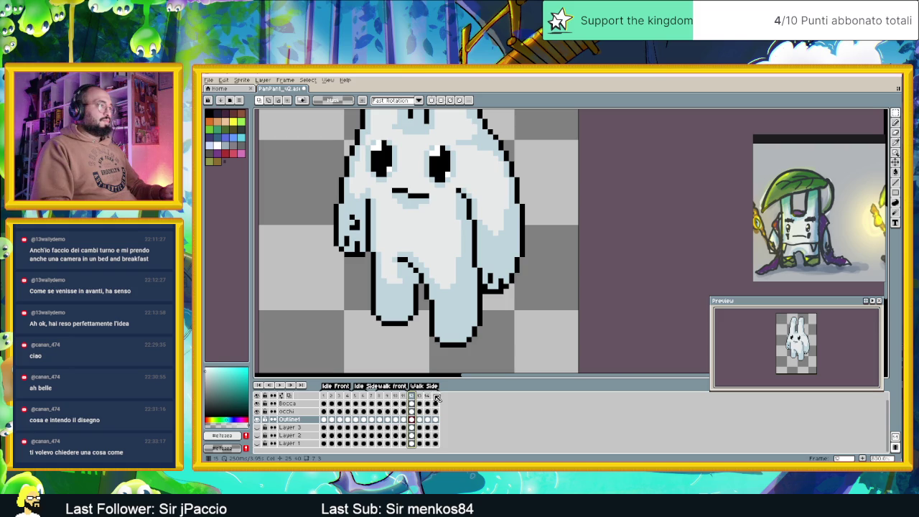
click(434, 397)
Step: Zoom in and marquee-select the bunny's right arm on frame 15, shifting it upward
scroll(431, 304, up, 2)
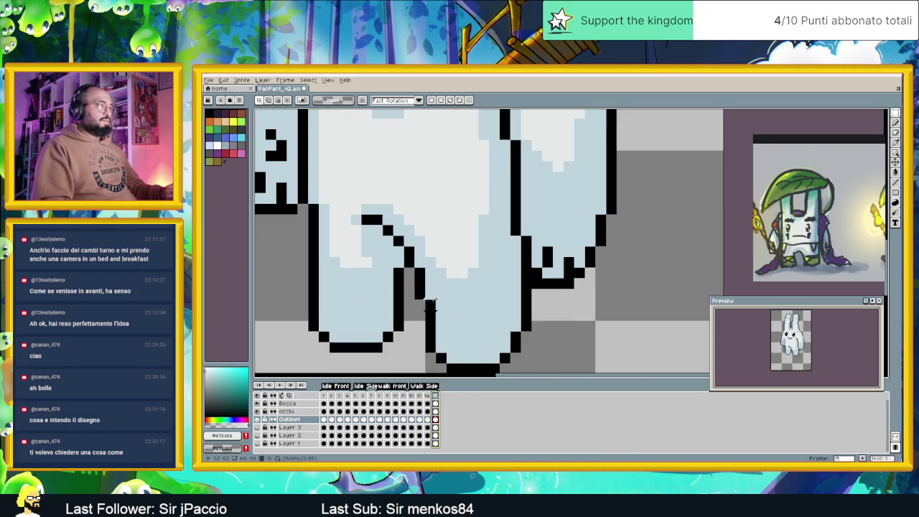
scroll(441, 305, up, 1)
scroll(503, 280, down, 1)
scroll(532, 265, down, 1)
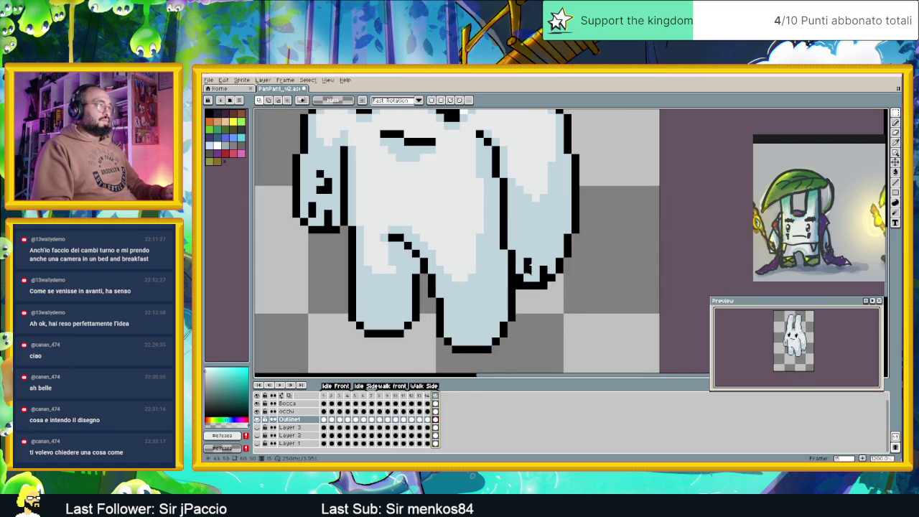
scroll(547, 253, down, 1)
scroll(555, 260, up, 1)
scroll(567, 281, down, 1)
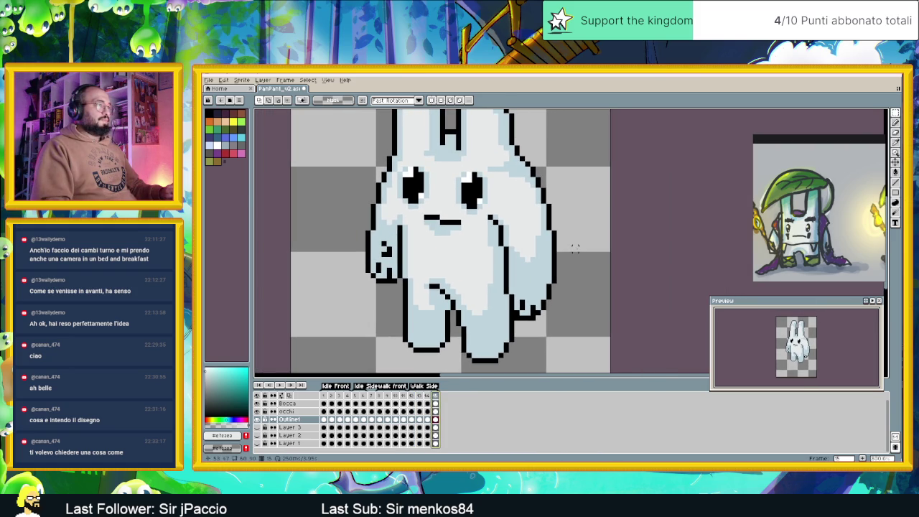
mouse_move(571, 147)
mouse_down()
mouse_move(489, 318)
mouse_move(535, 308)
mouse_up()
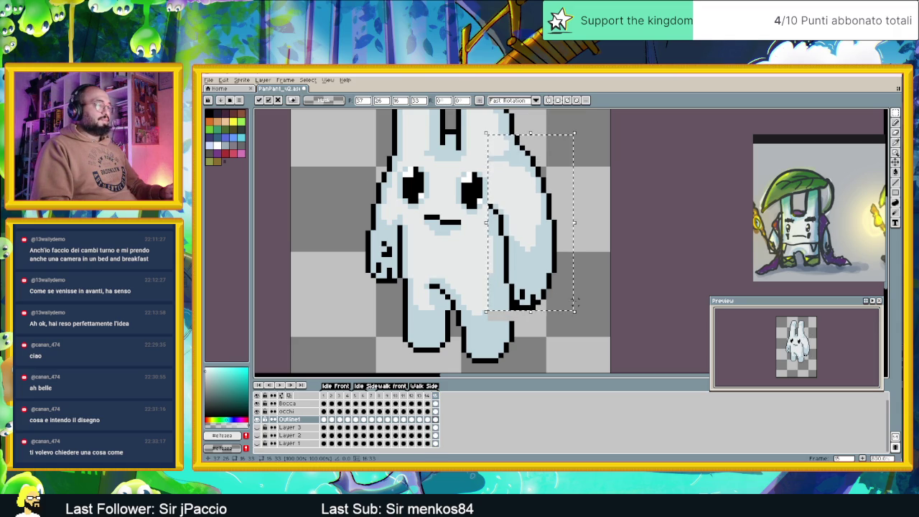
Step: Apply the moved right arm and compare frame 15 with frame 14
key(ctrl+d)
key(Left)
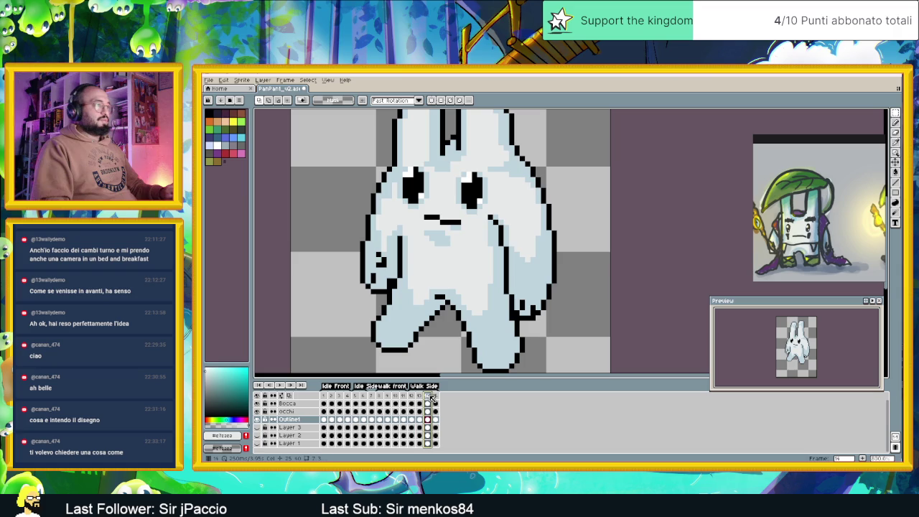
click(435, 397)
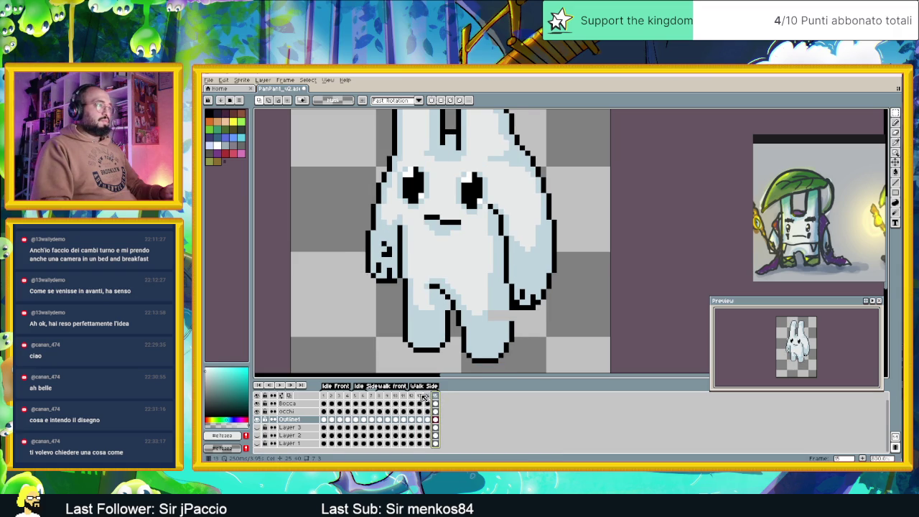
click(423, 396)
click(436, 395)
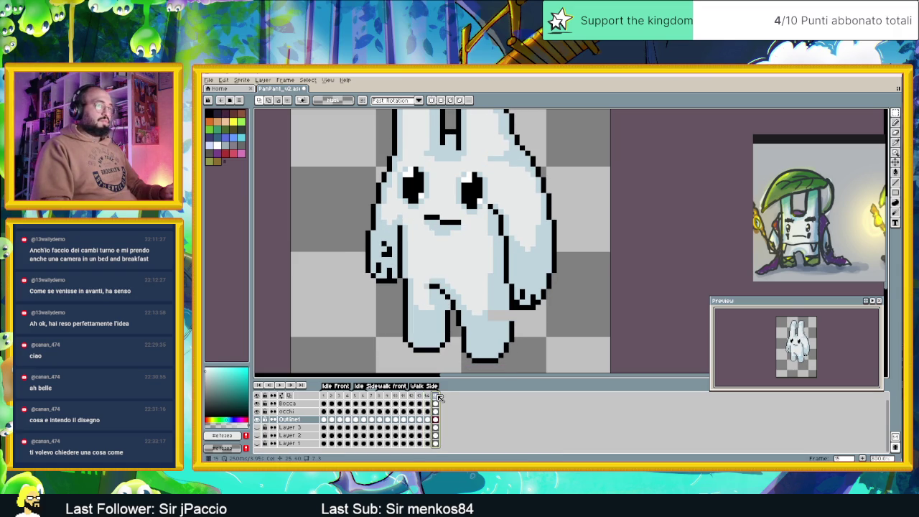
Step: View frames 14, 12 and 13 in turn, then return to frame 15
click(429, 396)
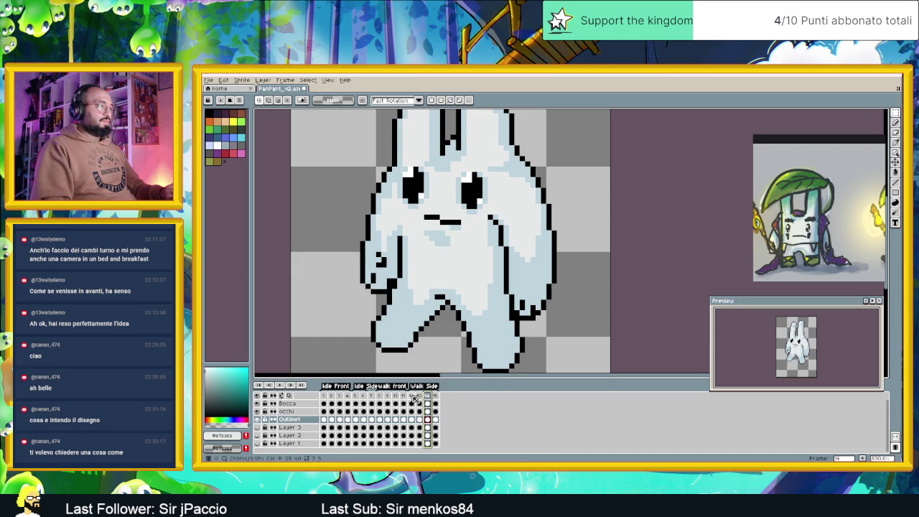
click(412, 396)
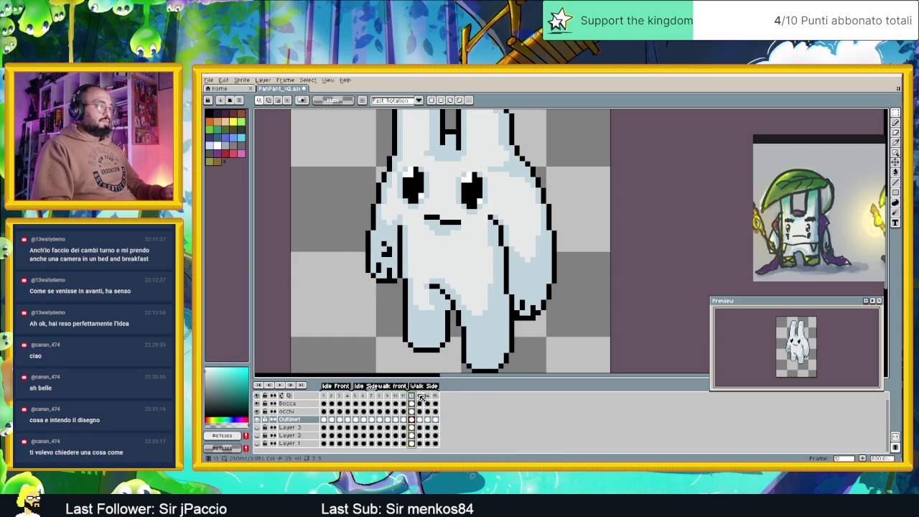
click(420, 395)
click(435, 396)
scroll(495, 266, up, 3)
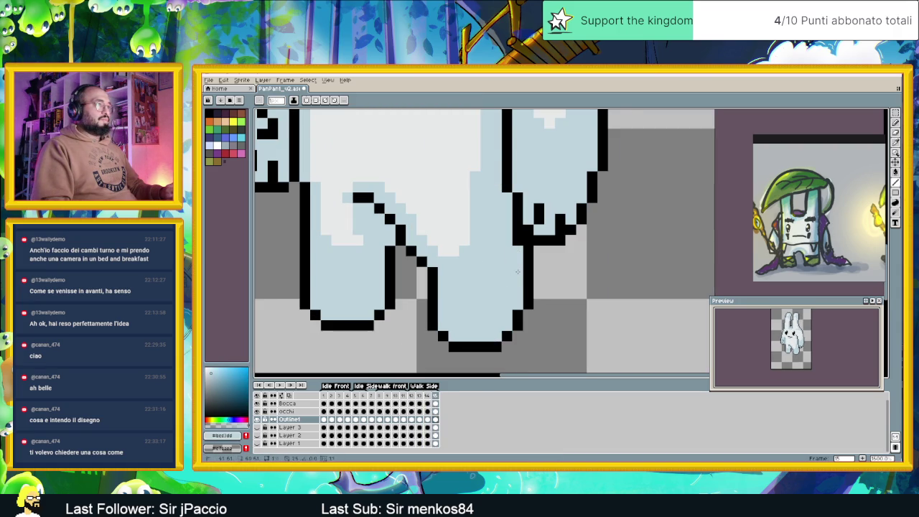
scroll(479, 266, down, 2)
scroll(480, 265, down, 1)
Step: Flick between the last walk frame and frames 12 and 13 to check the cycle
click(426, 395)
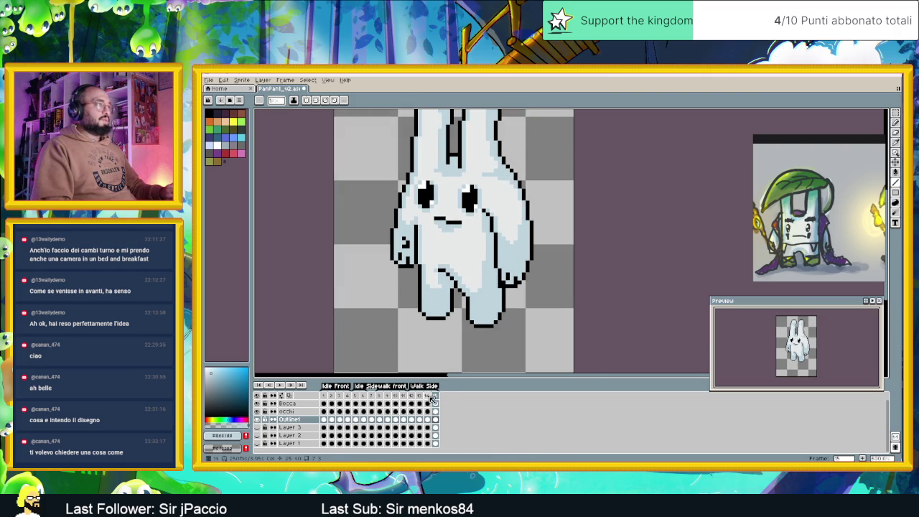
click(419, 397)
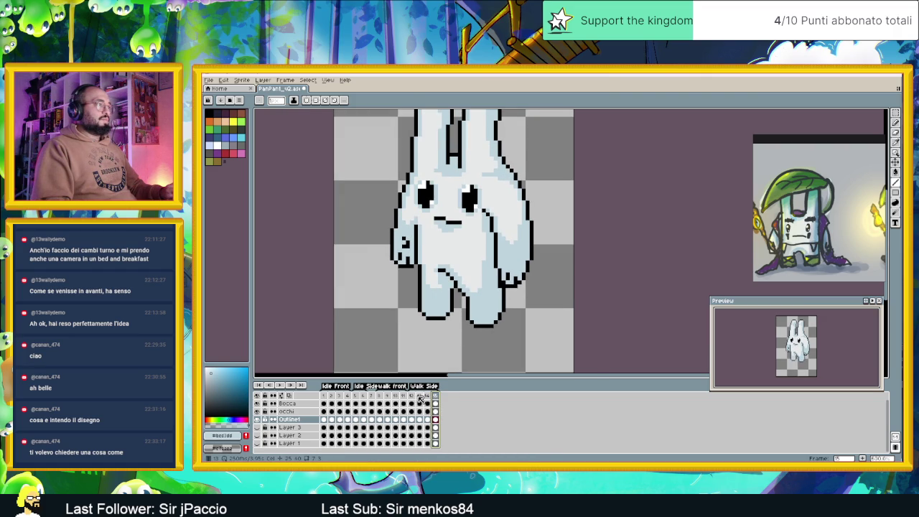
click(420, 397)
click(435, 396)
click(412, 396)
click(435, 396)
click(419, 397)
click(437, 398)
click(420, 397)
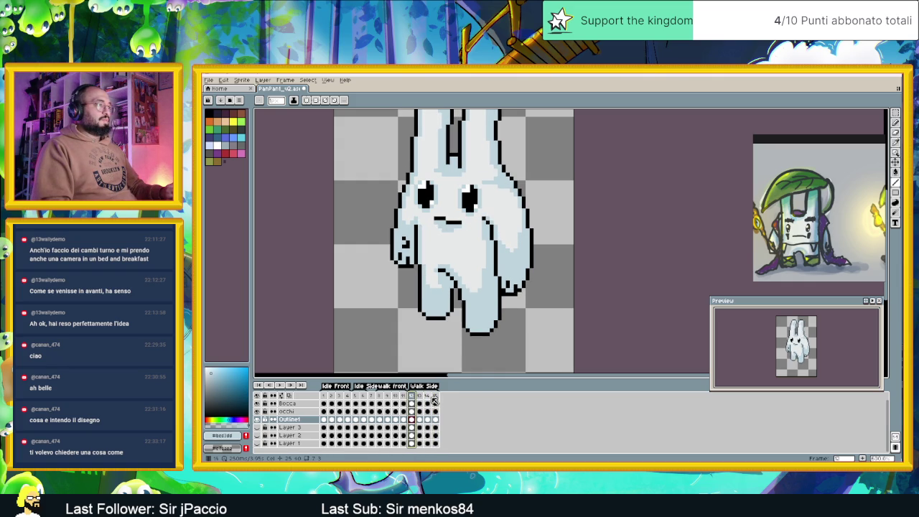
Step: Zoom in on frame 15's legs and sample black from the outline
click(436, 397)
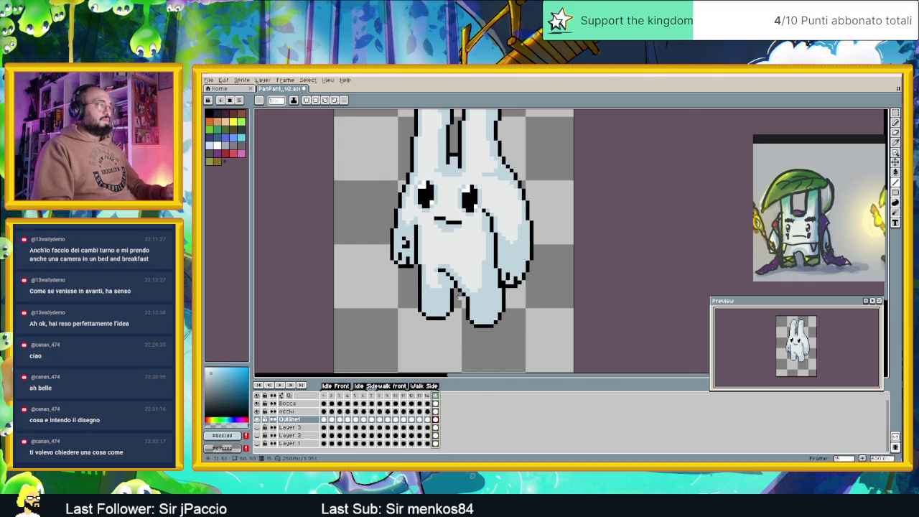
scroll(460, 297, up, 1)
scroll(467, 295, up, 1)
key(i)
click(471, 296)
Step: Redraw the black inner leg outline, erase a stray pixel, and sample light blue
click(461, 276)
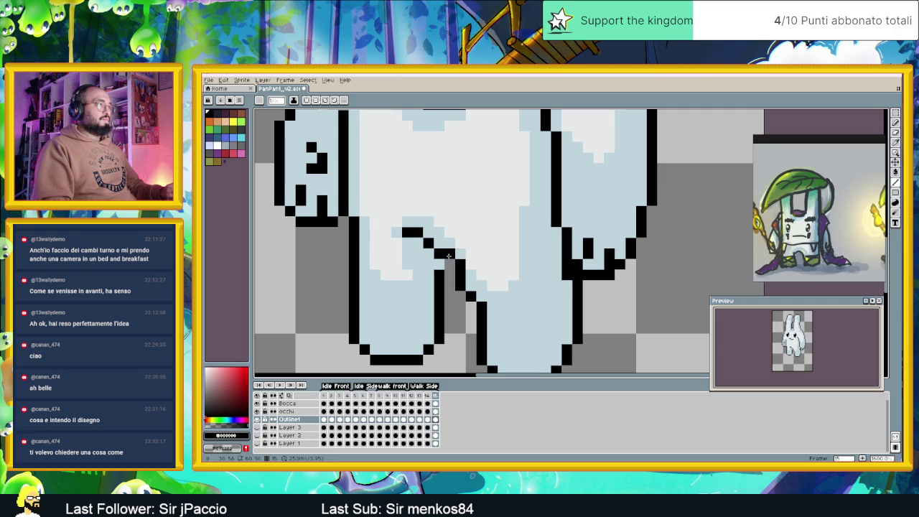
drag(440, 244, 407, 242)
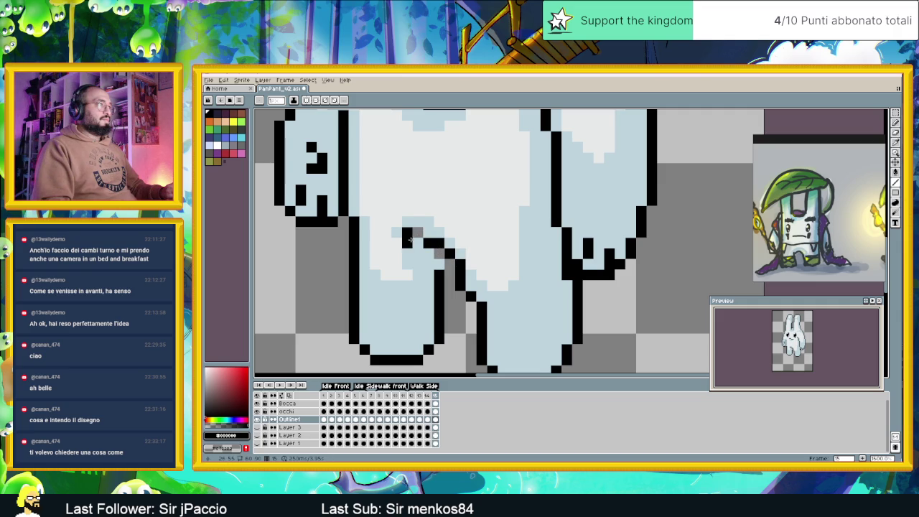
click(417, 242)
right_click(407, 232)
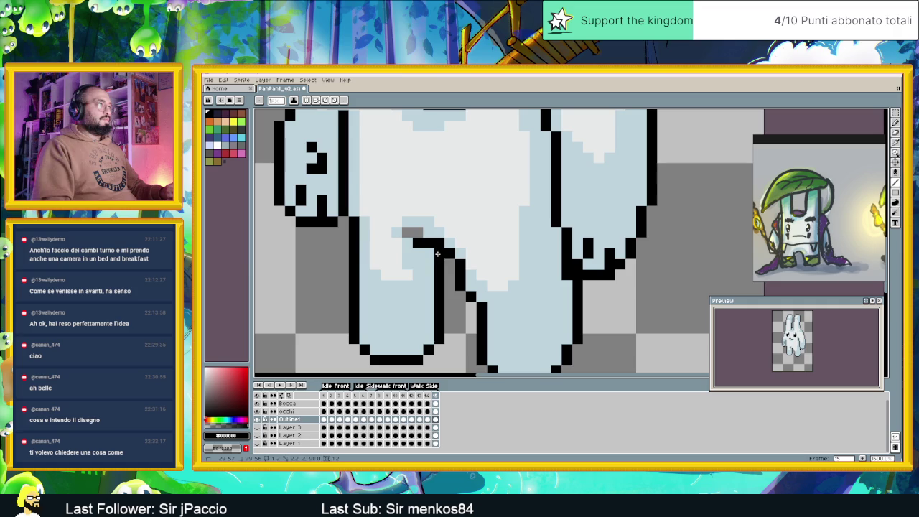
mouse_move(347, 286)
mouse_down()
mouse_move(386, 294)
mouse_move(386, 226)
mouse_move(393, 287)
mouse_up()
key(alt)
alt+click(395, 218)
Step: Zoom out, then open and cancel frame 15's Frame Properties
scroll(420, 331, down, 3)
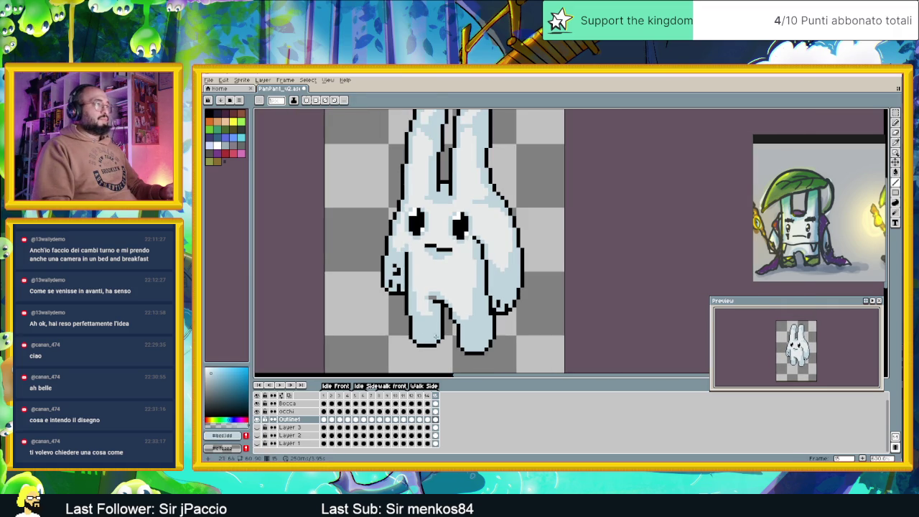
click(432, 399)
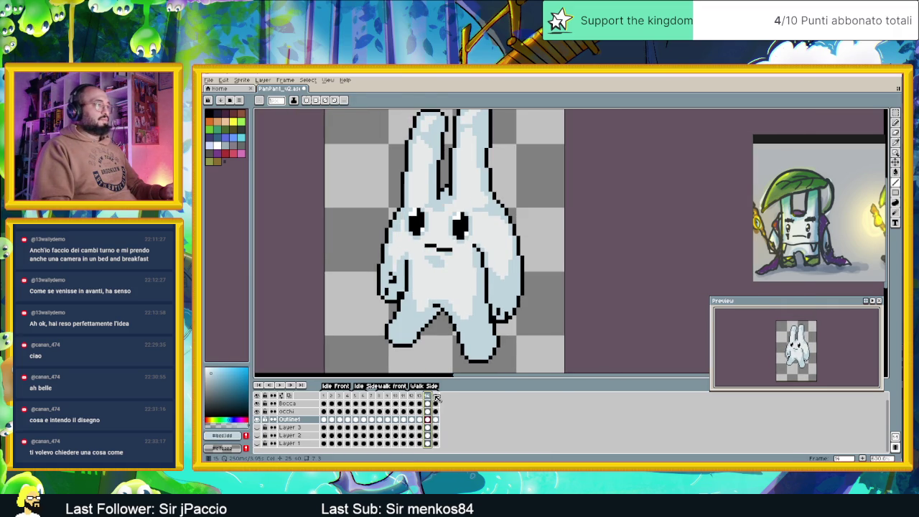
double_click(434, 396)
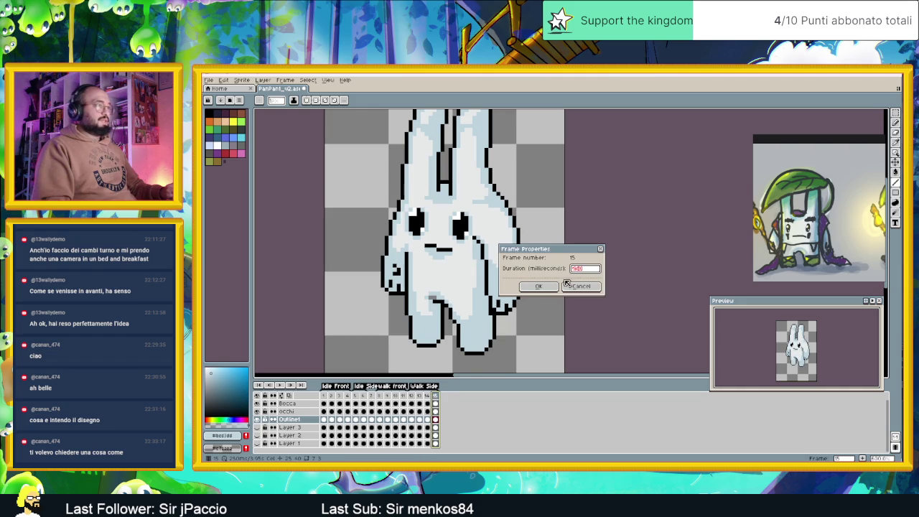
click(569, 284)
Step: Compare frame 15 with its neighbouring walk frames by flicking between them
click(416, 396)
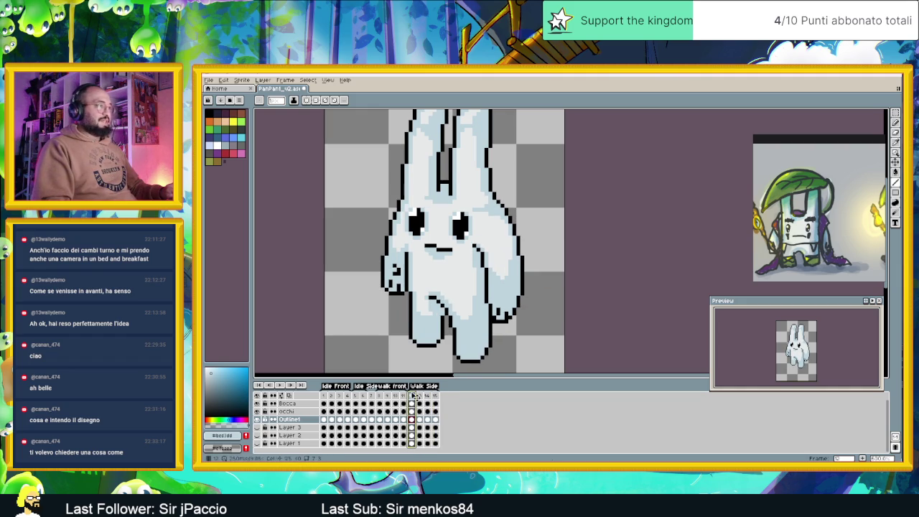
click(435, 396)
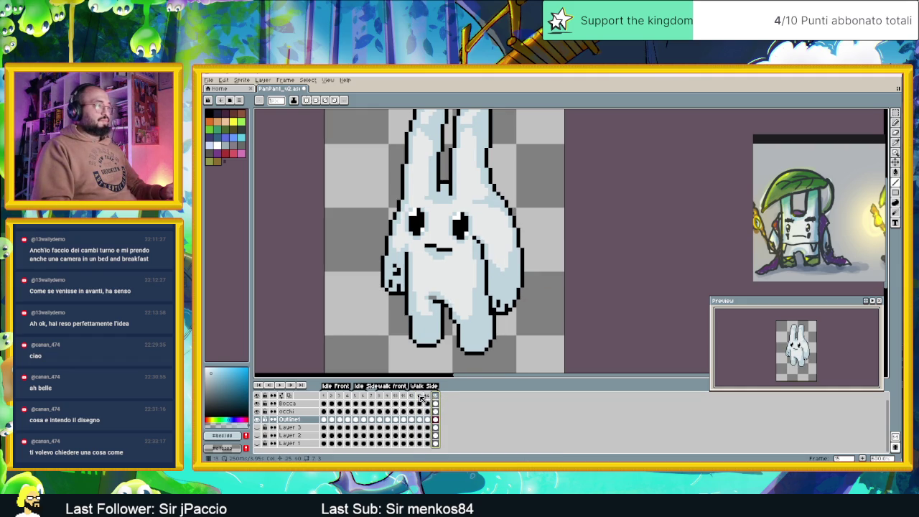
click(420, 395)
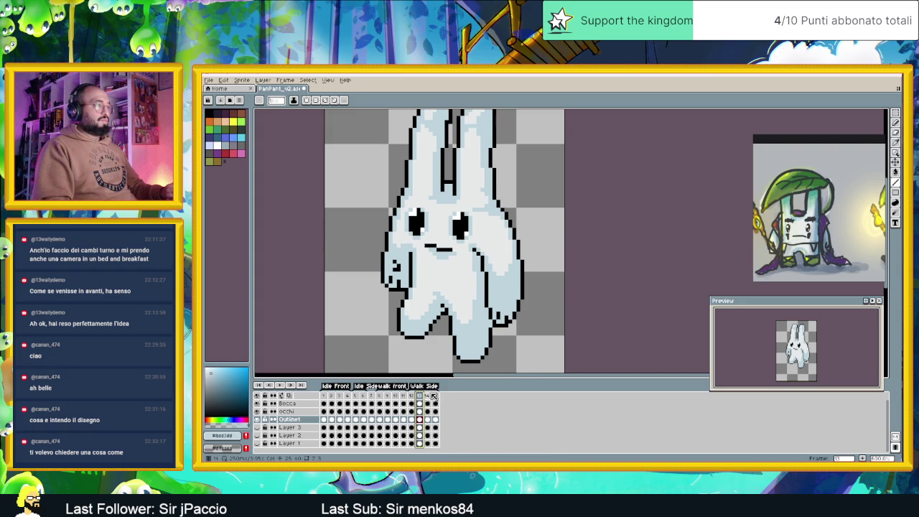
click(434, 396)
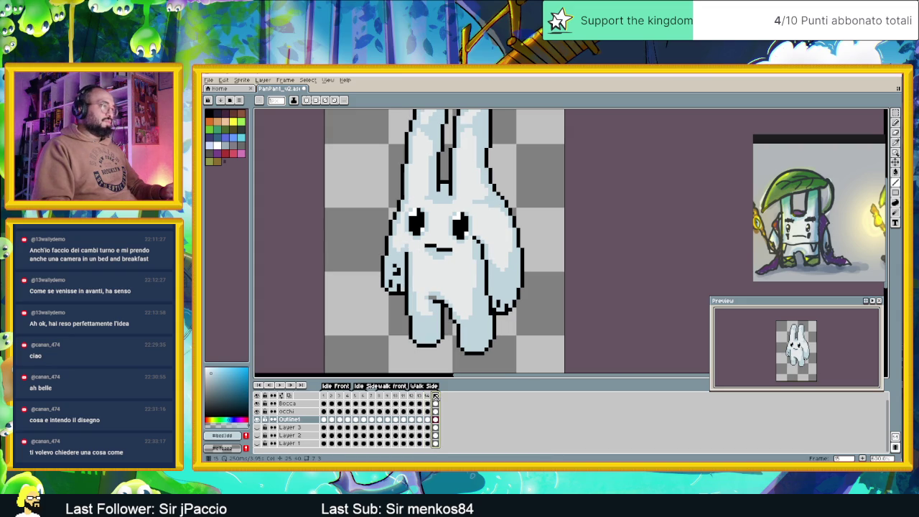
click(434, 395)
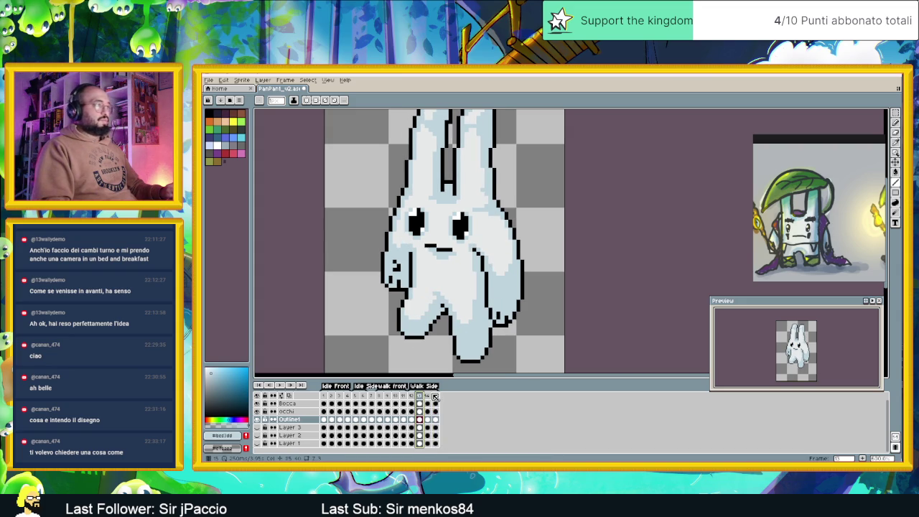
click(422, 396)
Step: Flick between frames 13, 14 and 15 again, then zoom back in
click(420, 397)
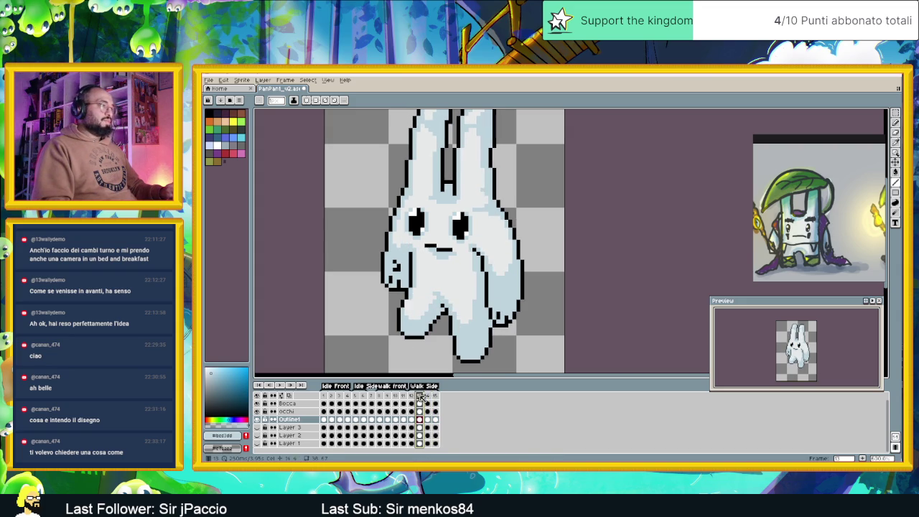
click(434, 396)
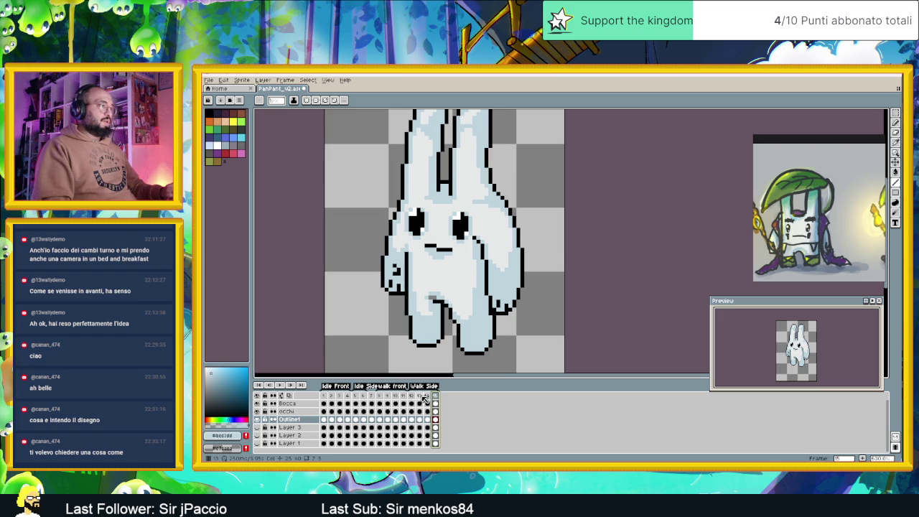
click(423, 396)
click(428, 397)
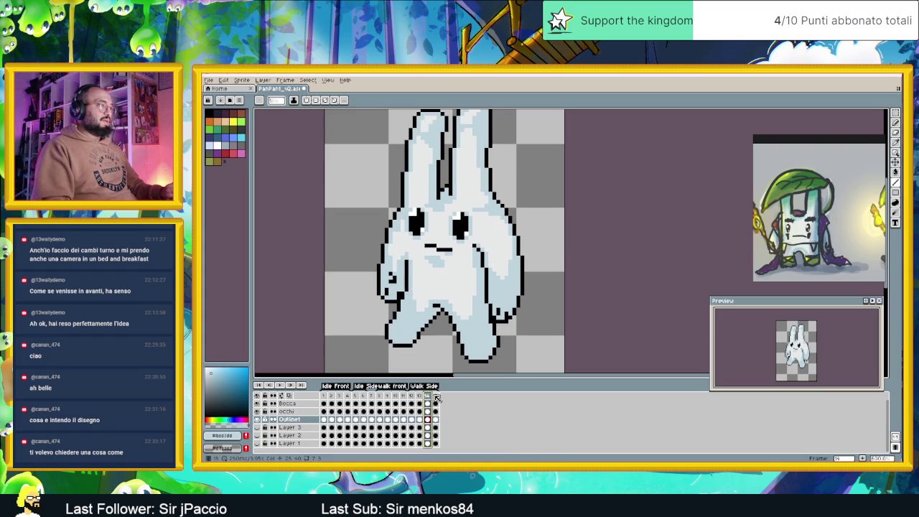
click(435, 396)
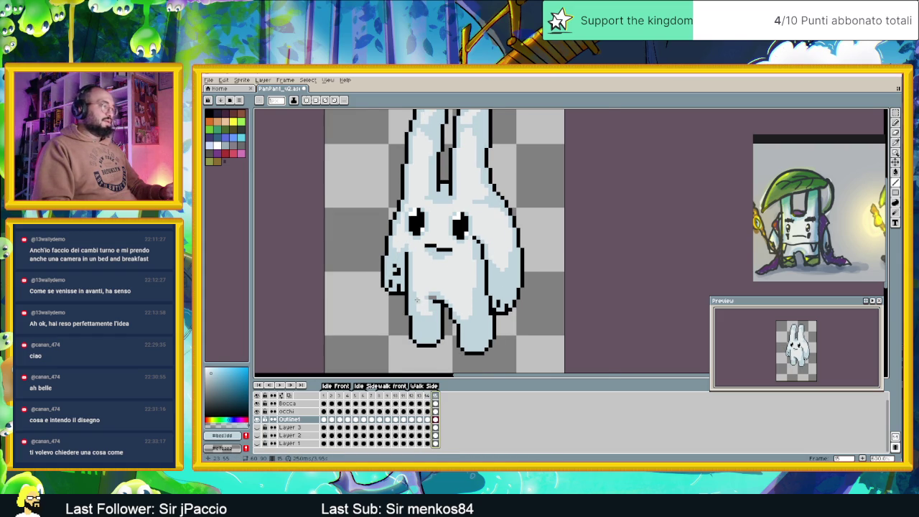
scroll(418, 299, up, 1)
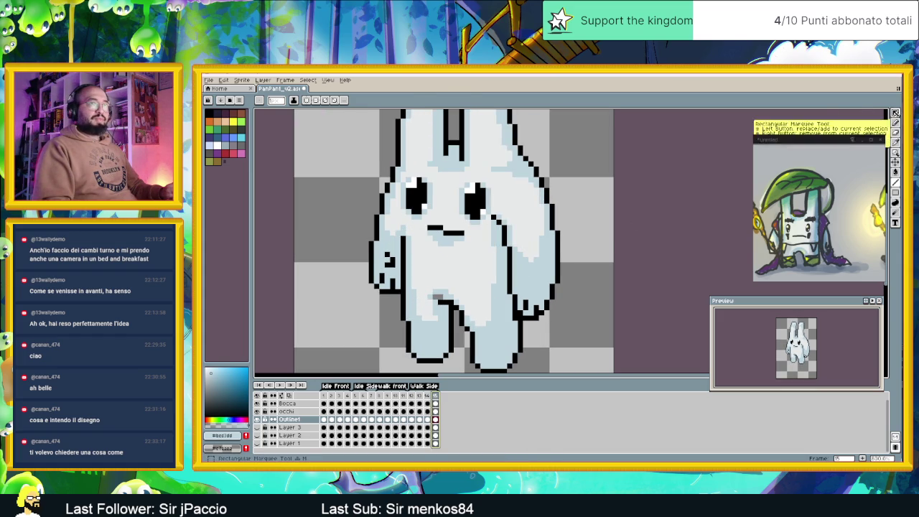
Step: Marquee-select the bunny's left arm on frame 15, move it, and commit
click(895, 114)
mouse_move(350, 143)
mouse_down()
mouse_move(402, 301)
mouse_move(394, 290)
mouse_up()
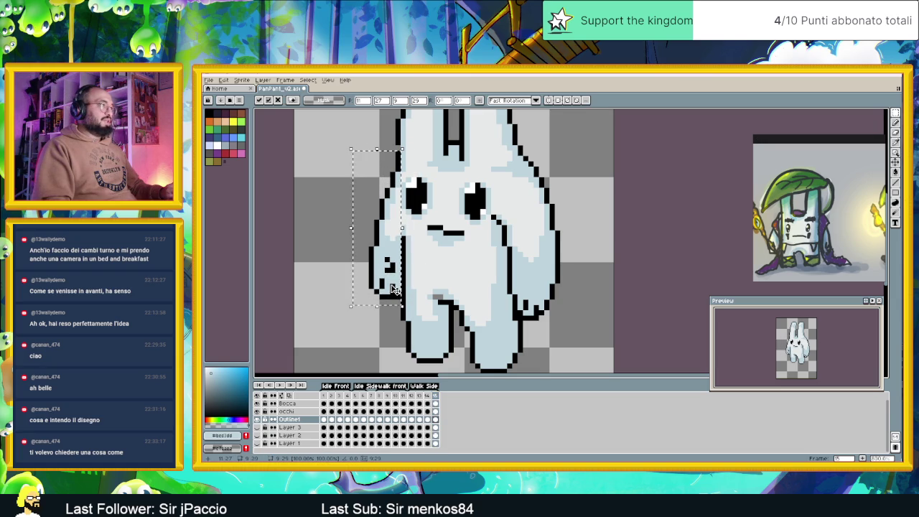
click(328, 244)
Step: Flip between frames 14 and 15 to compare the arm poses
click(429, 396)
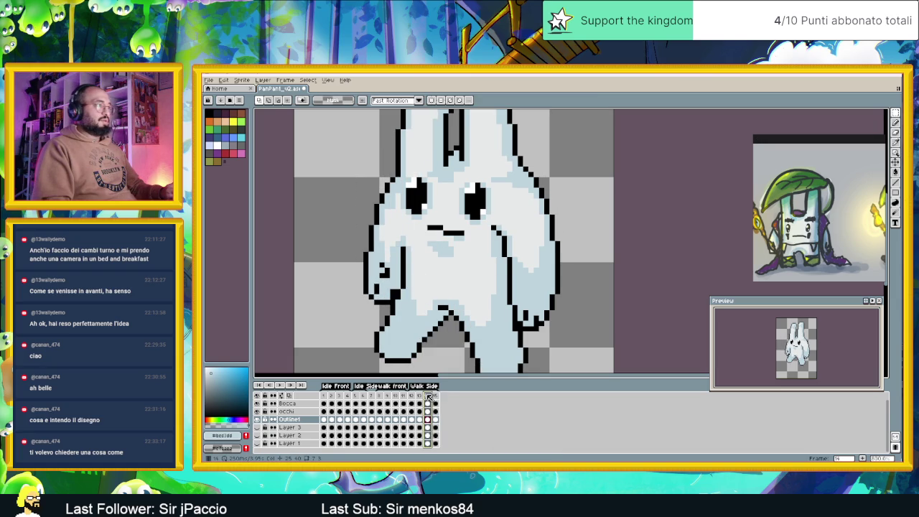
click(436, 395)
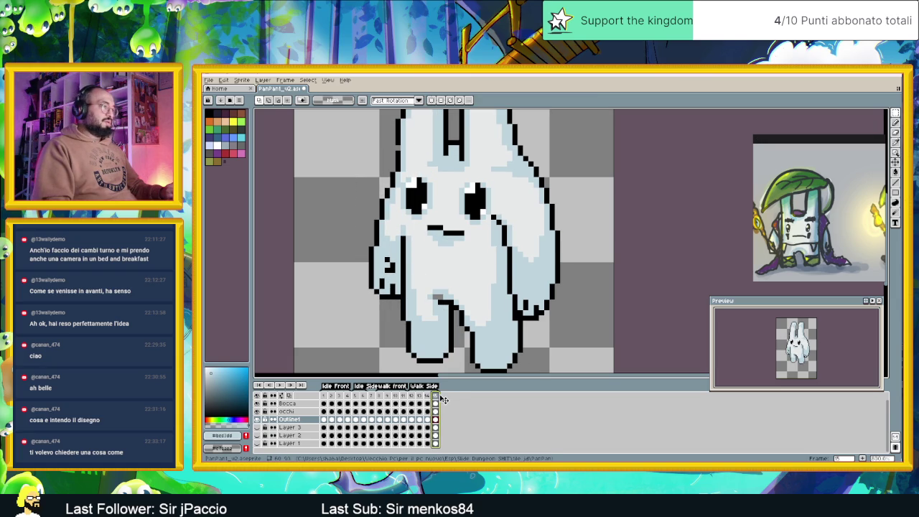
click(429, 396)
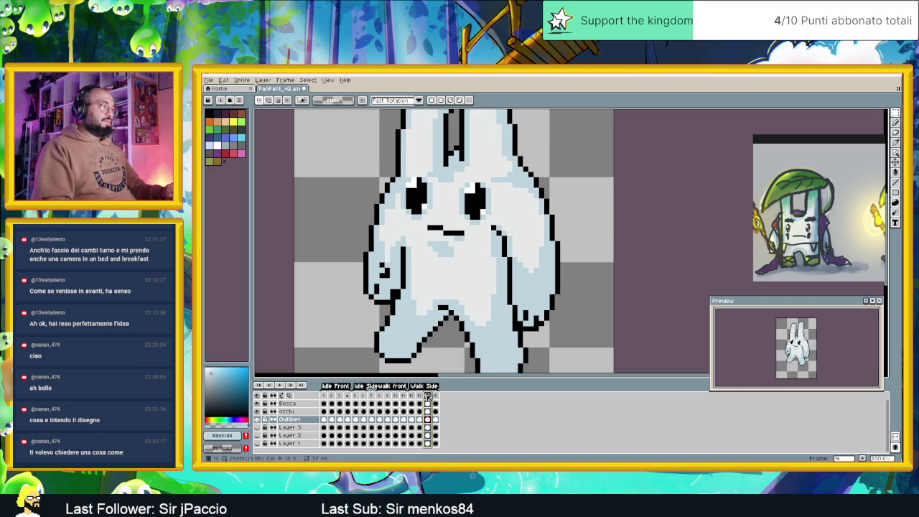
click(436, 396)
click(429, 395)
click(436, 396)
Step: Zoom around the leg join, toggle between Pencil and Rectangular Marquee, and recentre the sprite
scroll(502, 287, down, 1)
scroll(526, 321, down, 1)
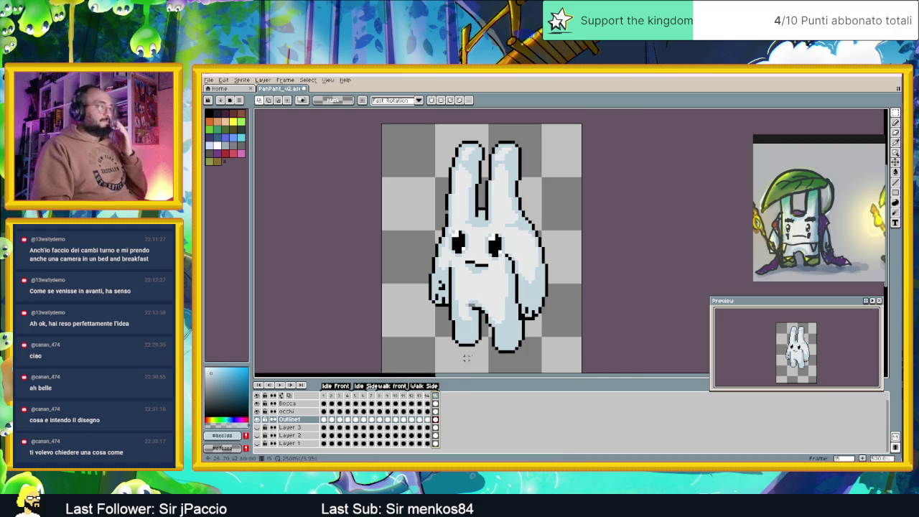
scroll(484, 305, up, 1)
scroll(485, 305, up, 1)
scroll(485, 305, up, 1)
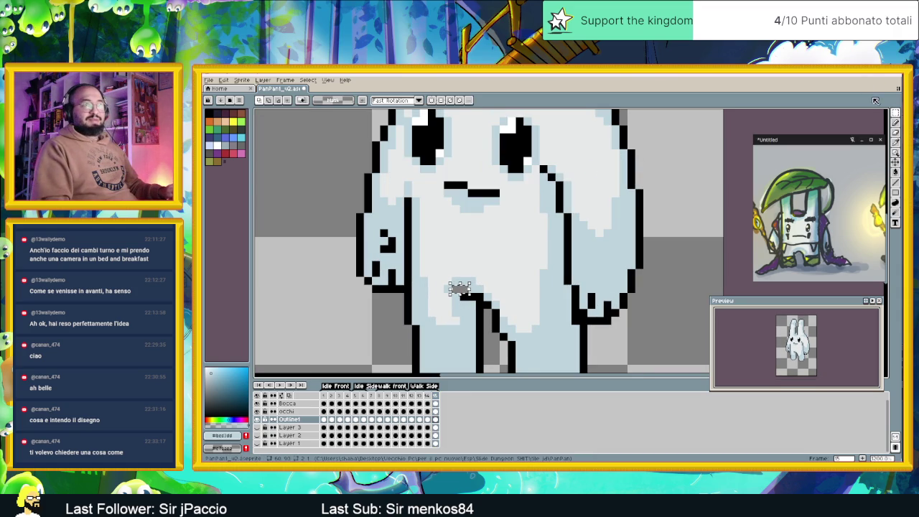
key(b)
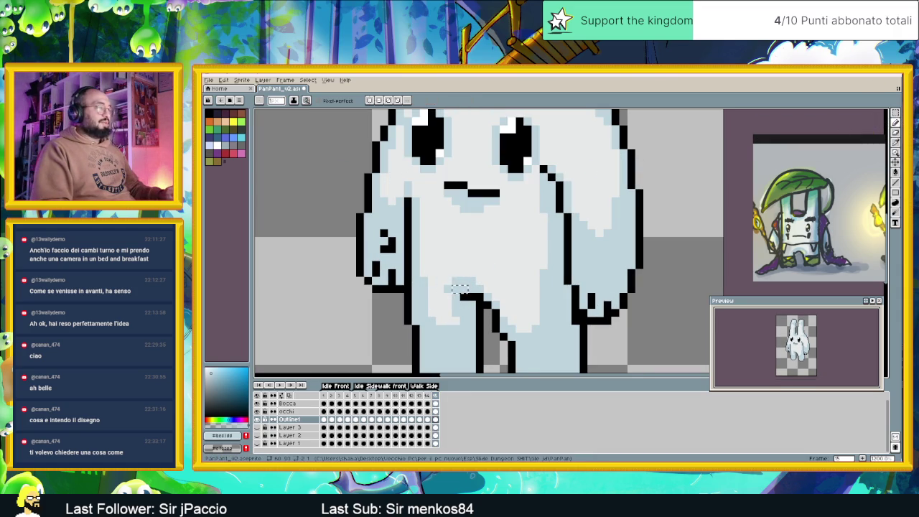
click(896, 113)
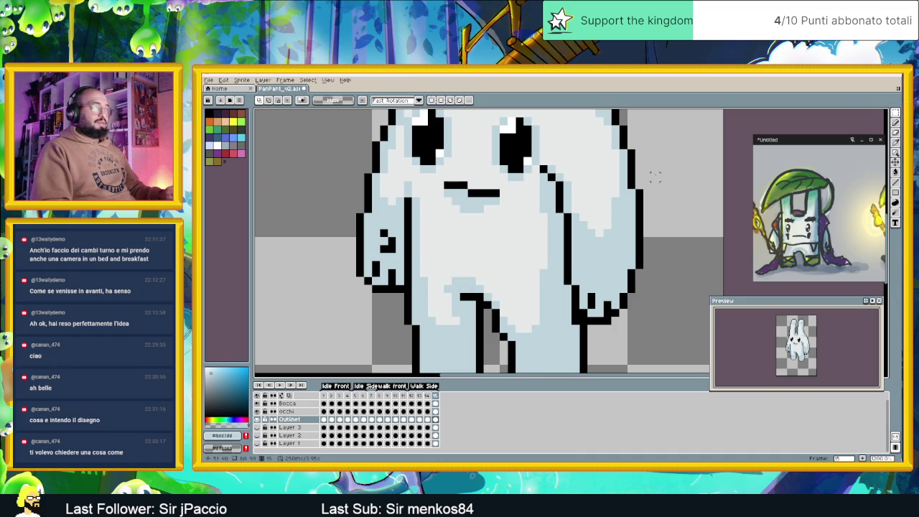
scroll(666, 220, down, 2)
drag(664, 233, 527, 316)
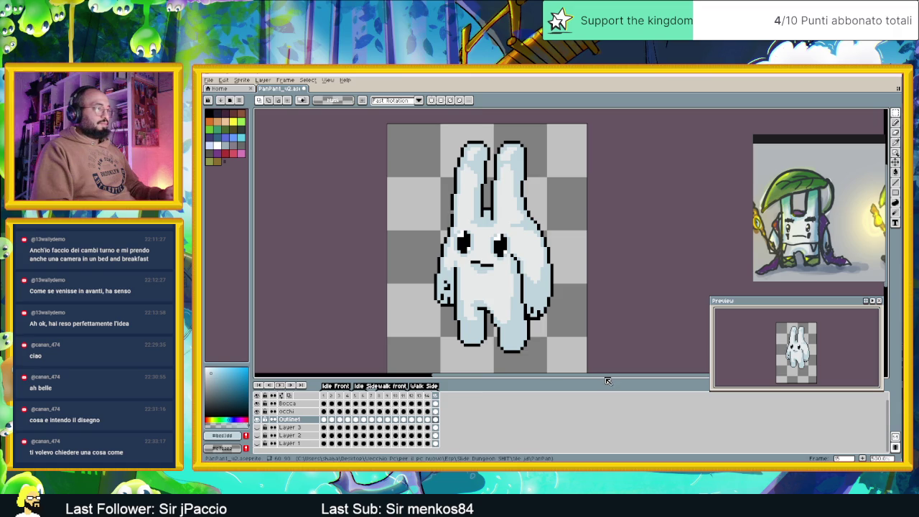
Step: Open and cancel frame 13's properties, then view frames 12, 13 and 14
double_click(421, 396)
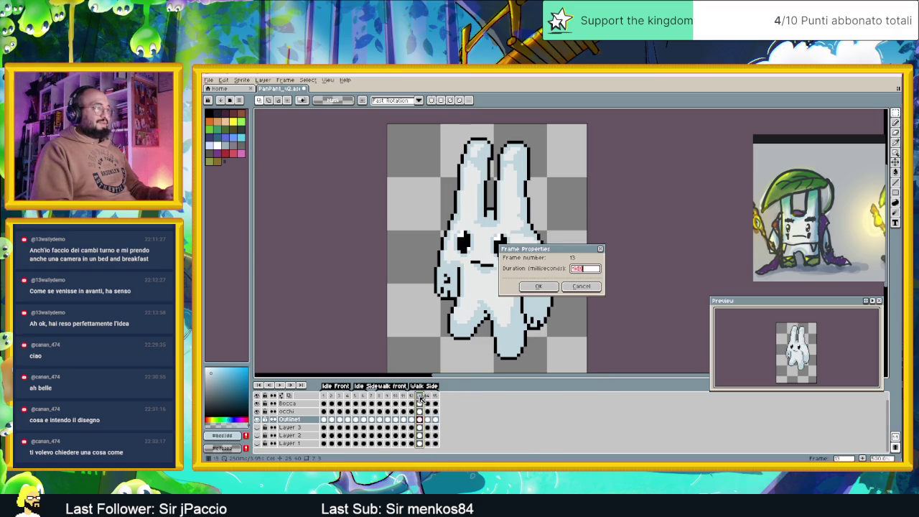
click(580, 286)
click(413, 396)
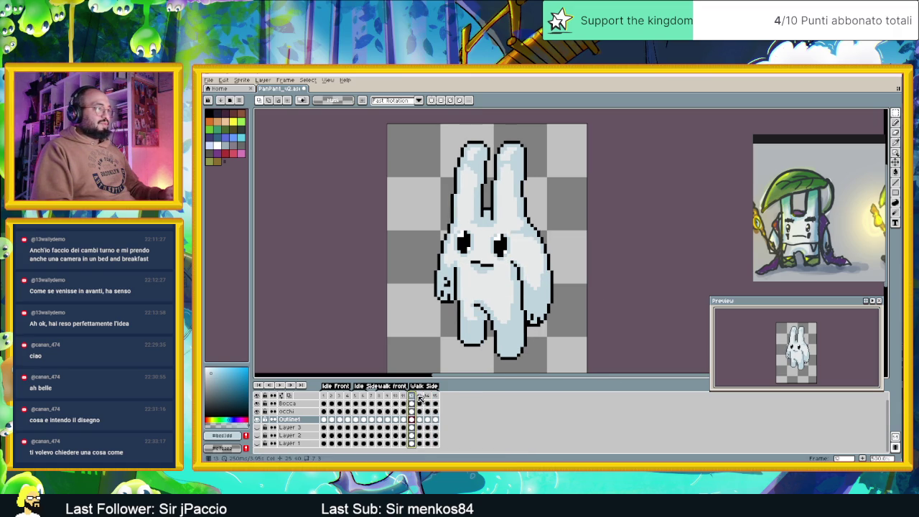
click(421, 397)
click(428, 397)
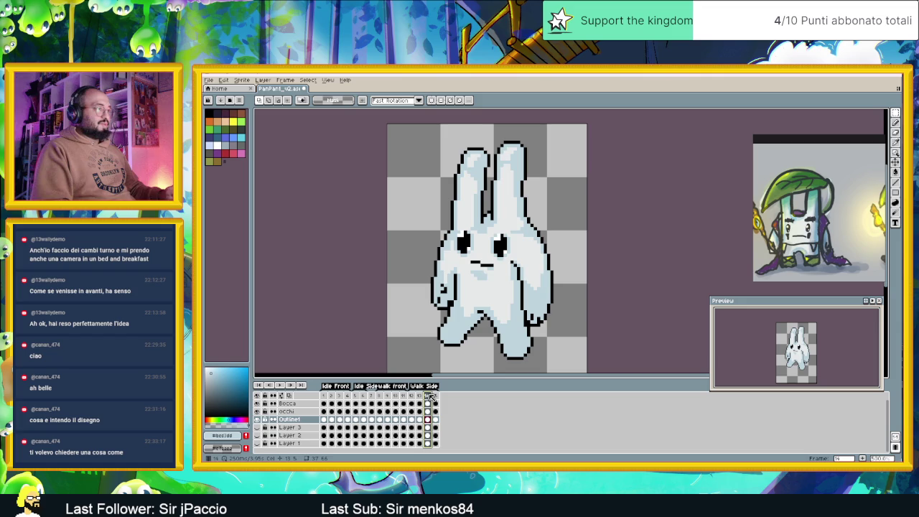
Step: Zoom in and move frame 14's lower-left leg one pixel right, committing it
scroll(468, 331, up, 1)
scroll(468, 330, up, 1)
scroll(468, 331, up, 2)
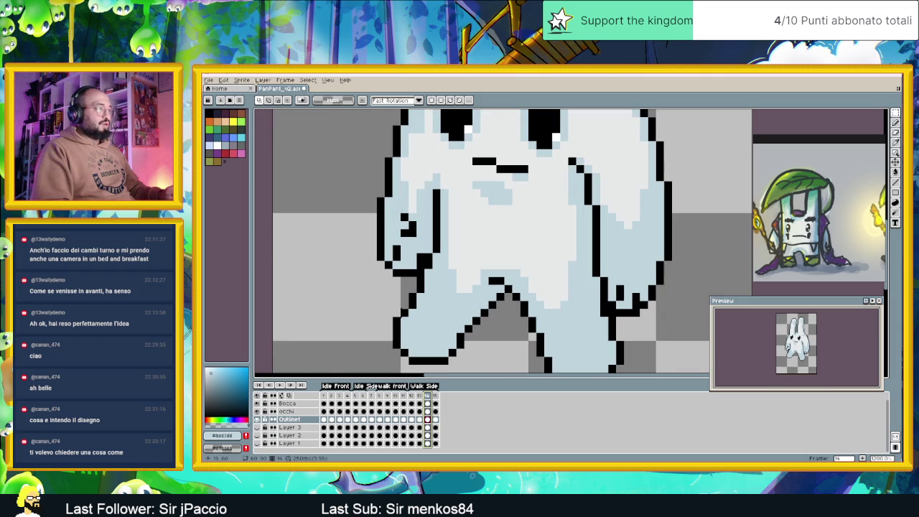
mouse_move(376, 309)
mouse_down()
mouse_move(465, 367)
mouse_move(461, 352)
mouse_up()
key(ctrl+d)
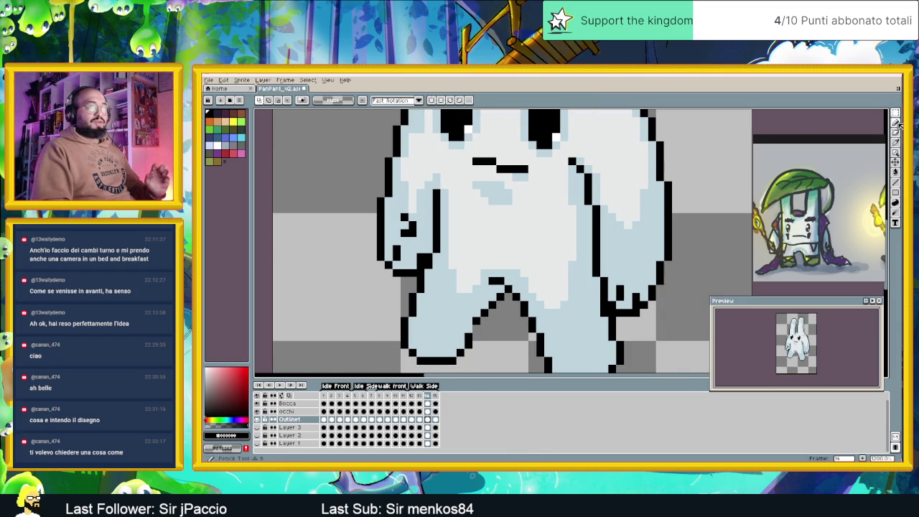
Step: Switch to Pencil, open and cancel frame 14's duration properties, and zoom in
key(b)
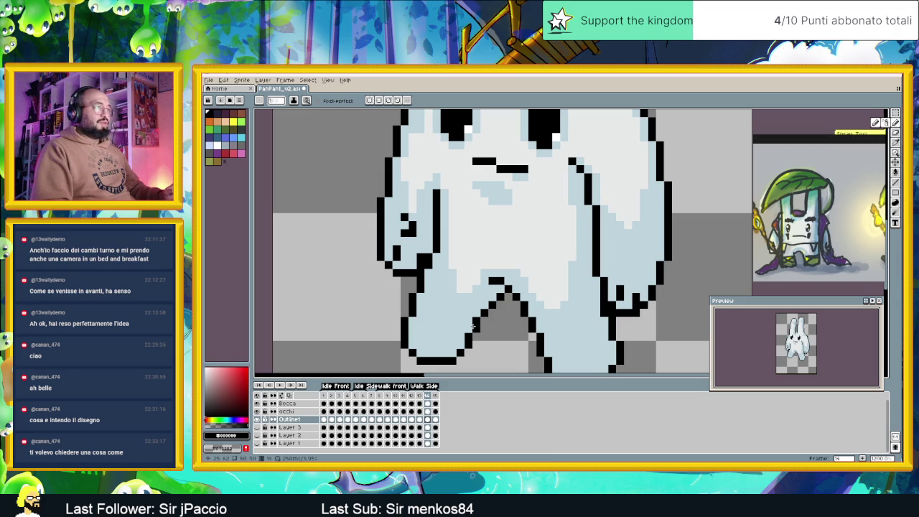
scroll(503, 338, down, 3)
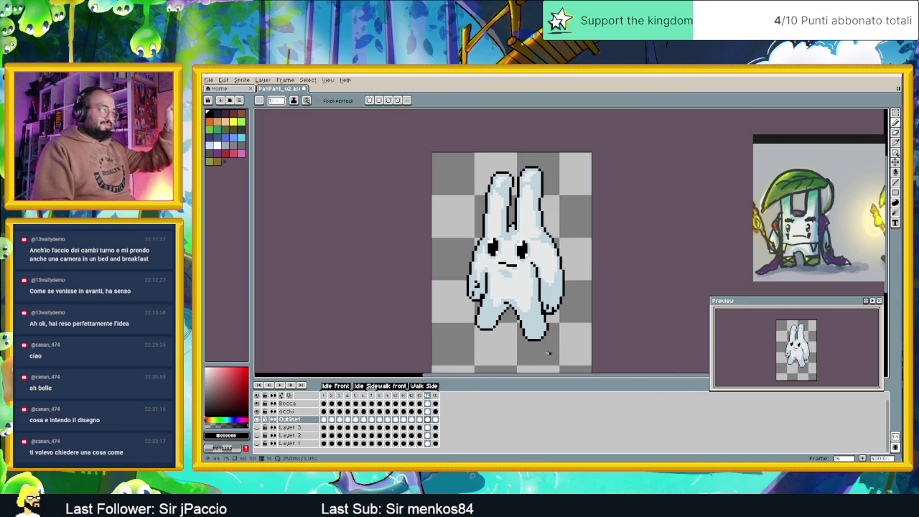
click(420, 397)
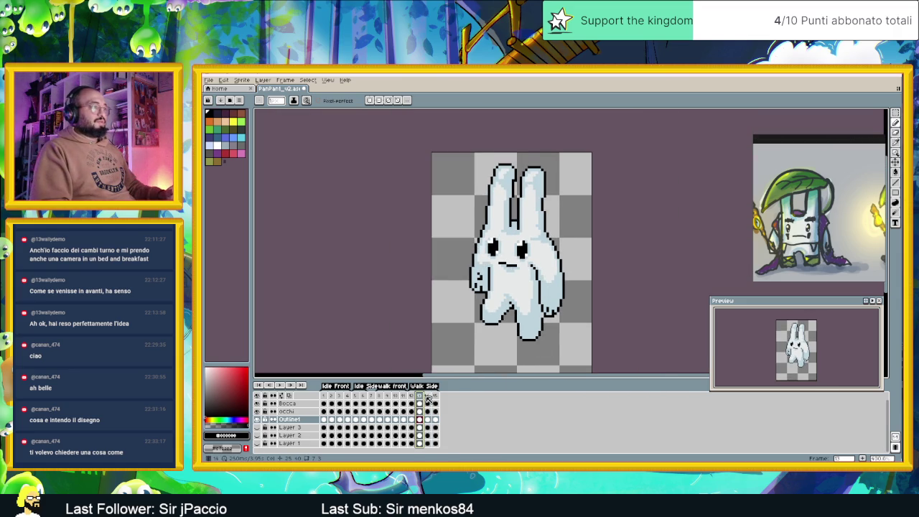
double_click(428, 397)
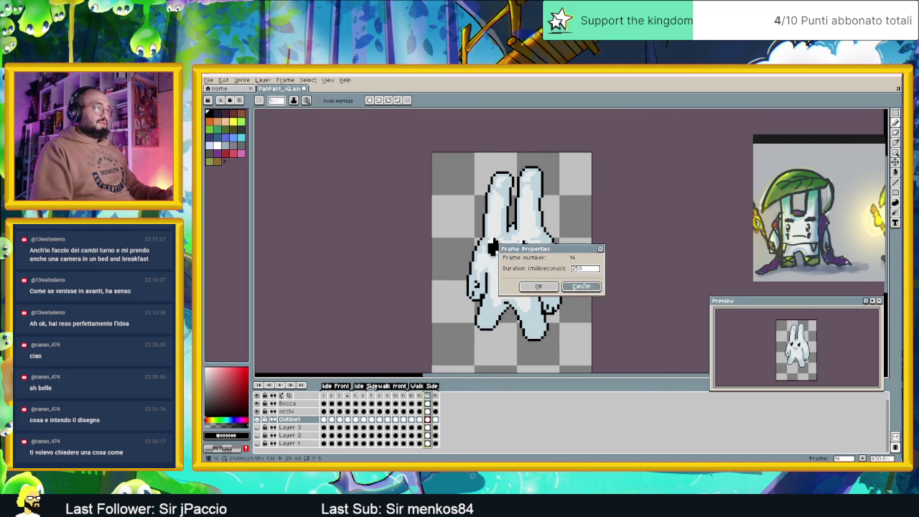
click(586, 287)
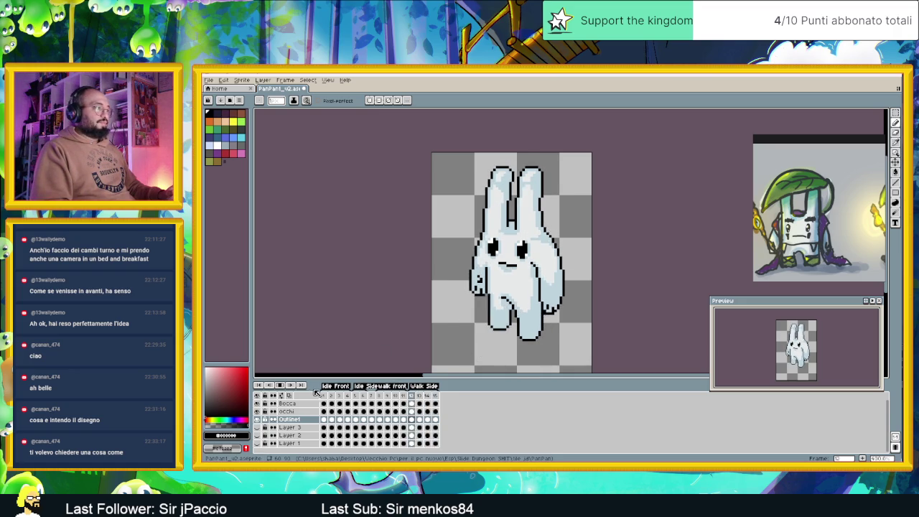
scroll(514, 326, up, 1)
scroll(514, 326, up, 1)
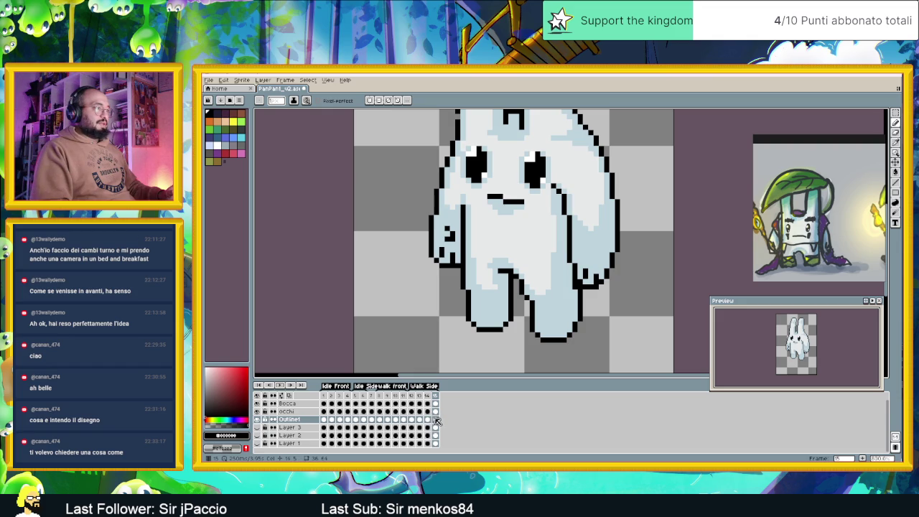
Step: Turn on Onion Skin, then marquee-select, reshape and commit the bunny's left leg
click(289, 394)
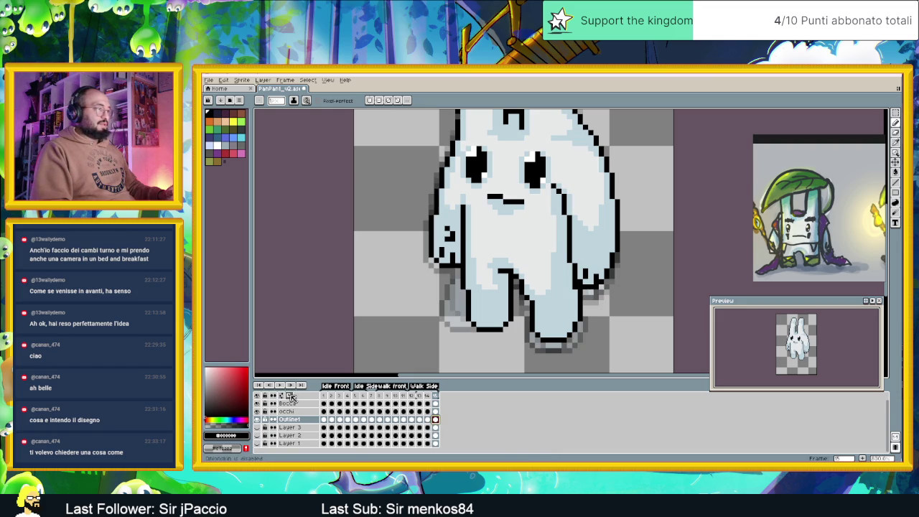
scroll(470, 312, up, 1)
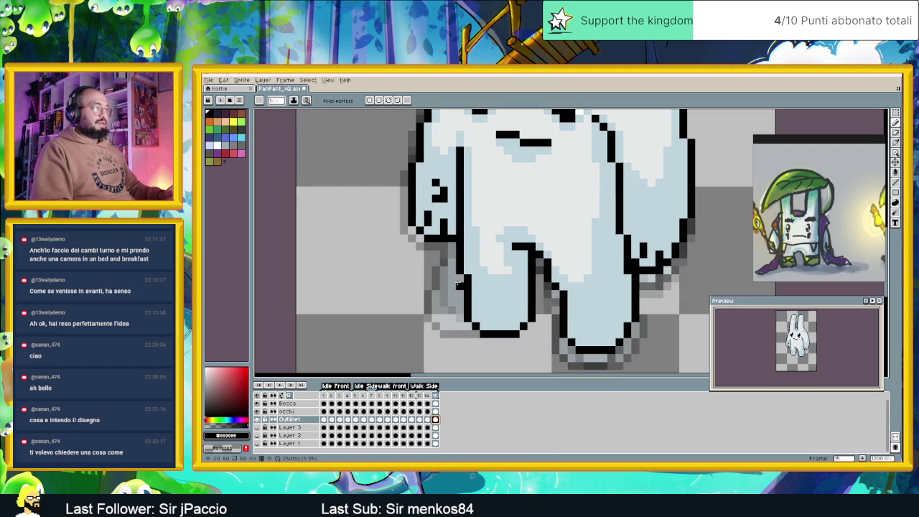
key(m)
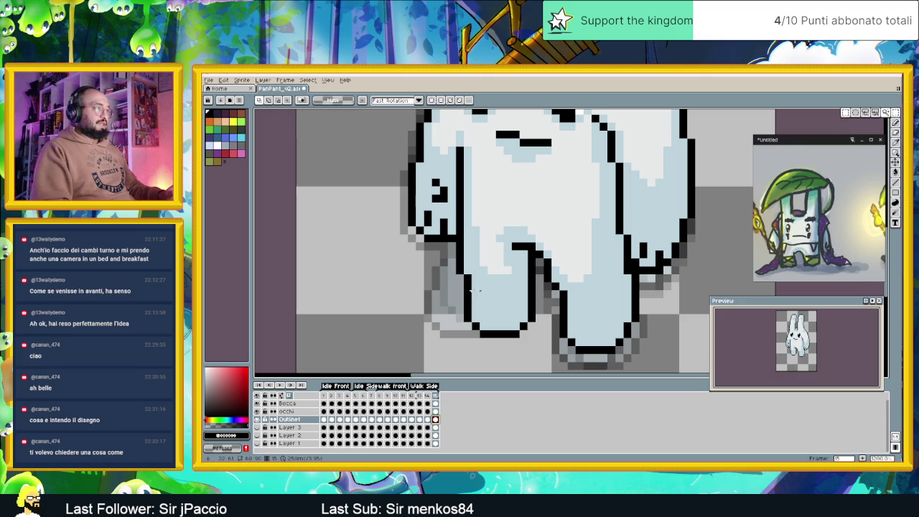
mouse_move(467, 280)
mouse_down()
mouse_move(533, 334)
mouse_move(520, 329)
mouse_up()
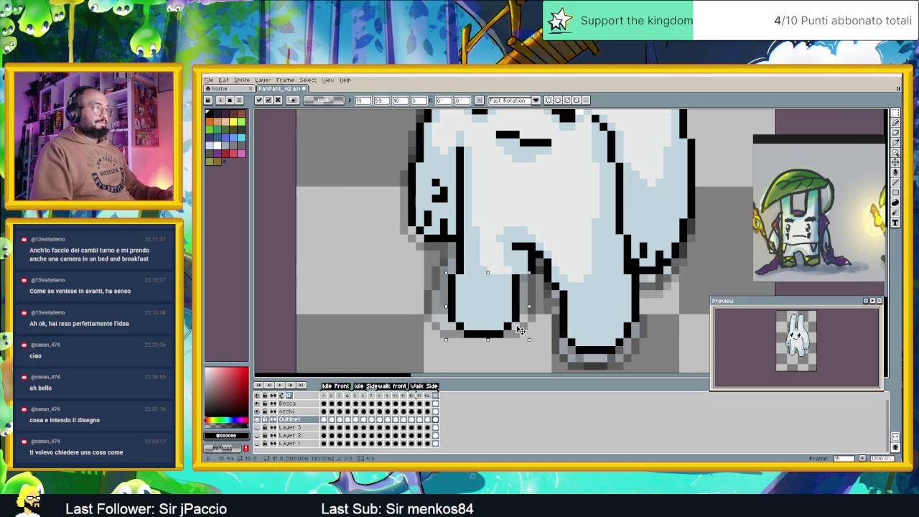
click(543, 348)
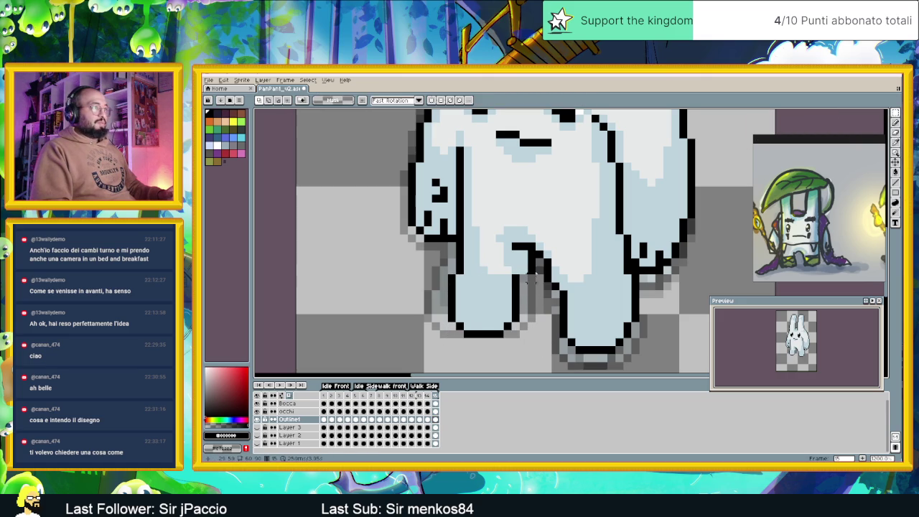
Step: Switch to a drawing tool, zoom out, and play the side-walk animation
click(895, 174)
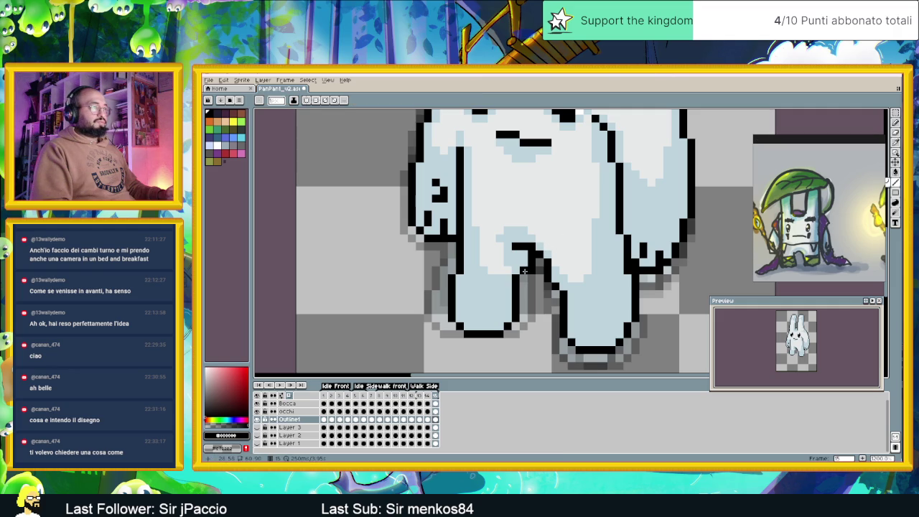
scroll(533, 272, down, 2)
scroll(535, 316, down, 1)
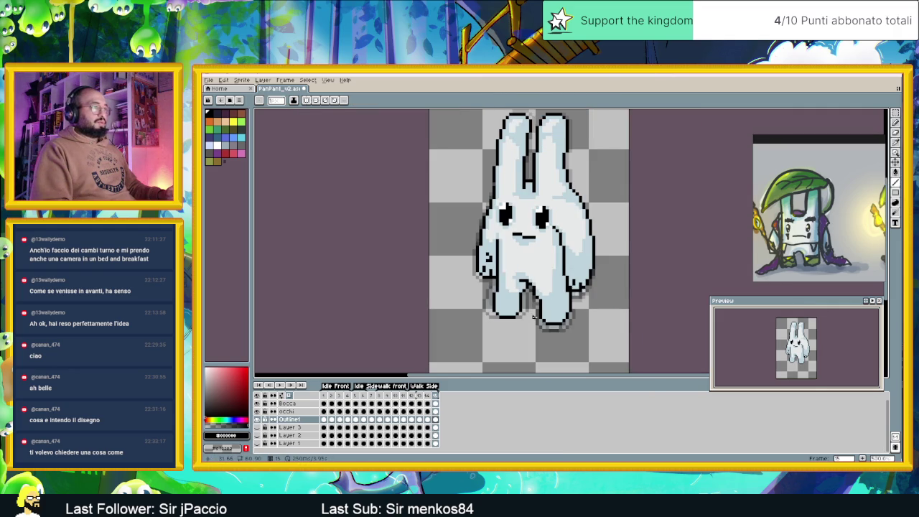
scroll(508, 307, up, 2)
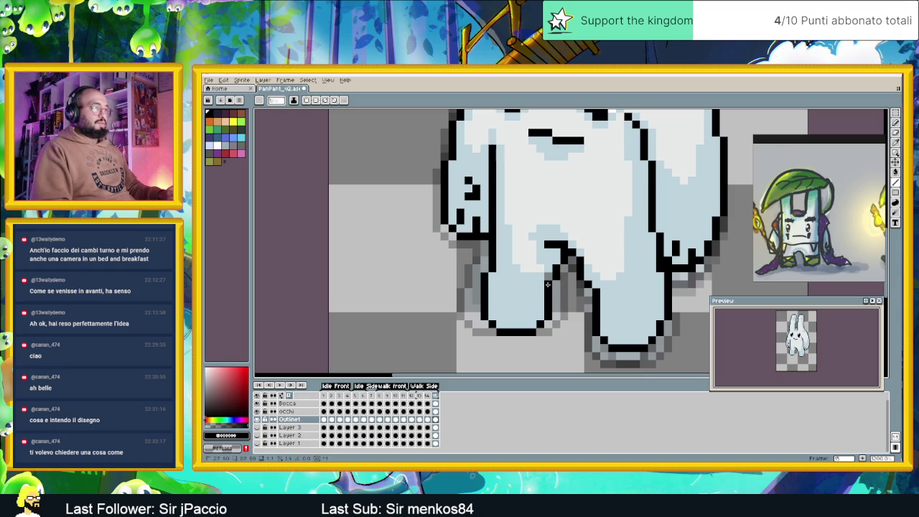
scroll(545, 273, down, 2)
scroll(517, 331, down, 1)
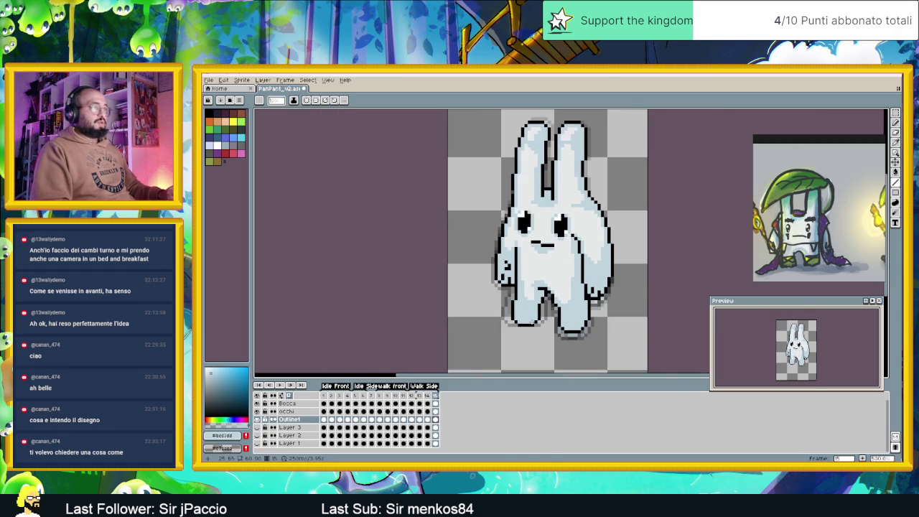
click(282, 386)
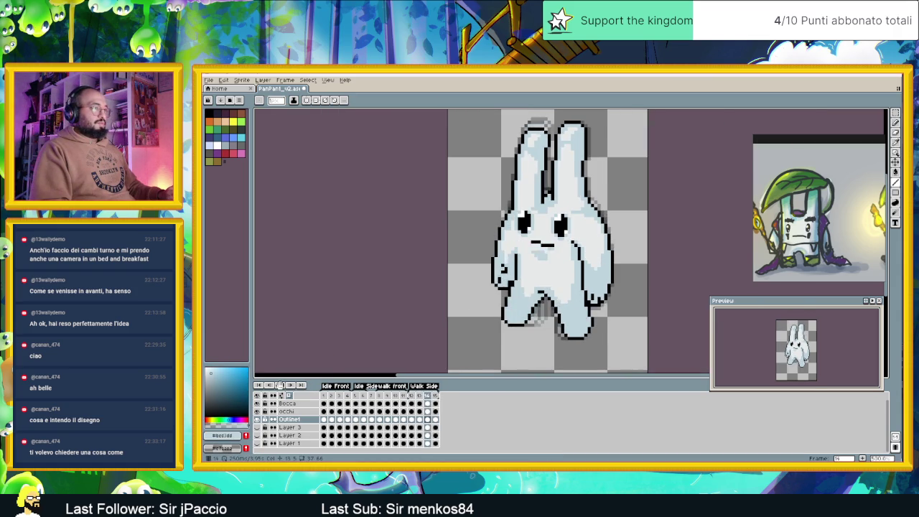
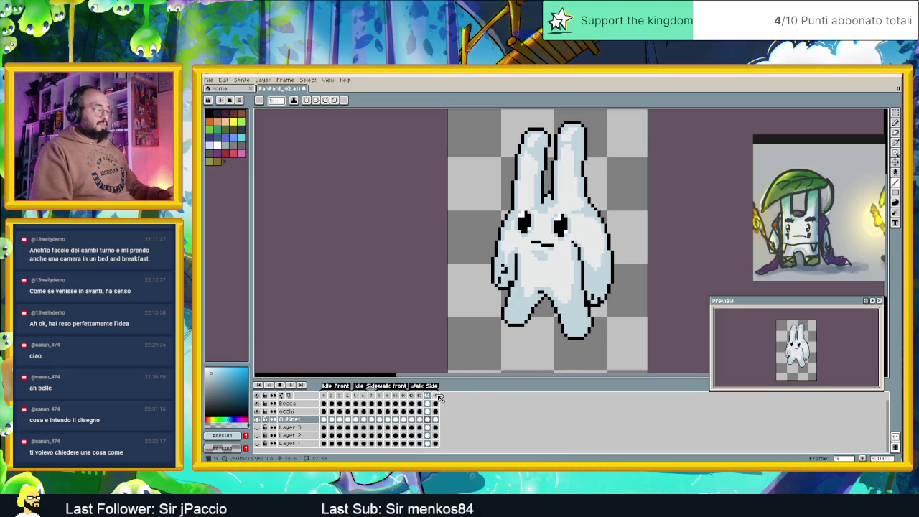
Step: Stop playback and compare the side-walk poses on frames 12 to 15
click(282, 386)
click(436, 396)
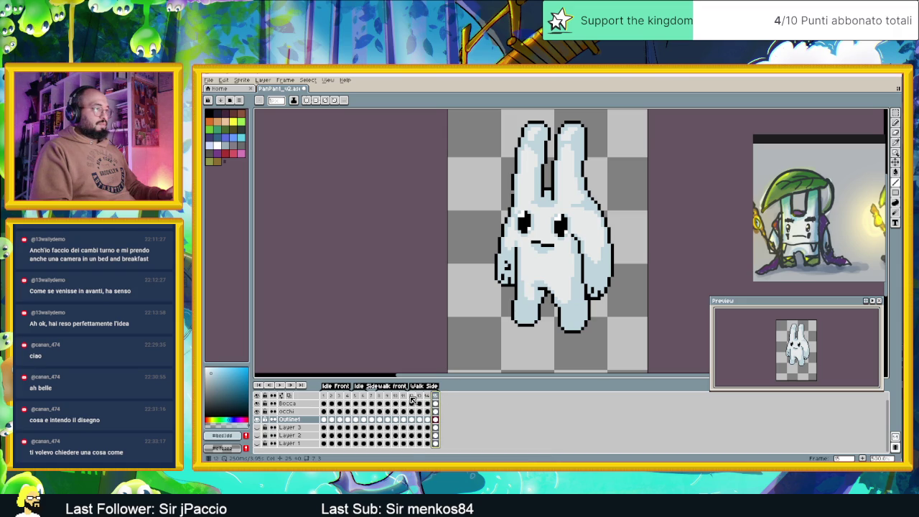
click(411, 396)
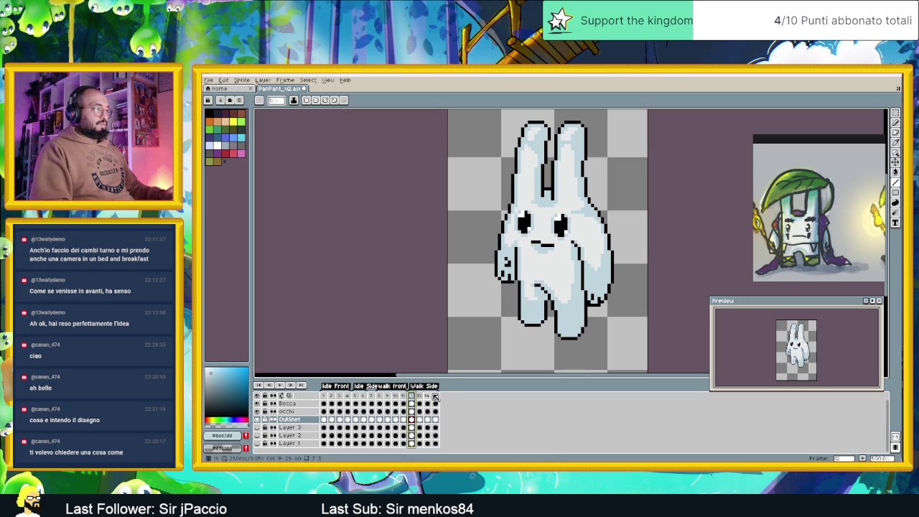
click(435, 397)
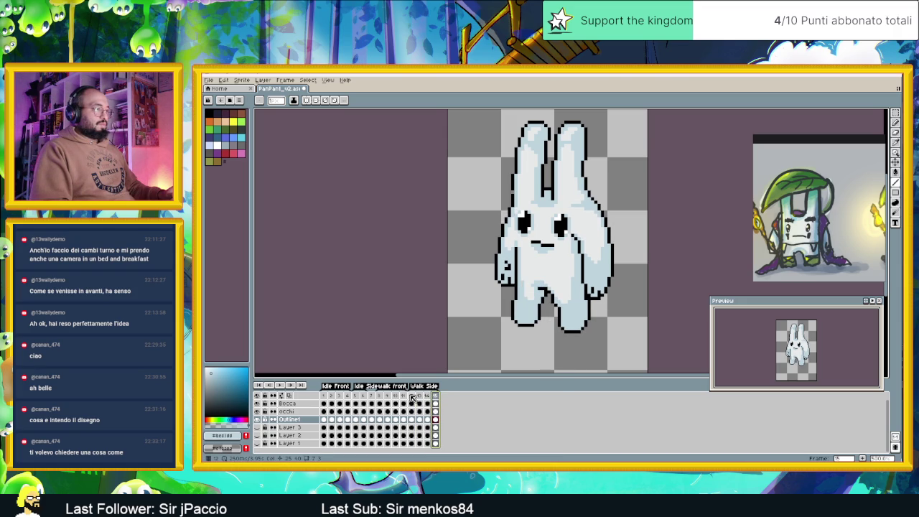
click(423, 397)
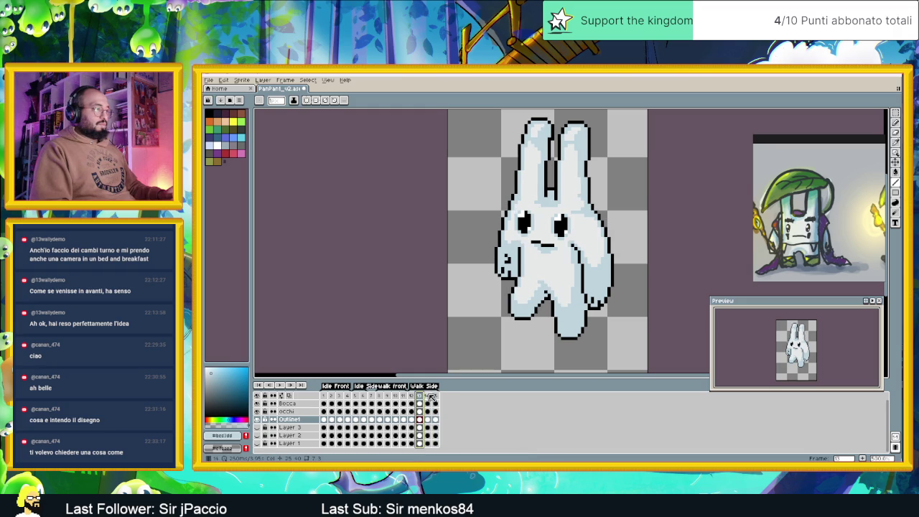
click(428, 397)
click(436, 396)
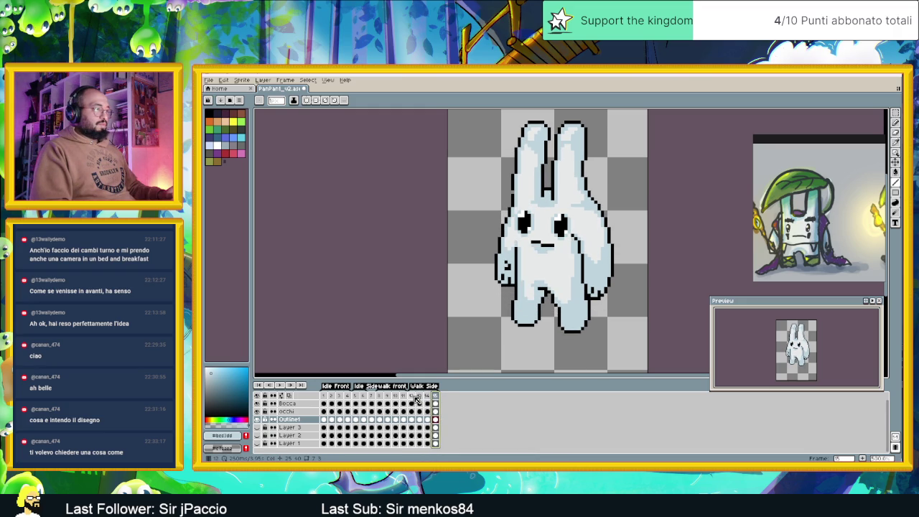
click(412, 396)
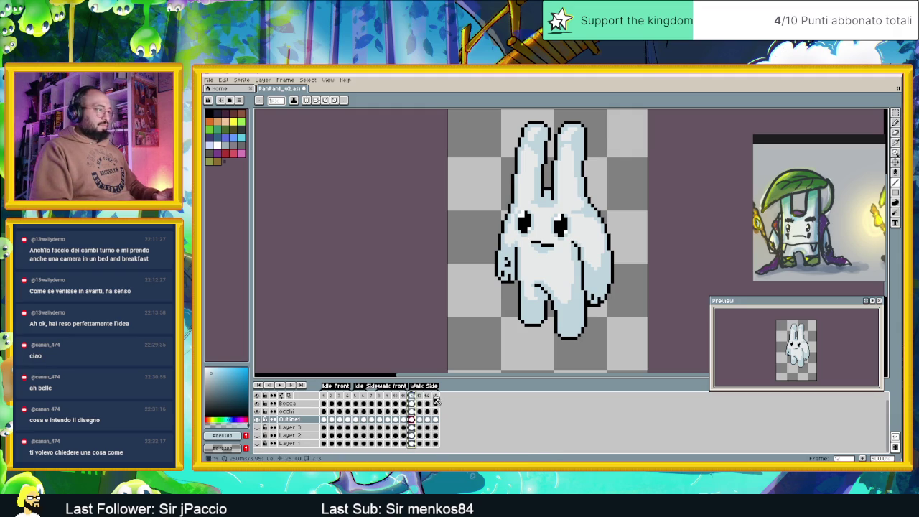
Step: Add a new frame 16 after frame 15, then return to frame 1
click(437, 398)
key(ctrl+v)
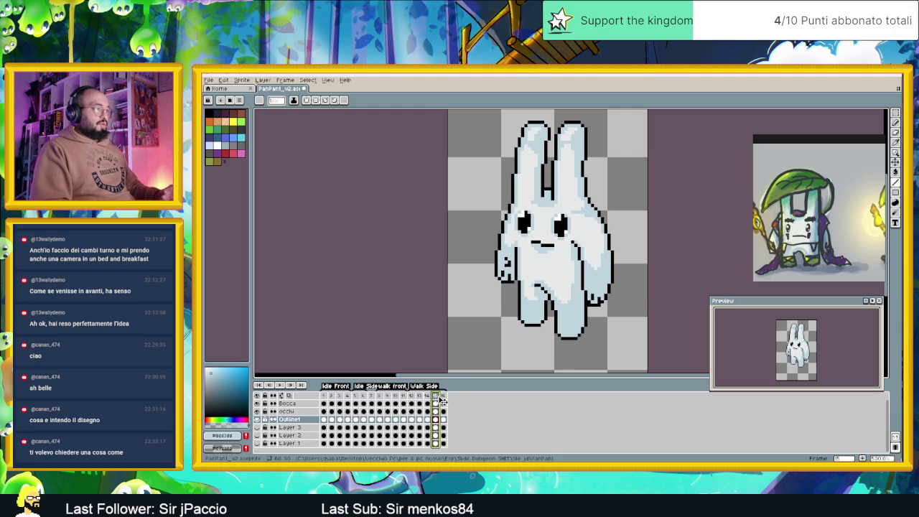
key(Home)
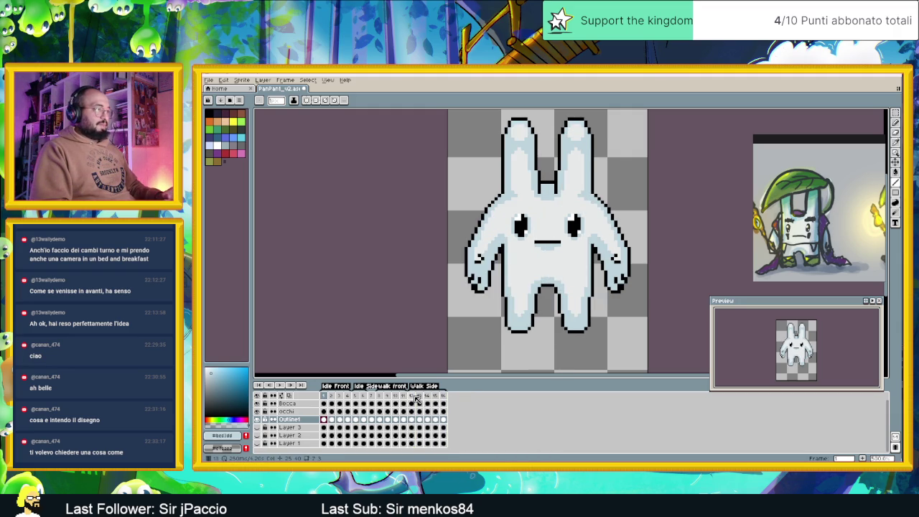
Step: Compare frames 7 and 8, then select front-walk frames 8 to 11
click(413, 397)
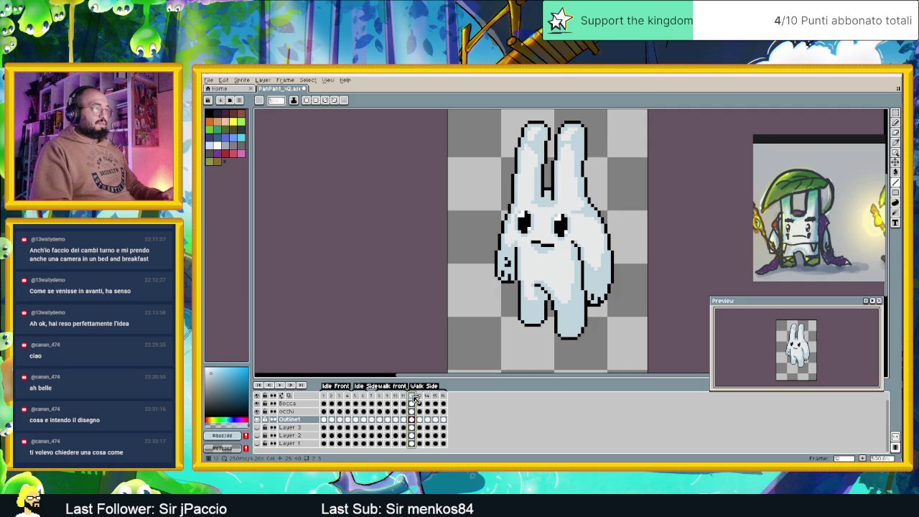
click(371, 397)
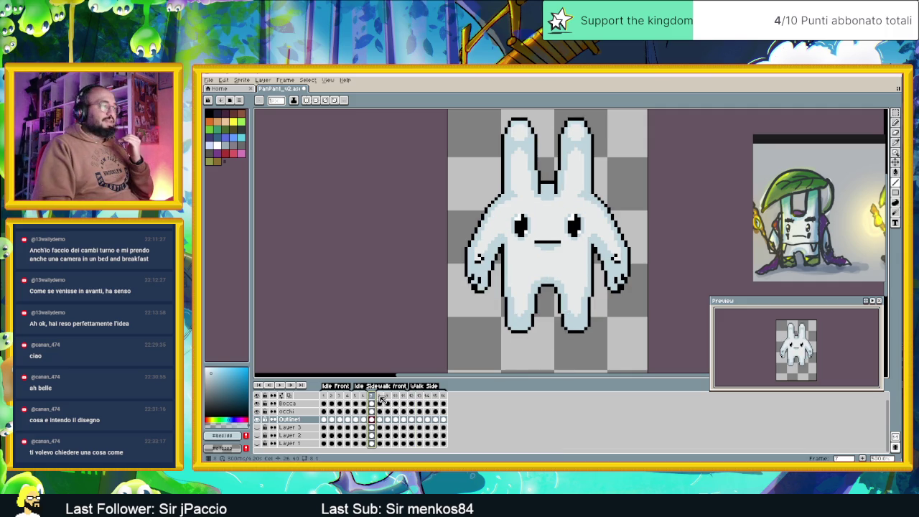
click(380, 396)
click(373, 397)
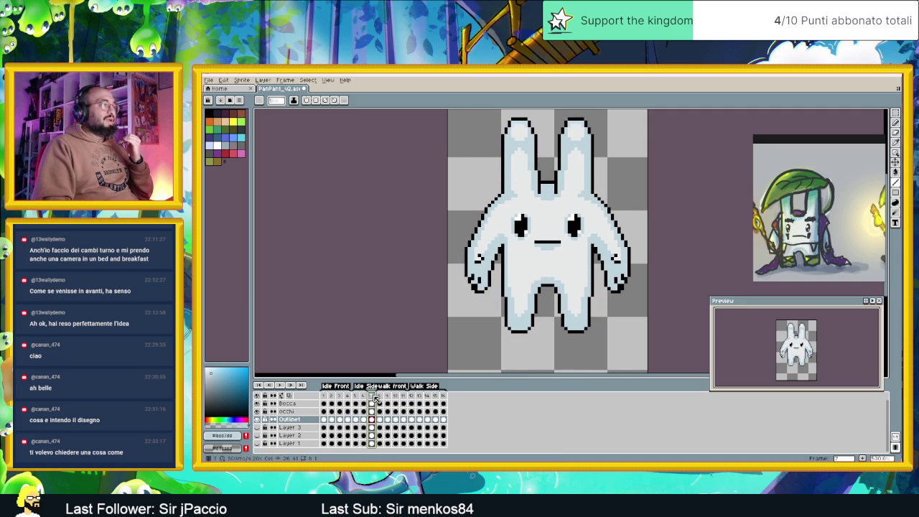
click(380, 396)
drag(383, 397, 403, 398)
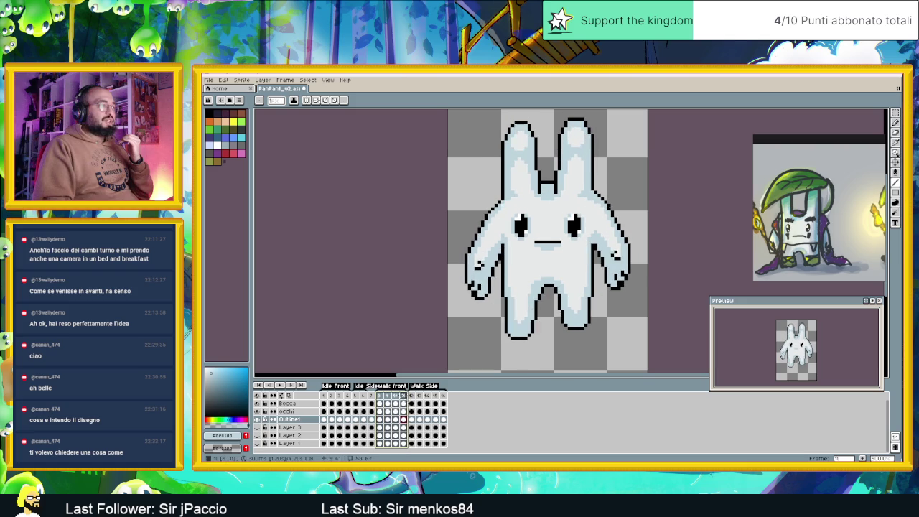
Step: Play front-walk frames 8–11, dismissing Tag Properties unchanged, and stop on frame 11
click(281, 385)
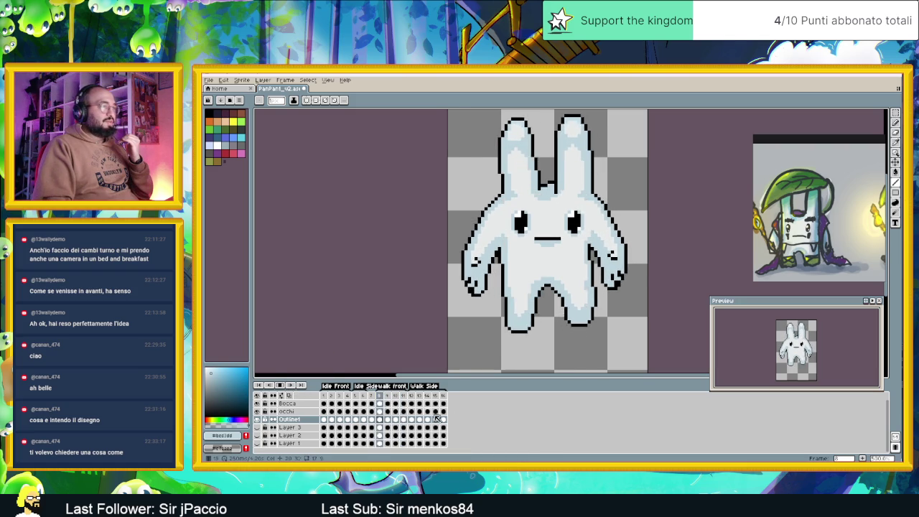
click(371, 396)
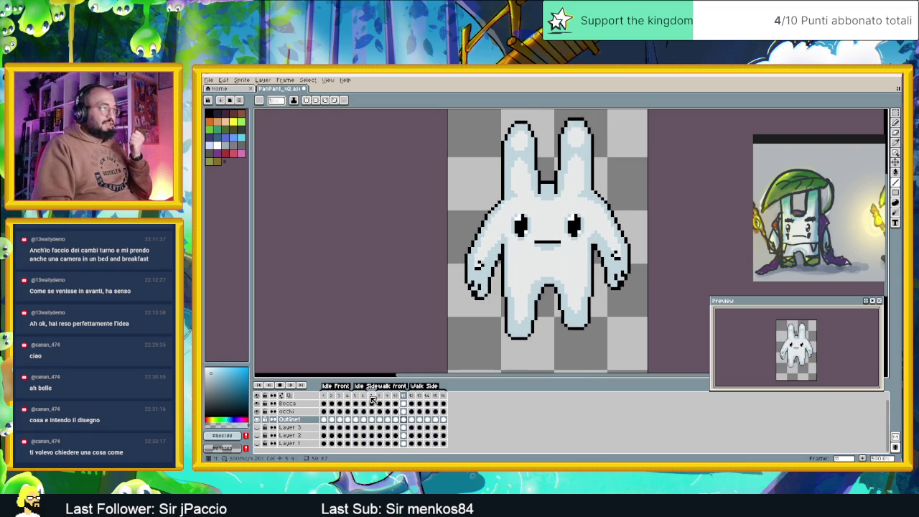
key(Return)
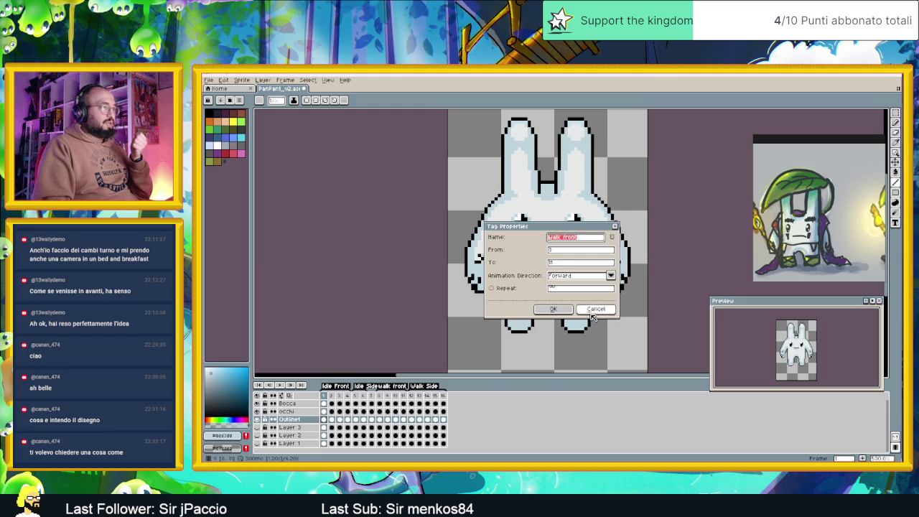
click(592, 314)
click(379, 397)
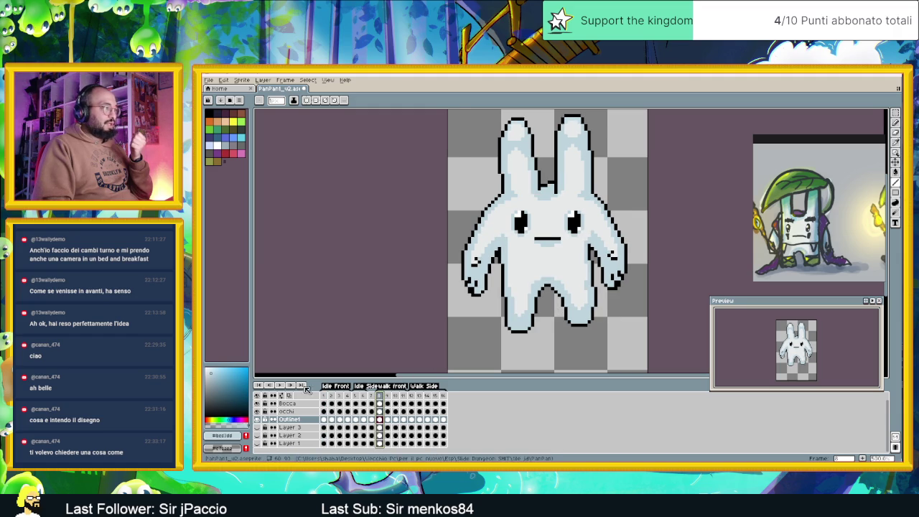
click(282, 385)
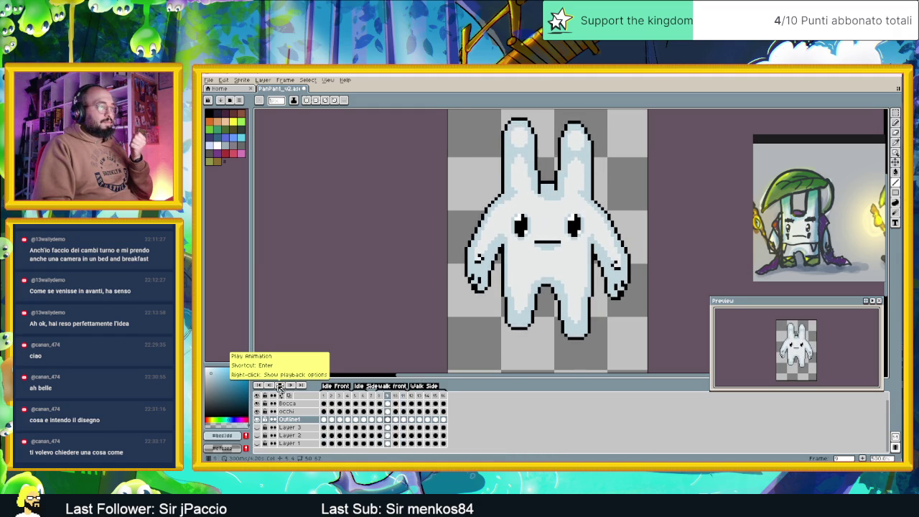
click(280, 386)
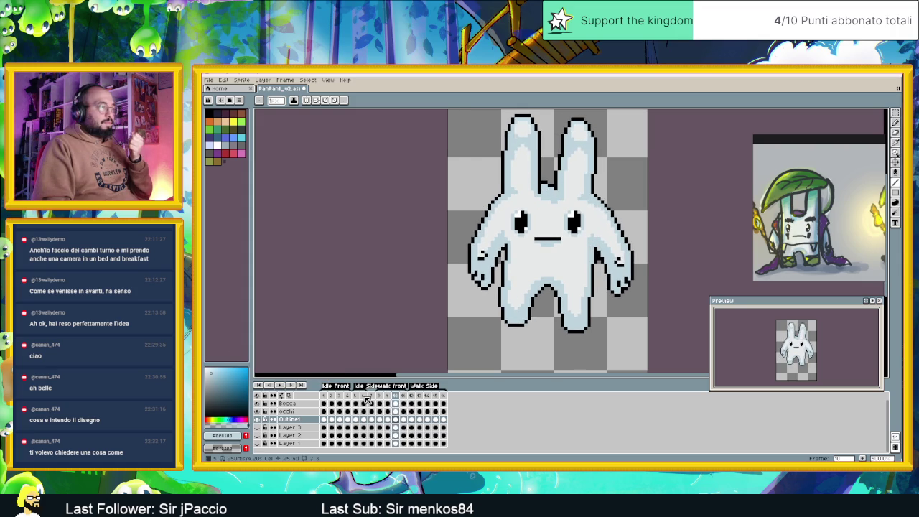
Step: Step through side-walk frames 12 to 16 and zoom in on the new frame 16
click(419, 419)
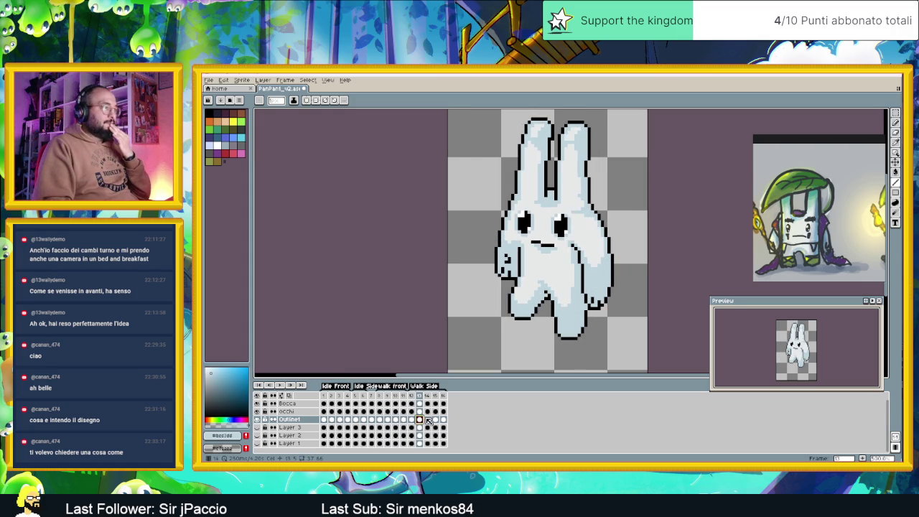
key(Left)
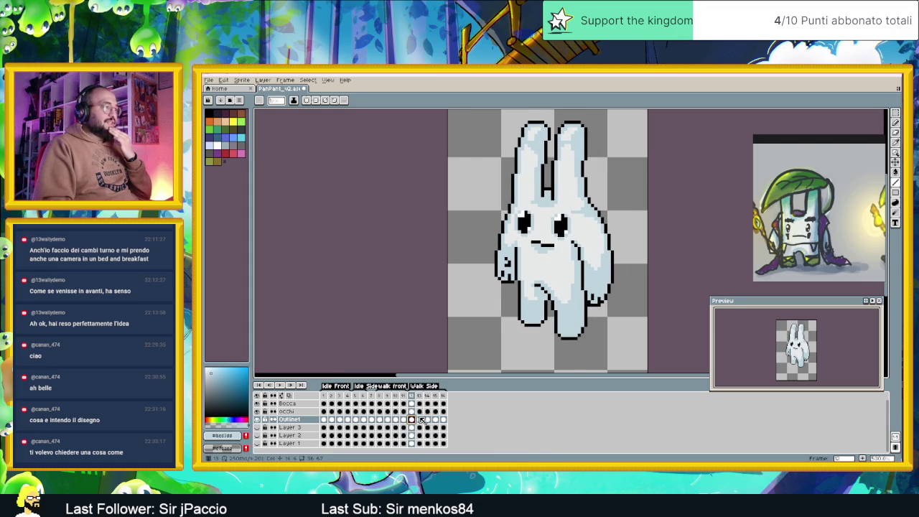
click(420, 419)
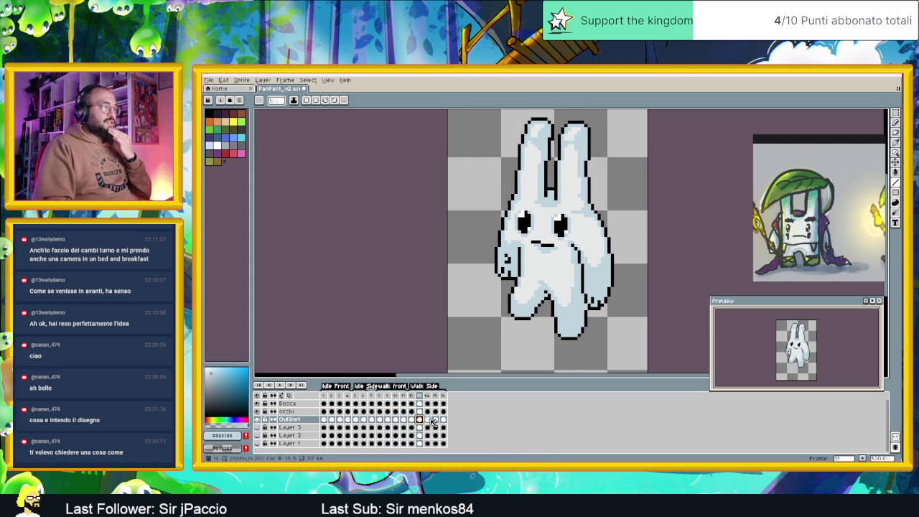
click(429, 420)
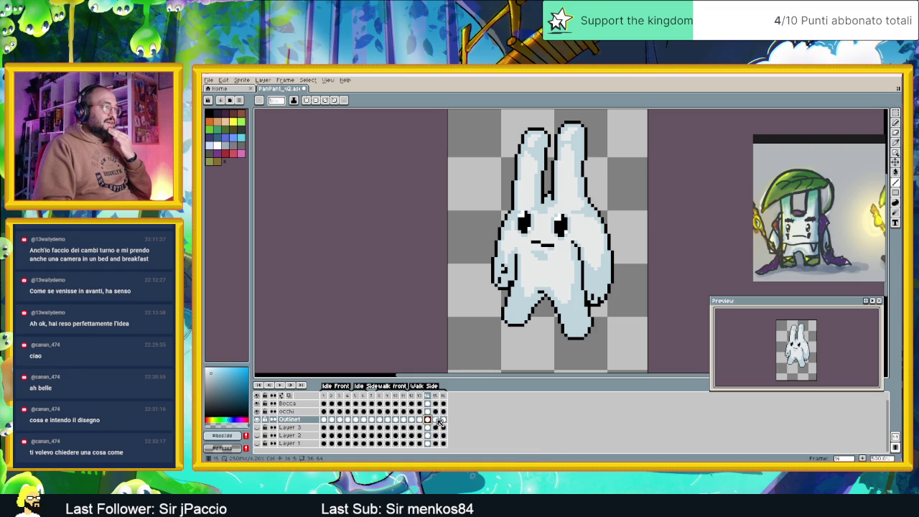
click(435, 420)
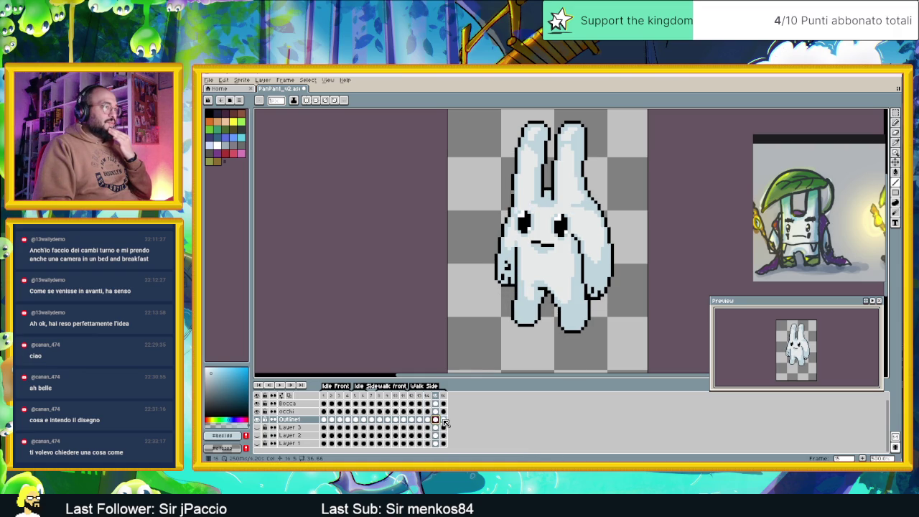
click(443, 419)
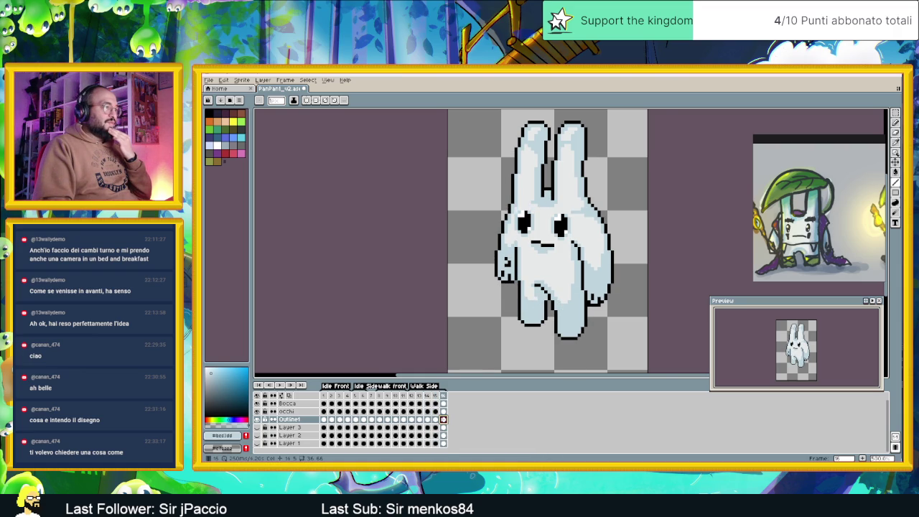
scroll(678, 283, up, 1)
scroll(677, 282, up, 1)
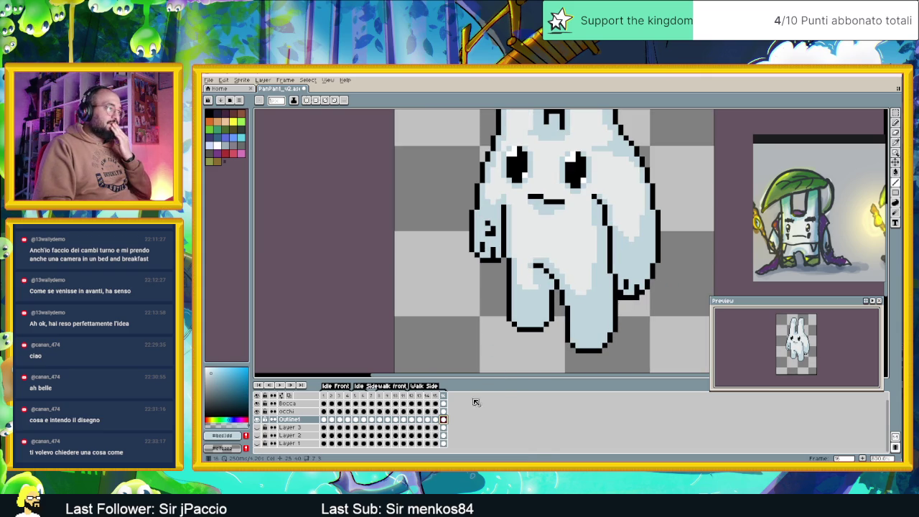
click(435, 420)
click(443, 419)
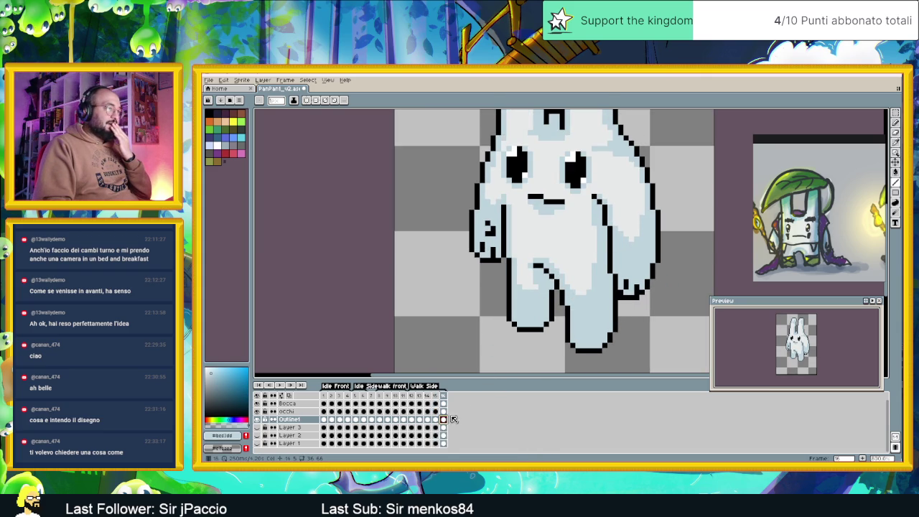
Step: Lasso the lower foot on frame 16 and commit it in its new position
key(q)
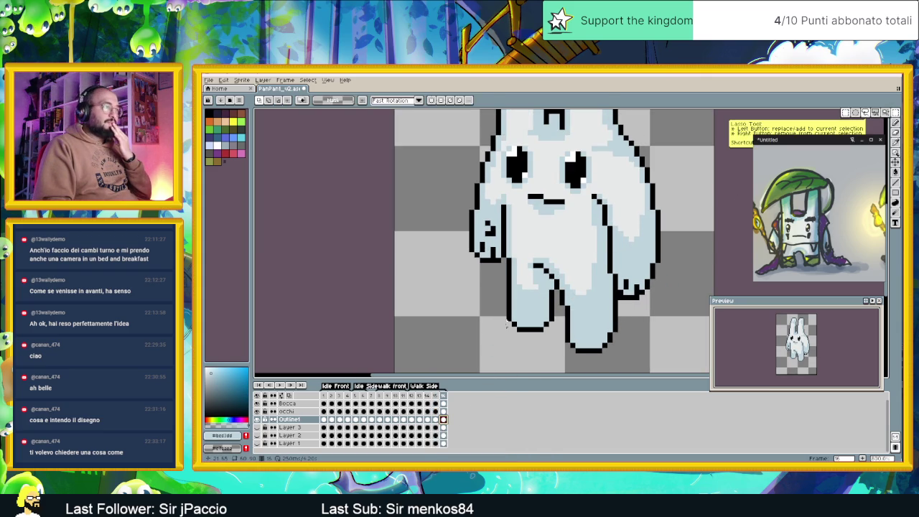
mouse_move(490, 299)
mouse_down()
mouse_move(560, 343)
mouse_move(538, 329)
mouse_up()
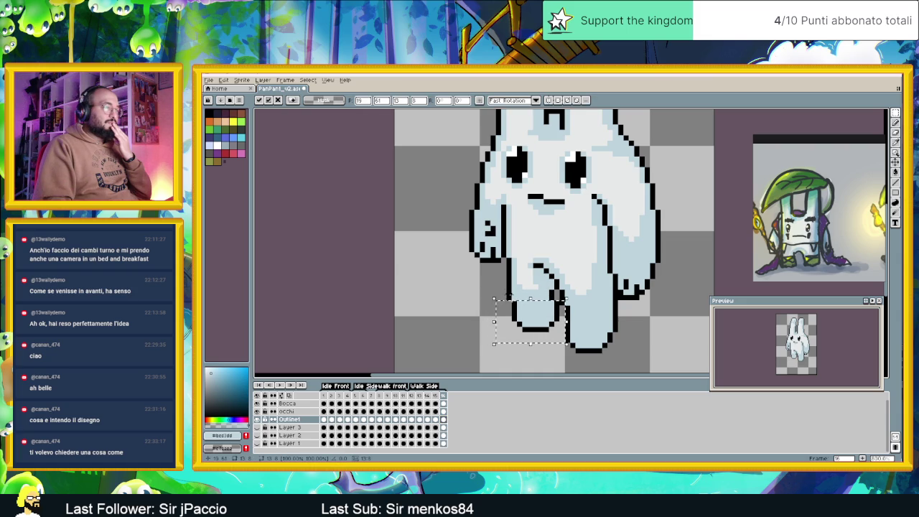
click(505, 290)
drag(505, 289, 561, 305)
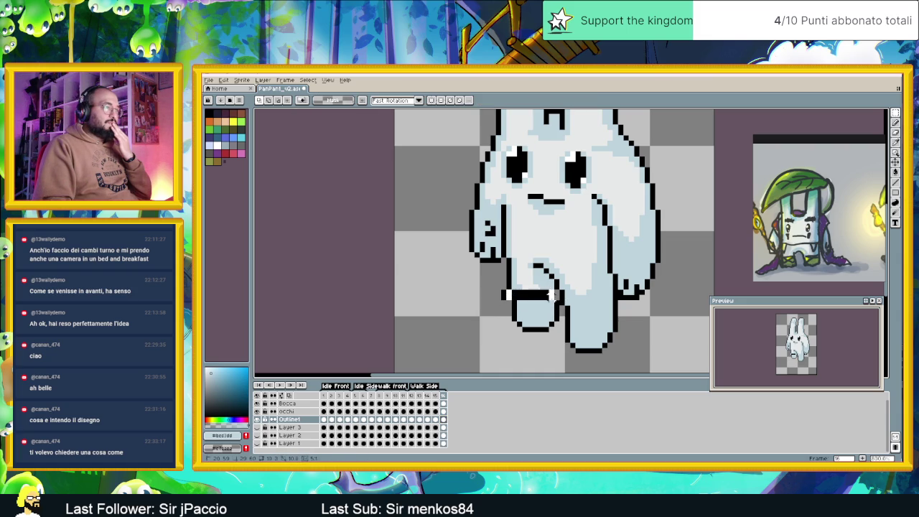
click(630, 321)
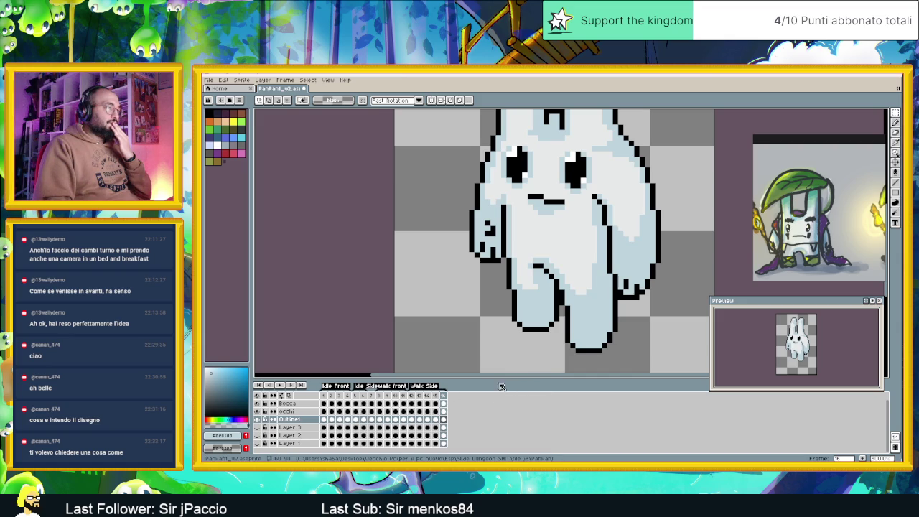
Step: Compare frame 16's leg pose against frame 15
click(429, 397)
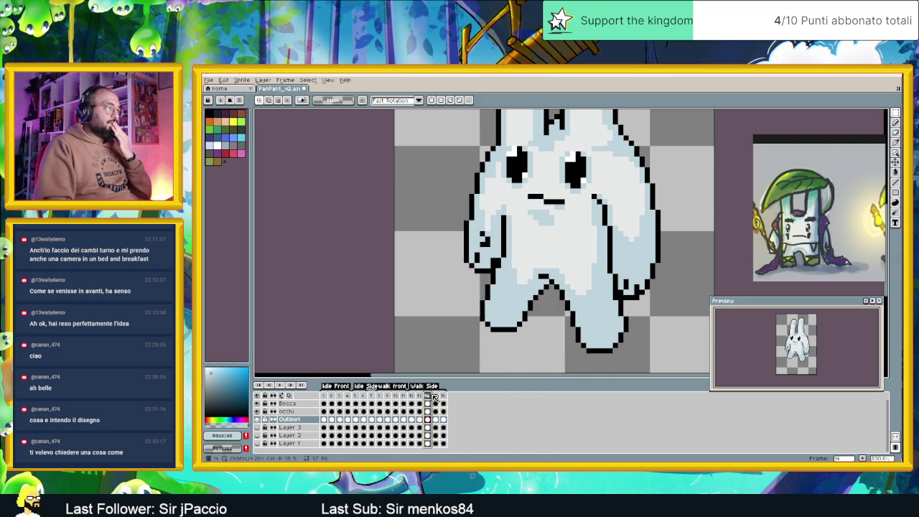
click(441, 397)
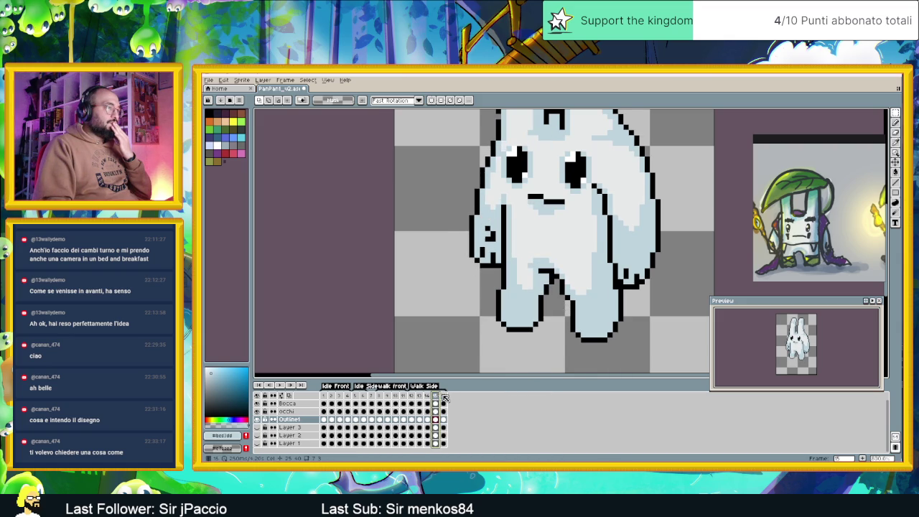
click(444, 396)
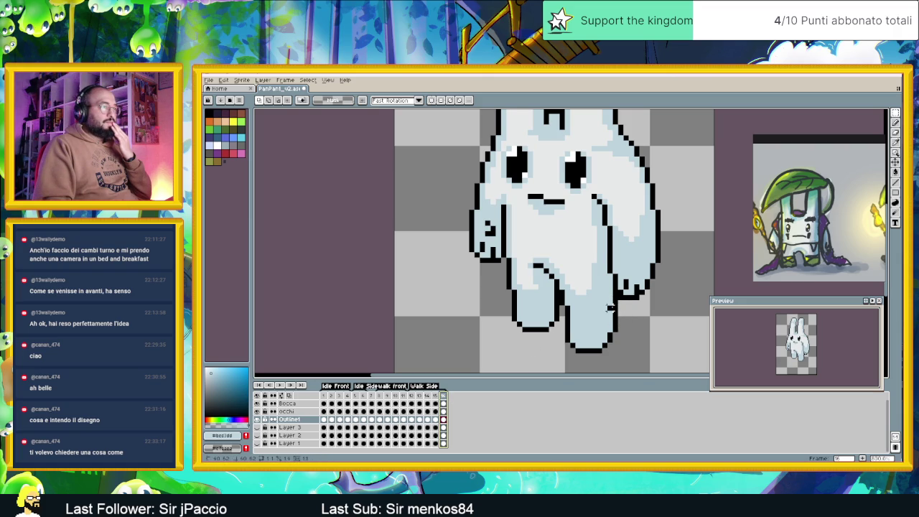
Step: Shift the bunny's right leg one pixel left on frame 16 and commit it
mouse_move(615, 306)
mouse_down()
mouse_move(572, 346)
mouse_move(559, 306)
mouse_up()
click(615, 349)
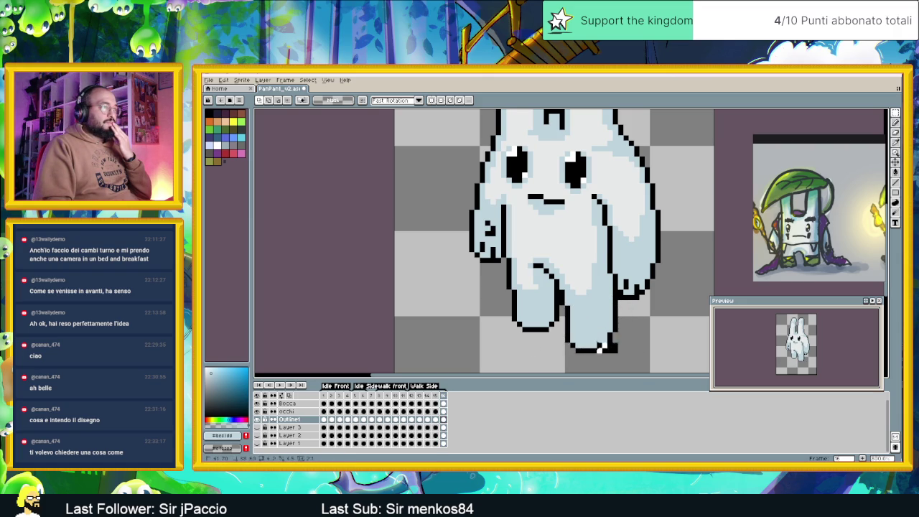
key(Left)
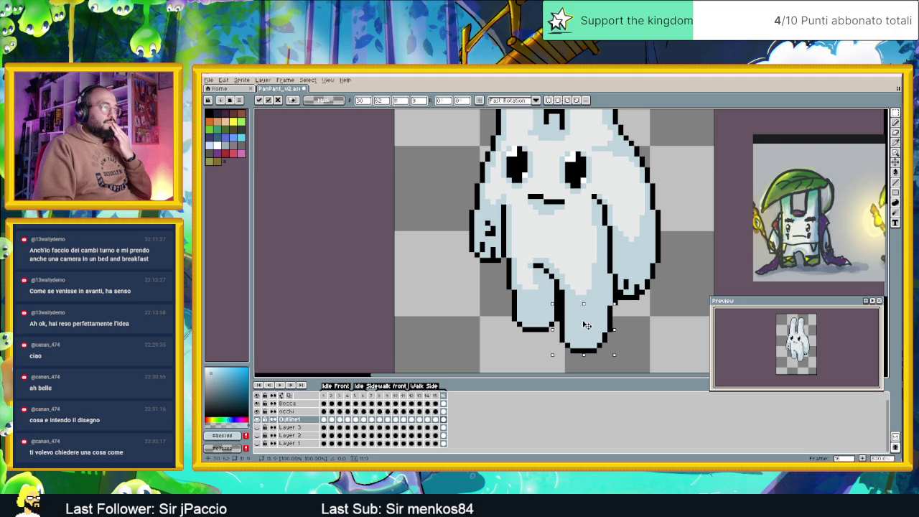
drag(587, 325, 582, 325)
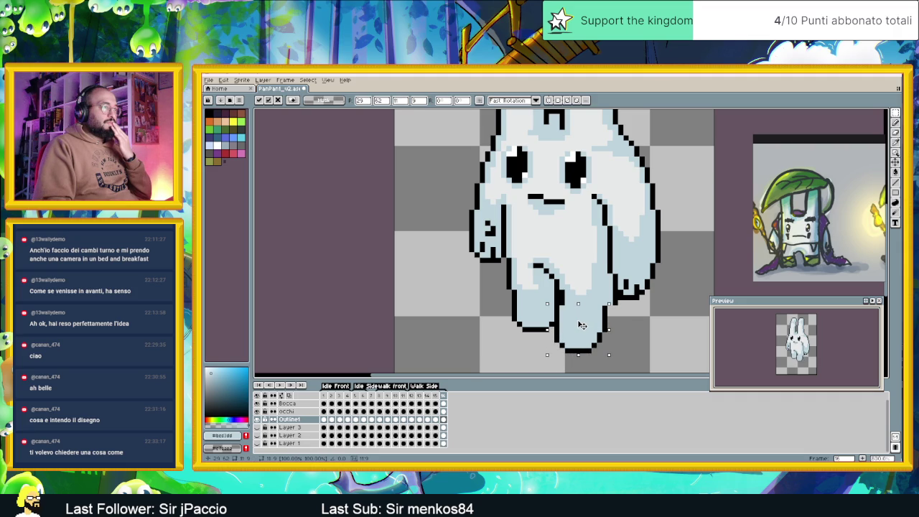
key(Return)
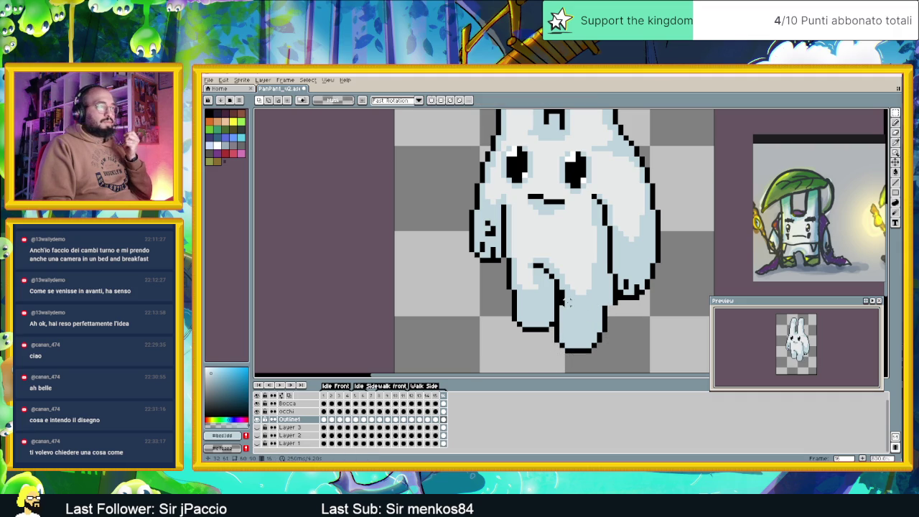
drag(556, 287, 559, 307)
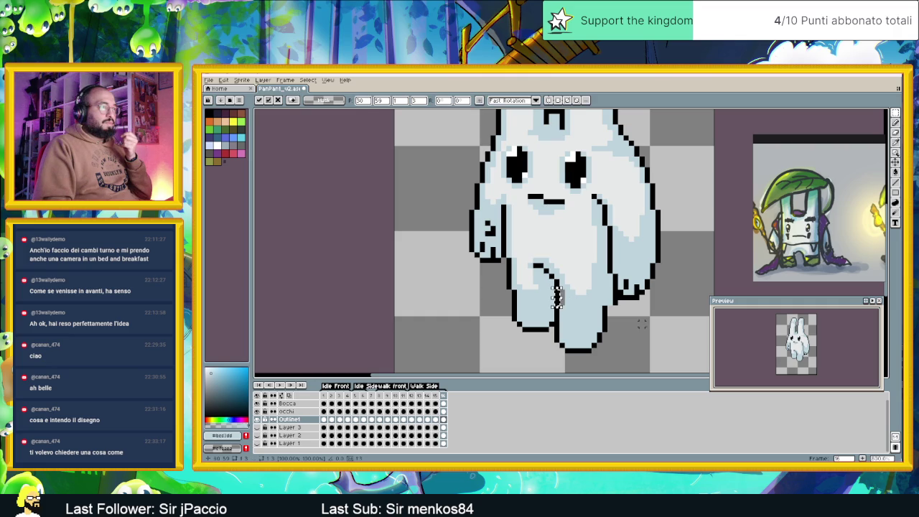
key(ctrl+d)
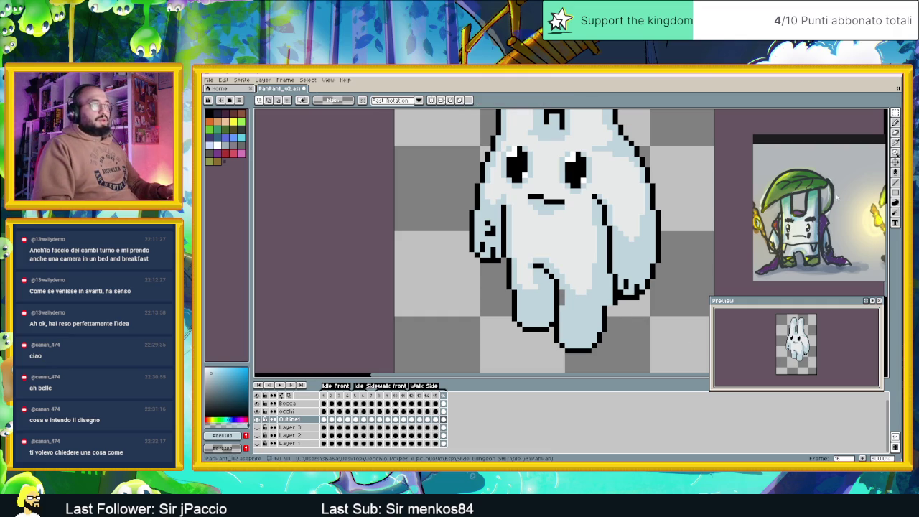
Step: With the Pencil, repaint leg outline pixels in light blue and black
click(895, 122)
scroll(537, 285, up, 1)
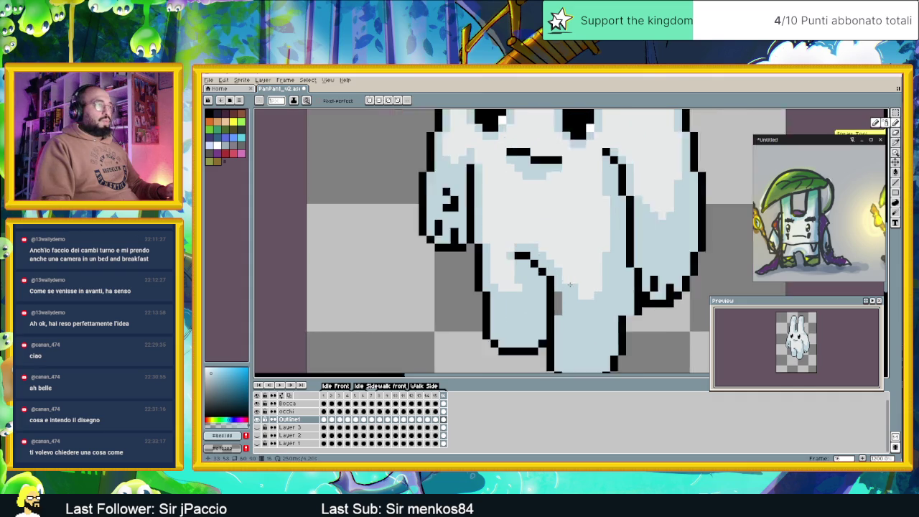
scroll(538, 285, up, 1)
alt+click(539, 287)
click(544, 278)
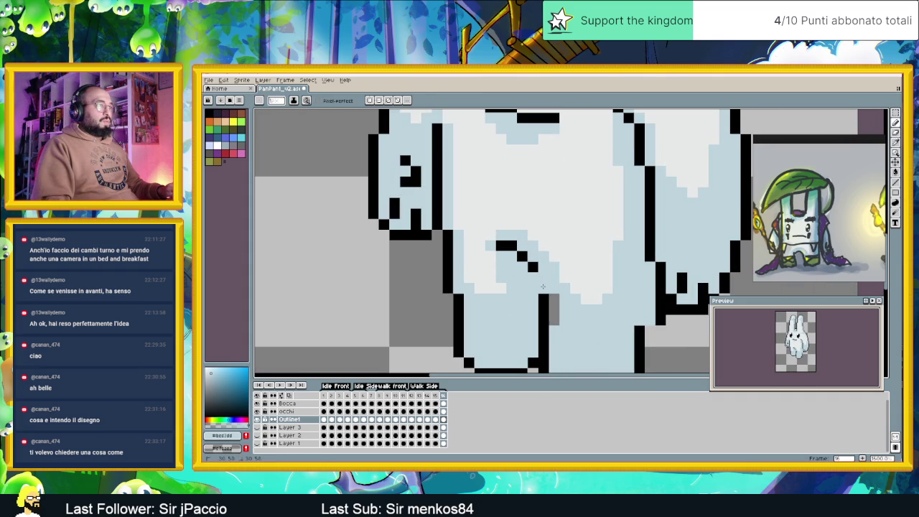
alt+click(535, 265)
click(532, 279)
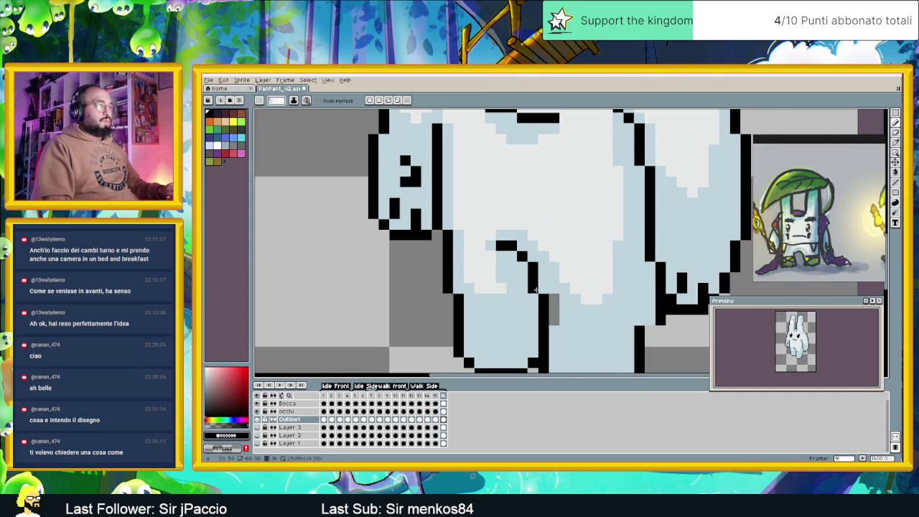
click(522, 265)
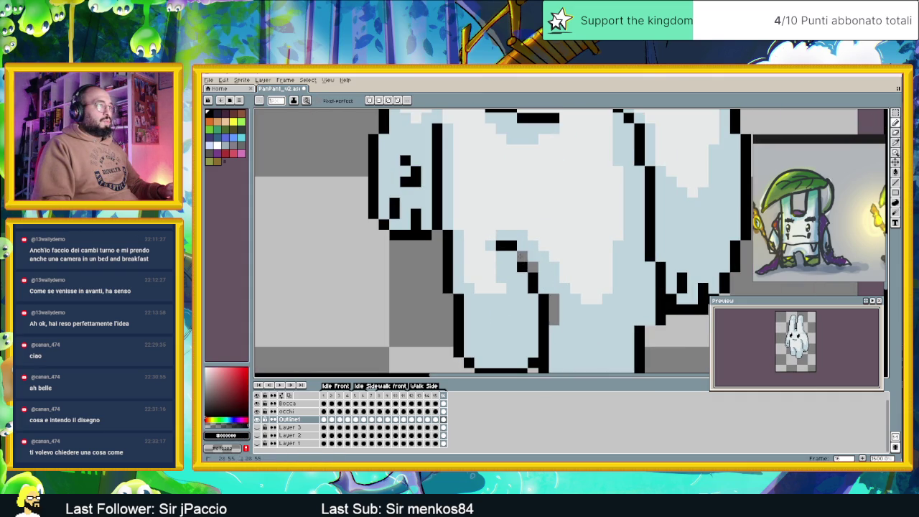
scroll(576, 309, down, 2)
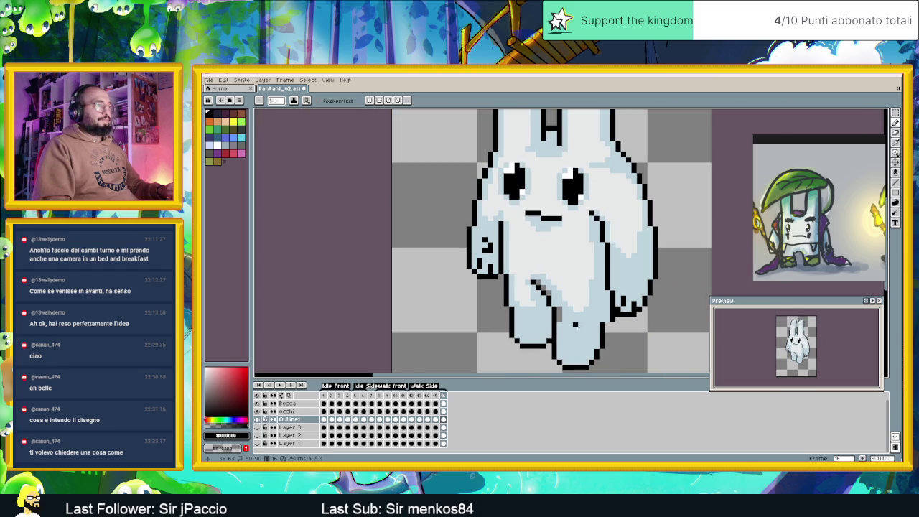
Step: Replace the left leg's old diagonal with a new black line and extend the right arm outline
alt+click(567, 321)
drag(559, 317, 538, 285)
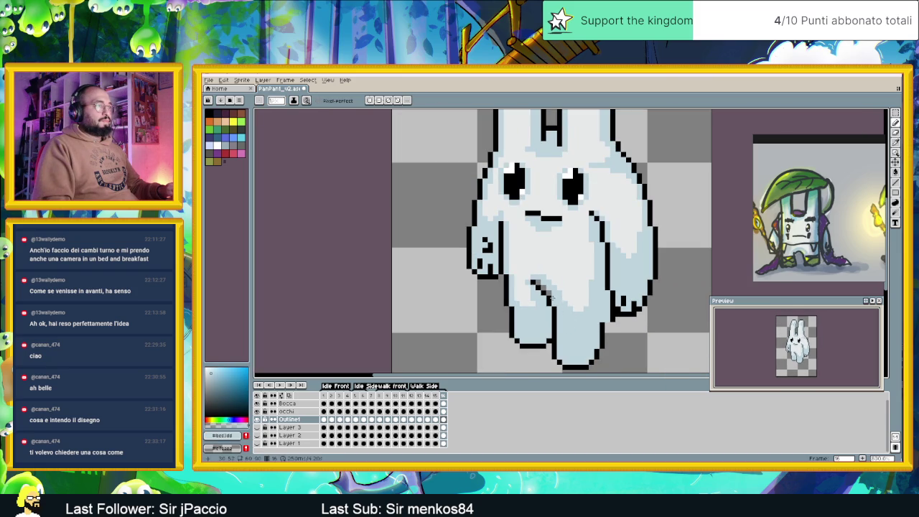
alt+click(539, 287)
drag(532, 280, 543, 294)
scroll(579, 339, down, 1)
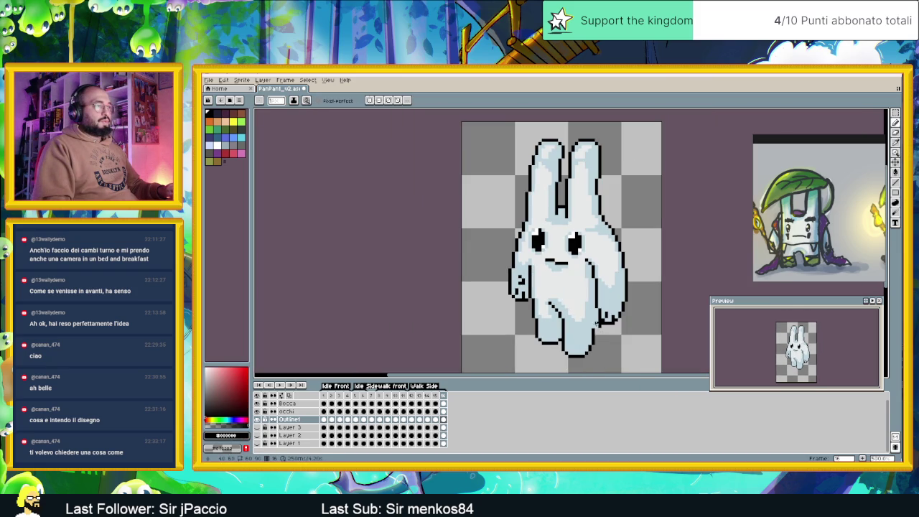
drag(596, 327, 596, 314)
scroll(597, 324, up, 1)
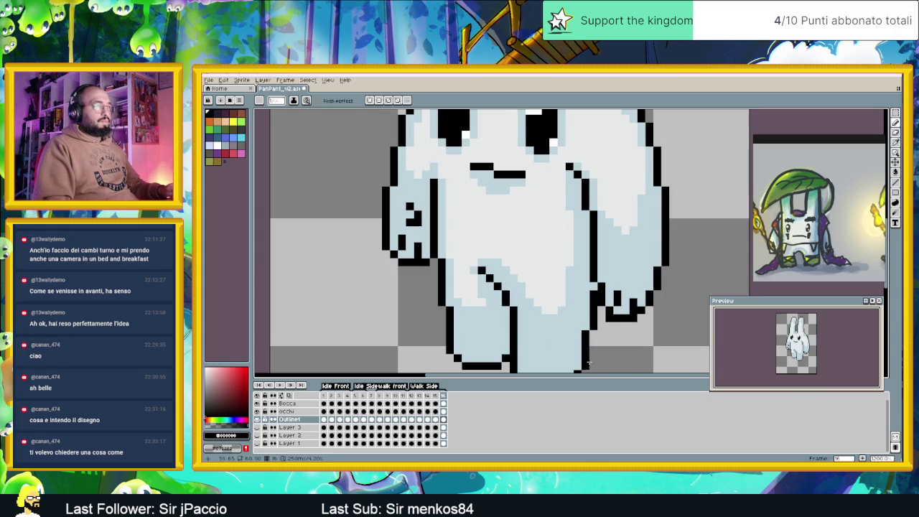
scroll(597, 315, down, 2)
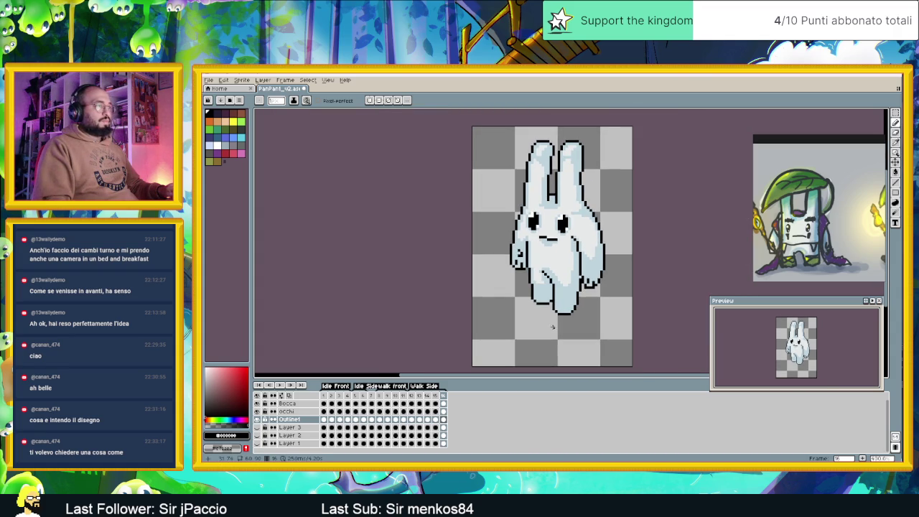
drag(415, 389, 423, 390)
click(421, 398)
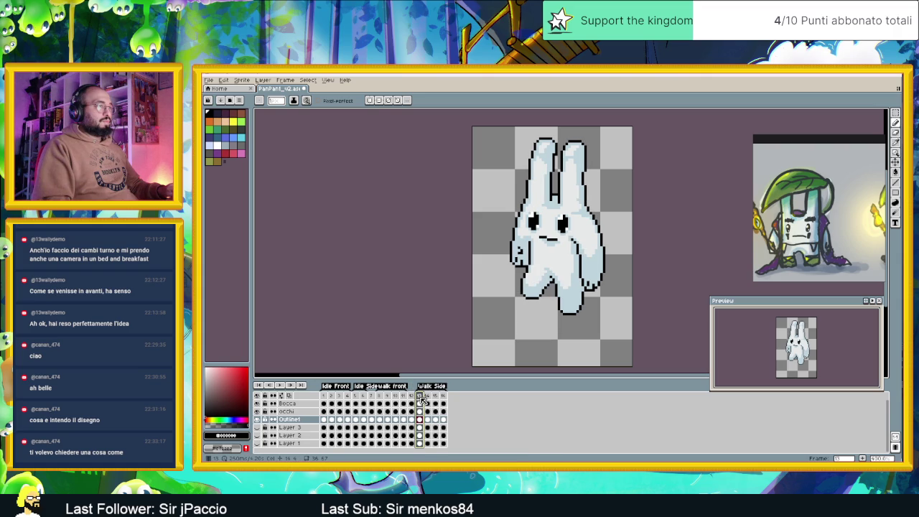
click(445, 397)
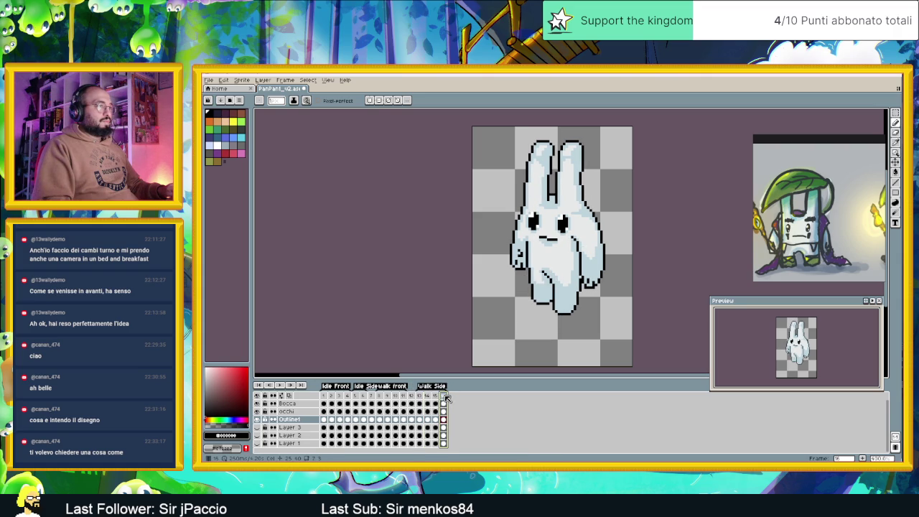
click(436, 397)
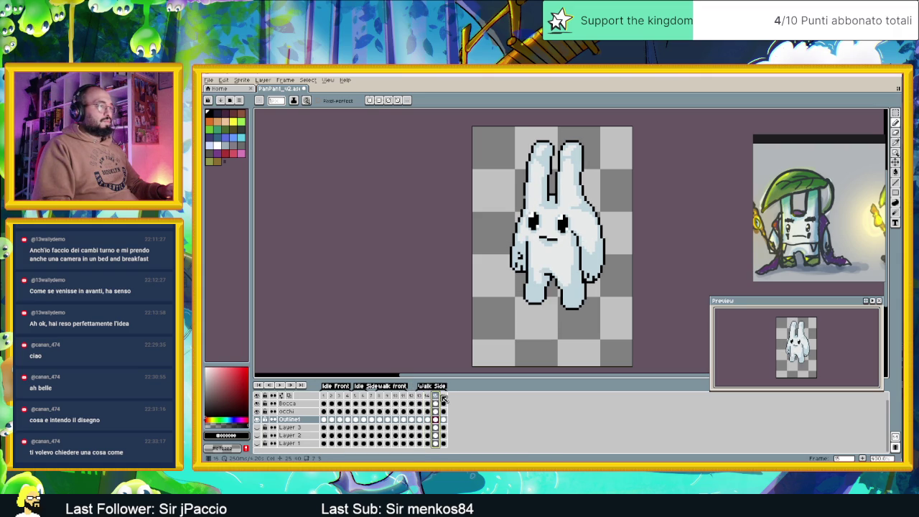
double_click(444, 396)
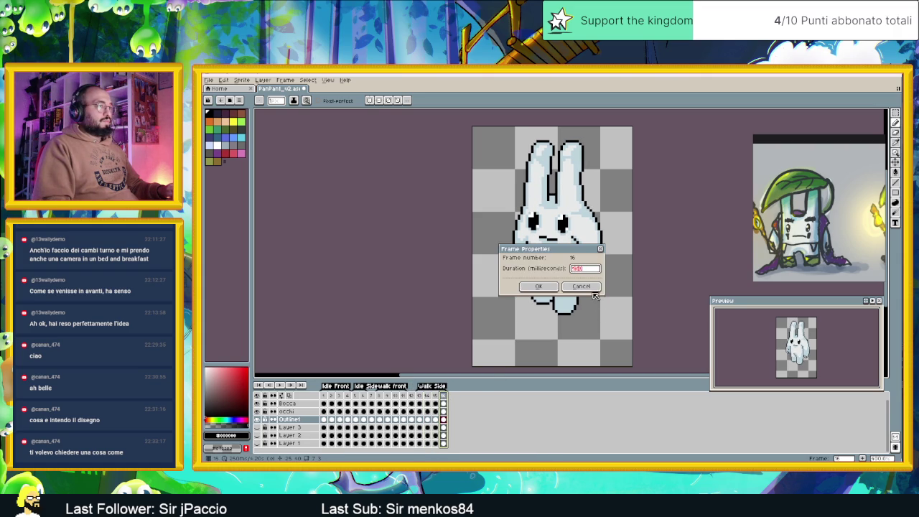
click(581, 286)
click(436, 396)
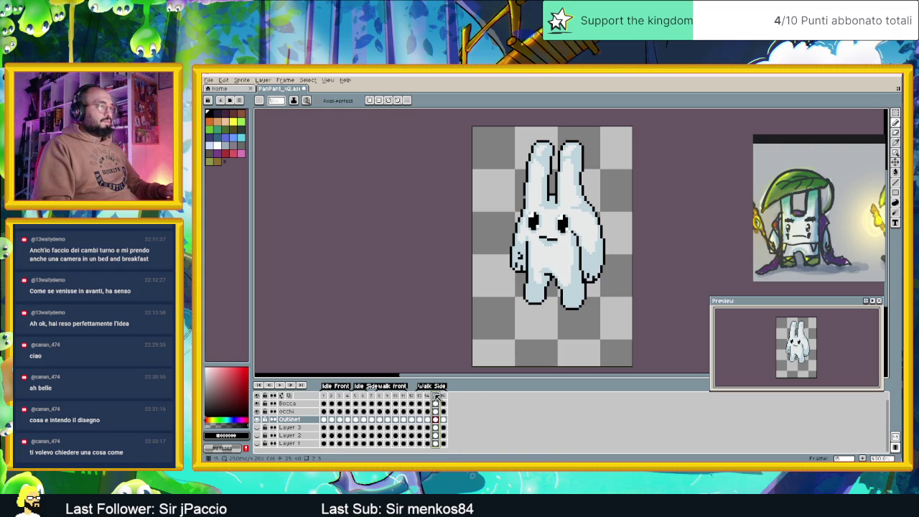
click(444, 396)
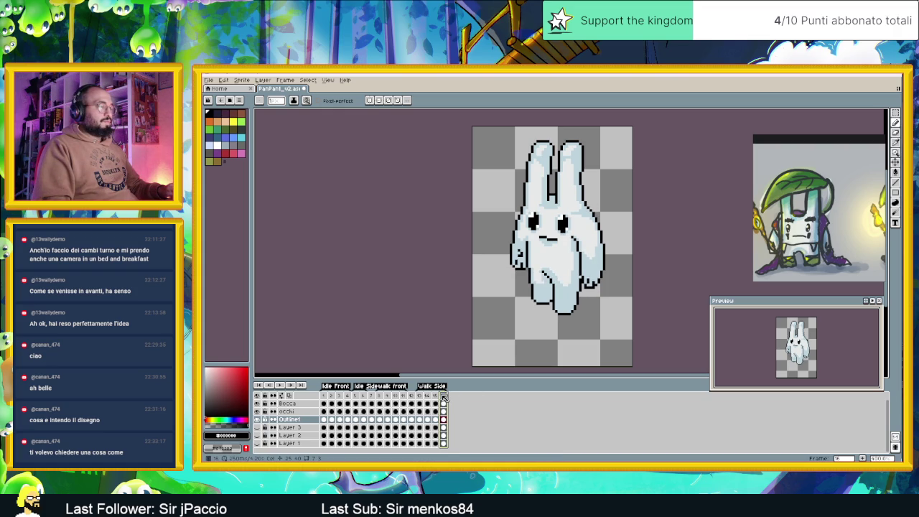
click(436, 396)
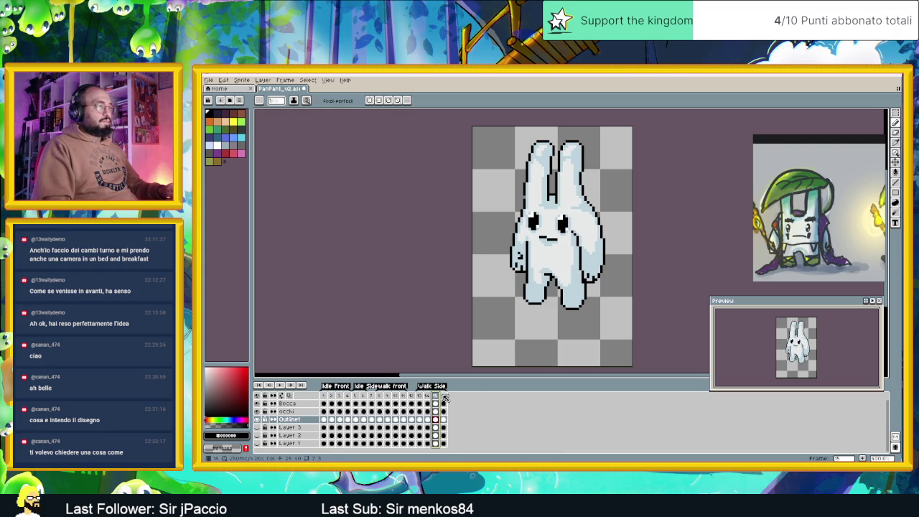
click(444, 396)
click(420, 396)
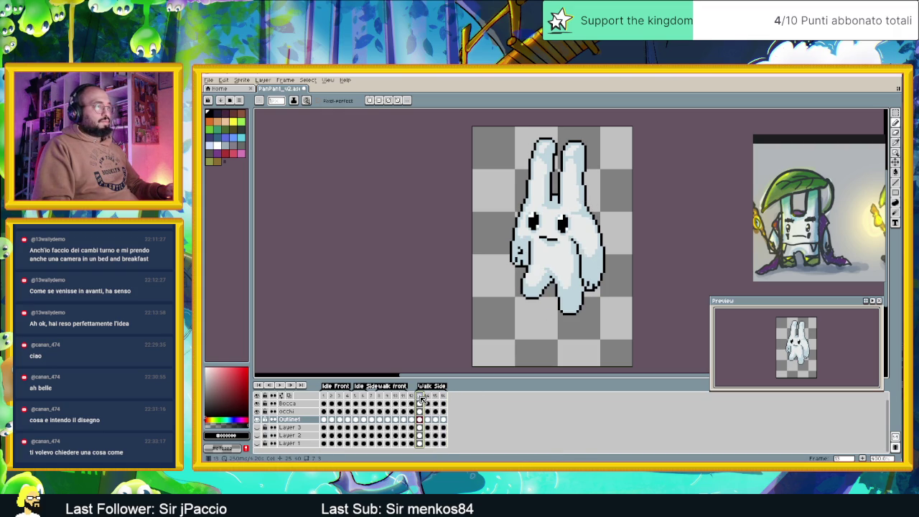
click(440, 396)
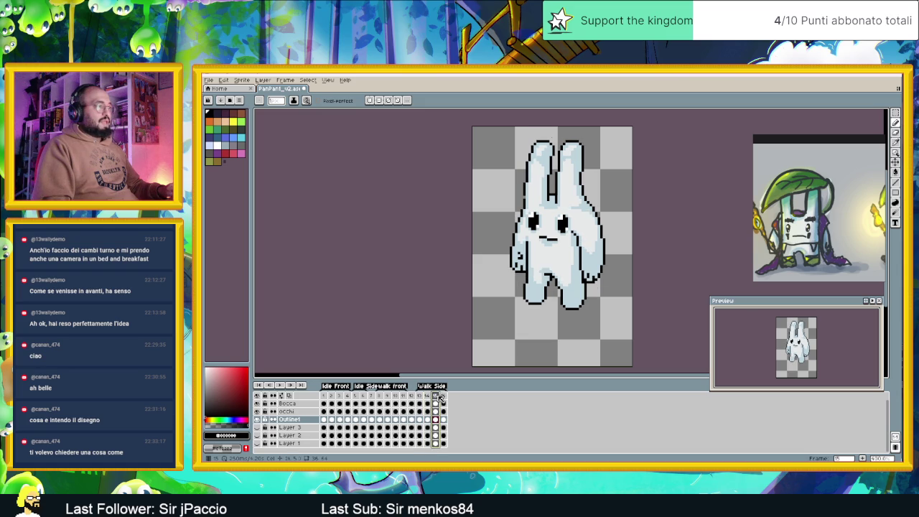
click(423, 397)
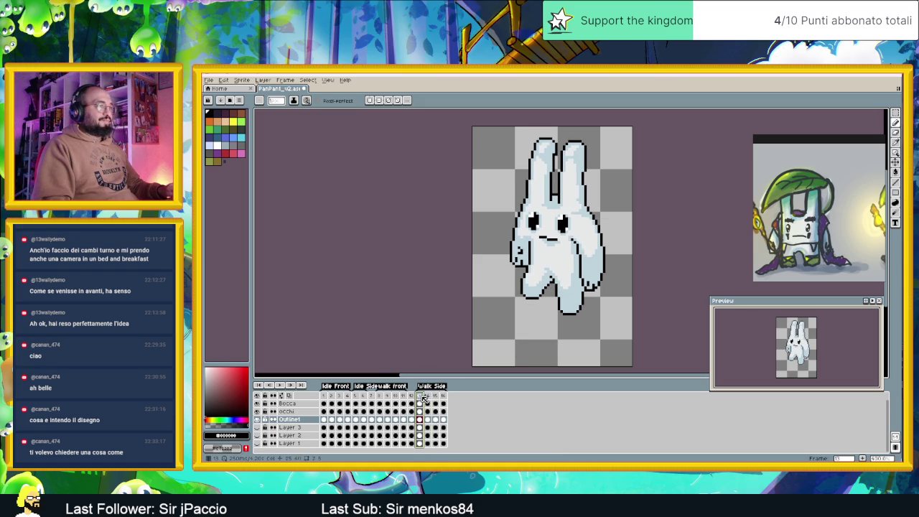
click(428, 396)
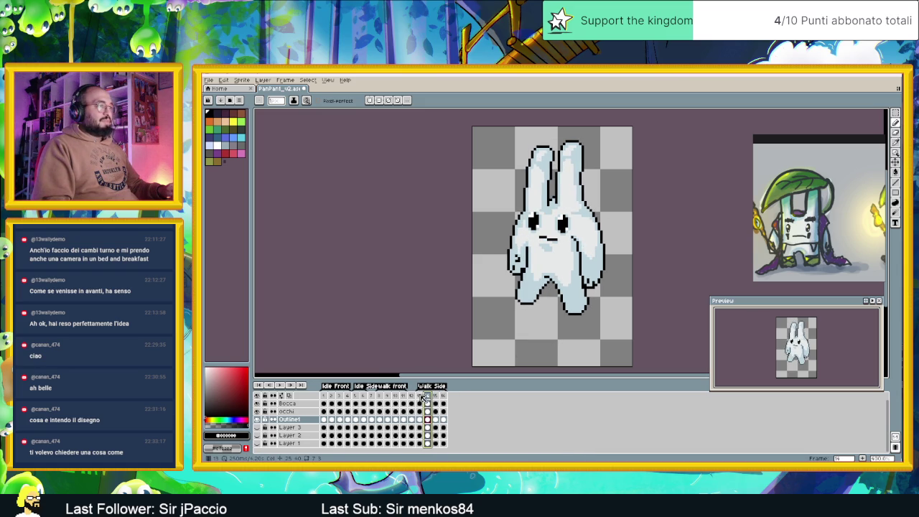
key(Left)
click(444, 397)
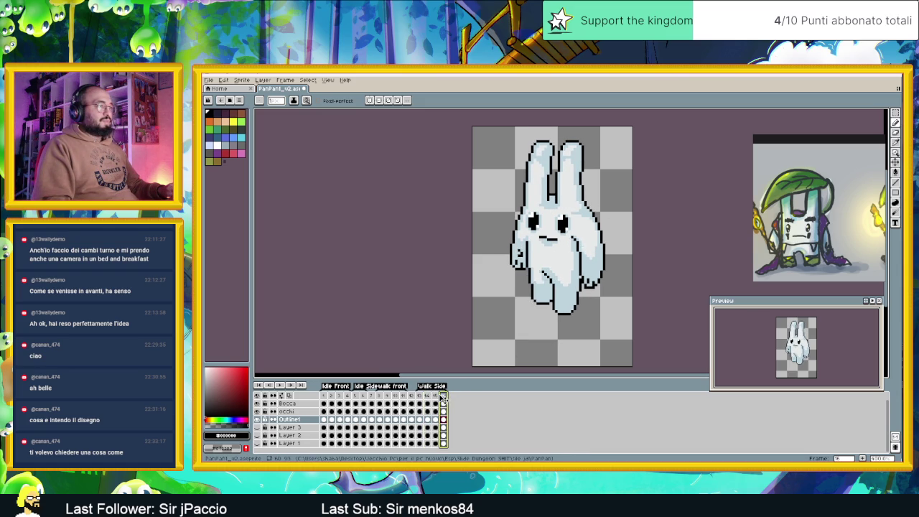
scroll(596, 278, up, 1)
scroll(568, 294, up, 1)
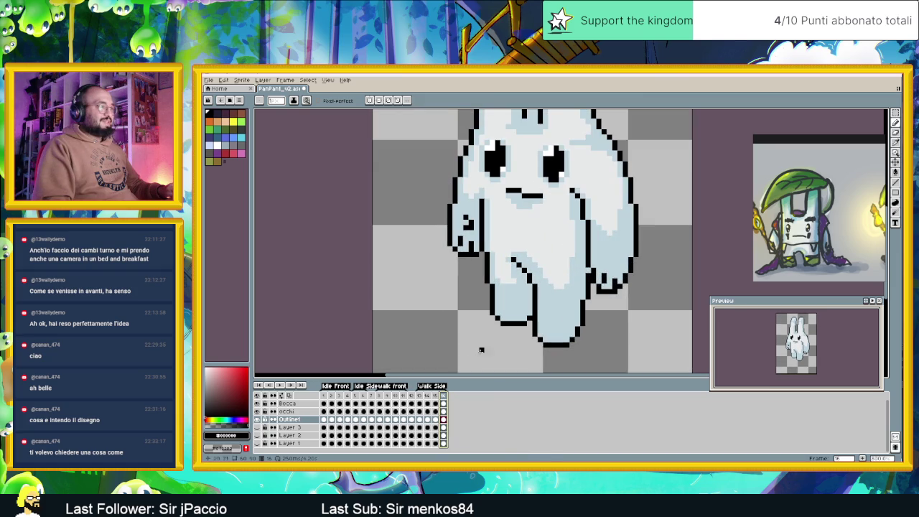
click(423, 398)
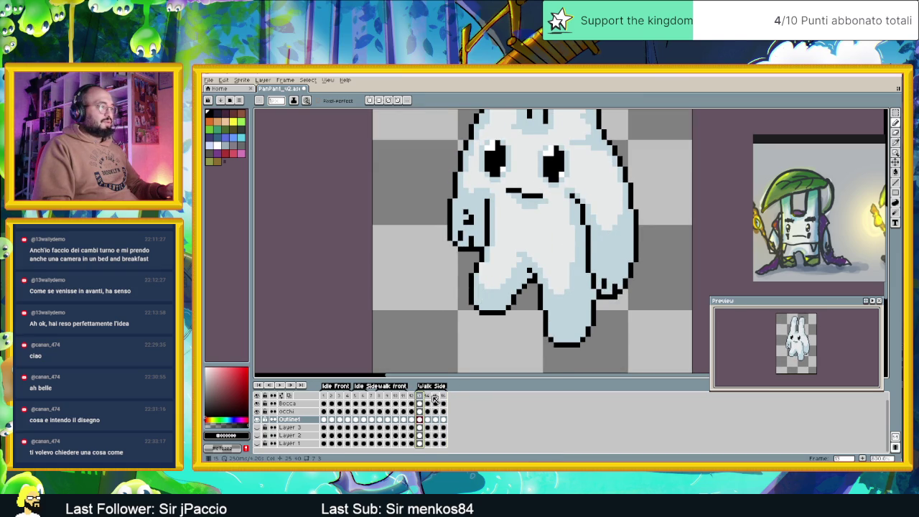
click(434, 397)
Step: Flick between side-walk frames 13 to 16 to compare the leg poses
click(420, 399)
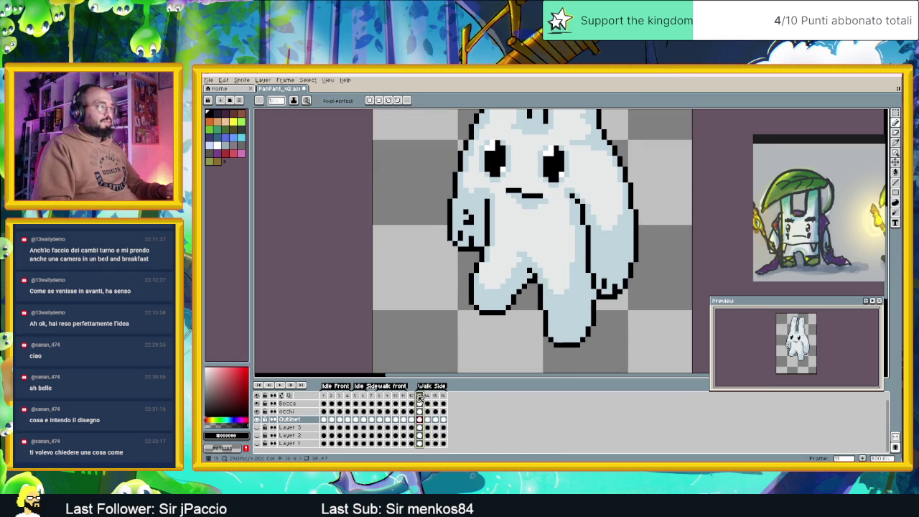
click(436, 398)
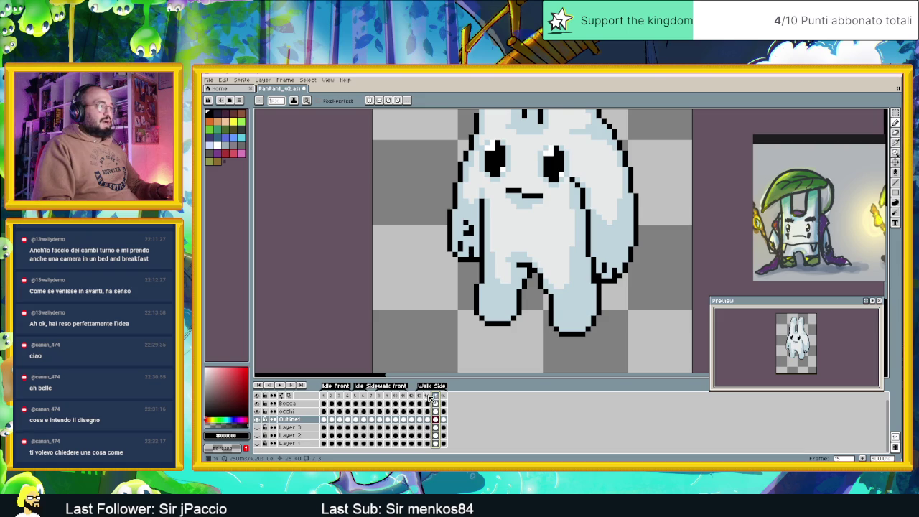
click(427, 398)
click(421, 397)
click(428, 398)
click(422, 397)
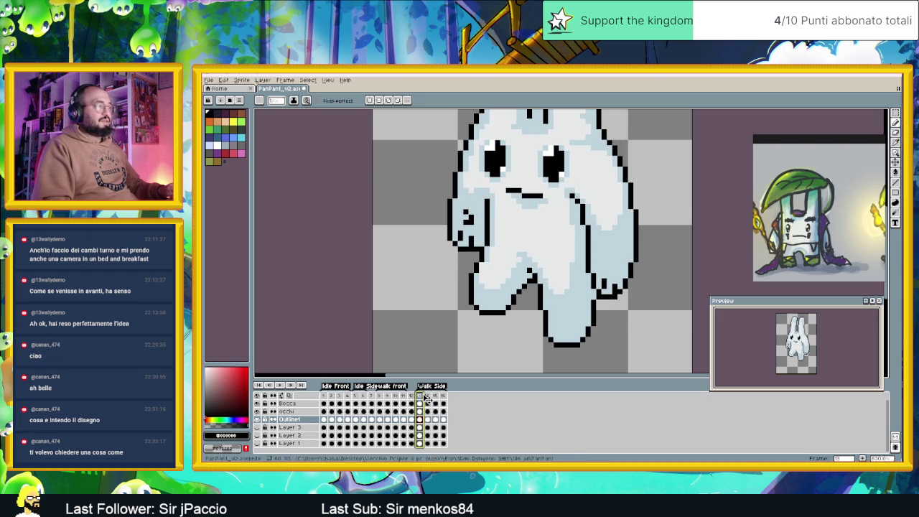
click(427, 398)
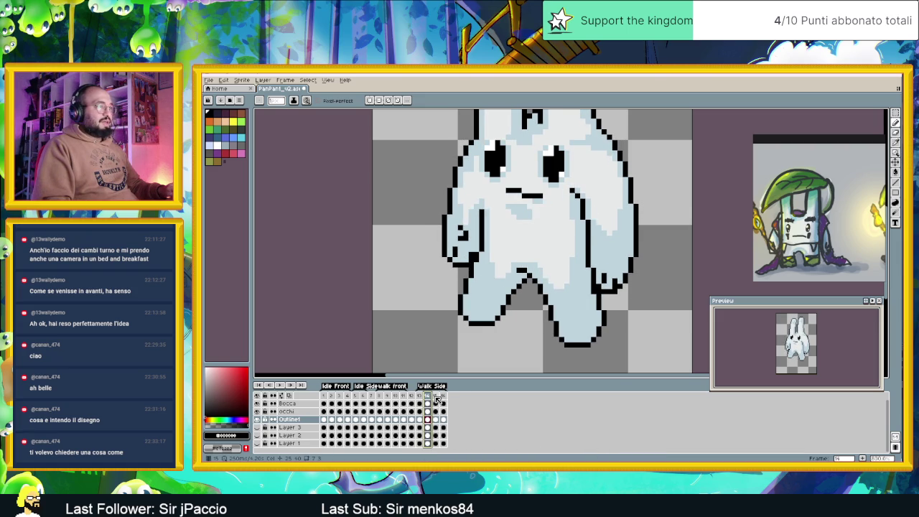
key(Right)
key(Right)
click(435, 397)
click(444, 397)
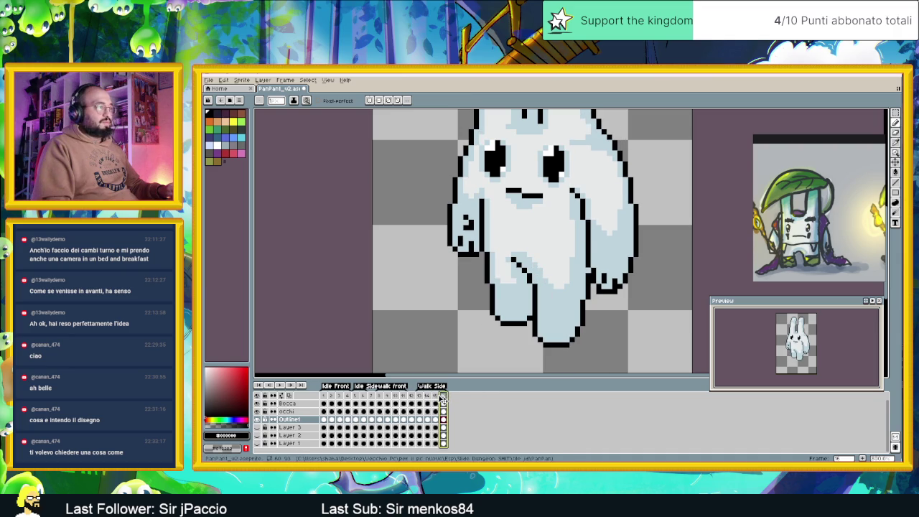
Step: On frame 15, shift the bottom of the right leg one pixel left and compare with frame 16
click(436, 397)
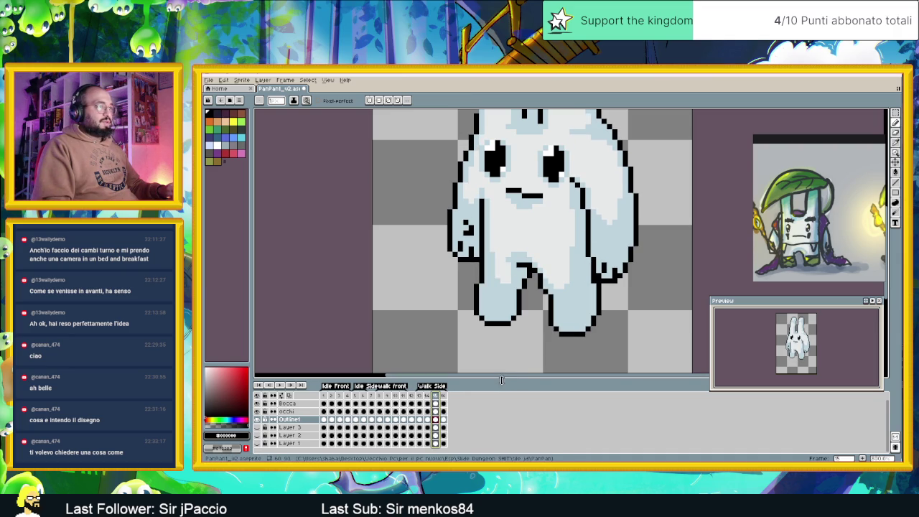
click(896, 114)
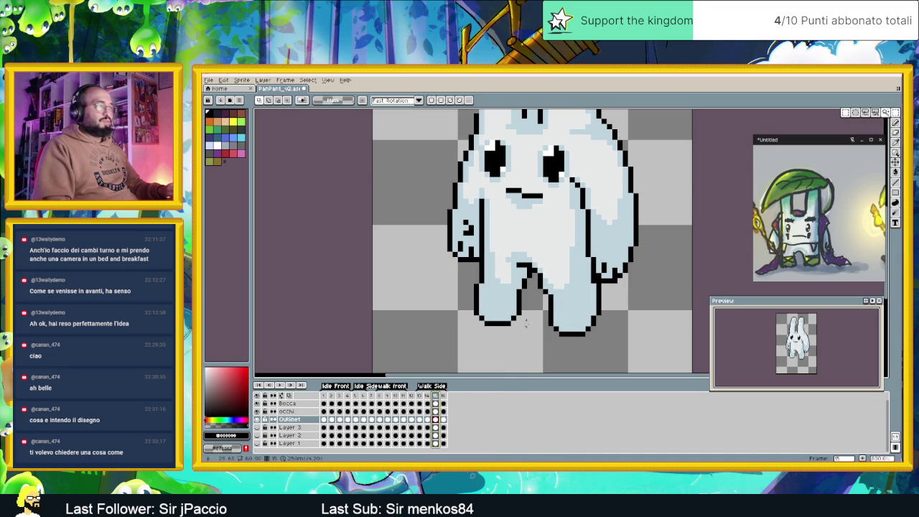
mouse_move(546, 301)
mouse_down()
mouse_move(613, 343)
mouse_move(590, 330)
mouse_up()
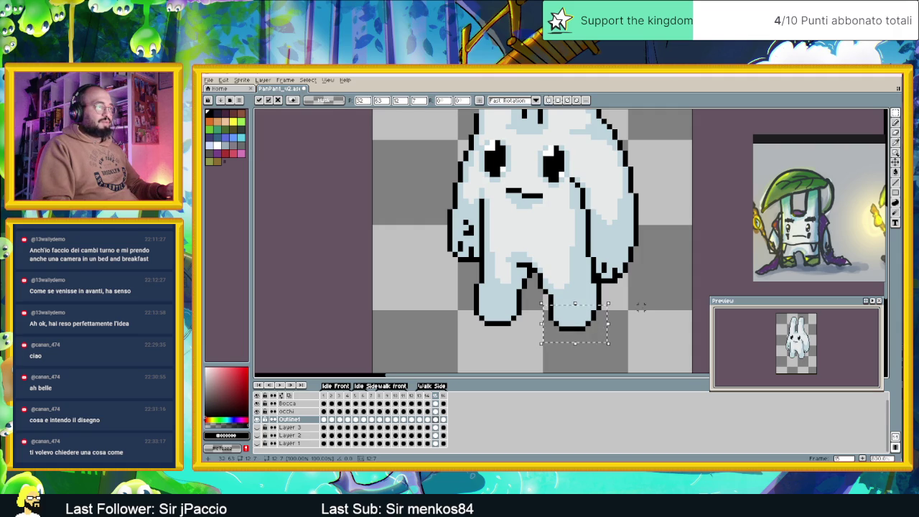
click(549, 352)
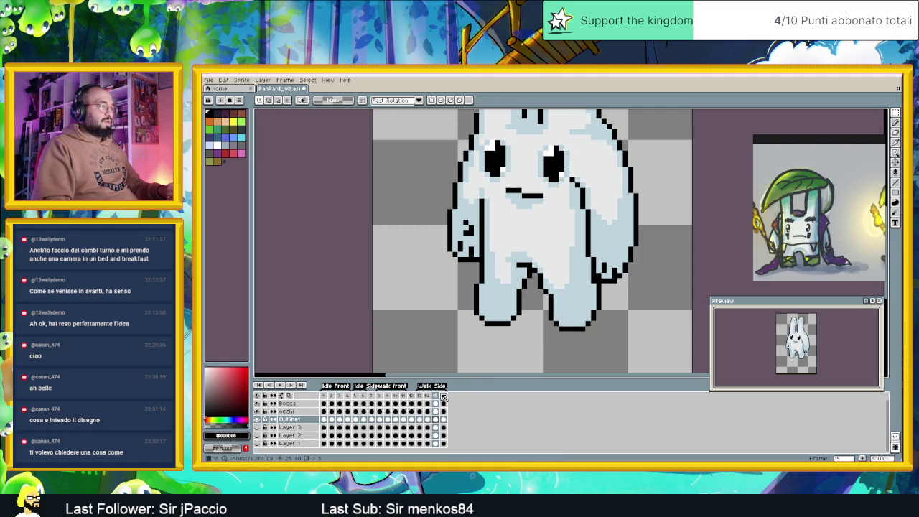
click(443, 396)
click(434, 397)
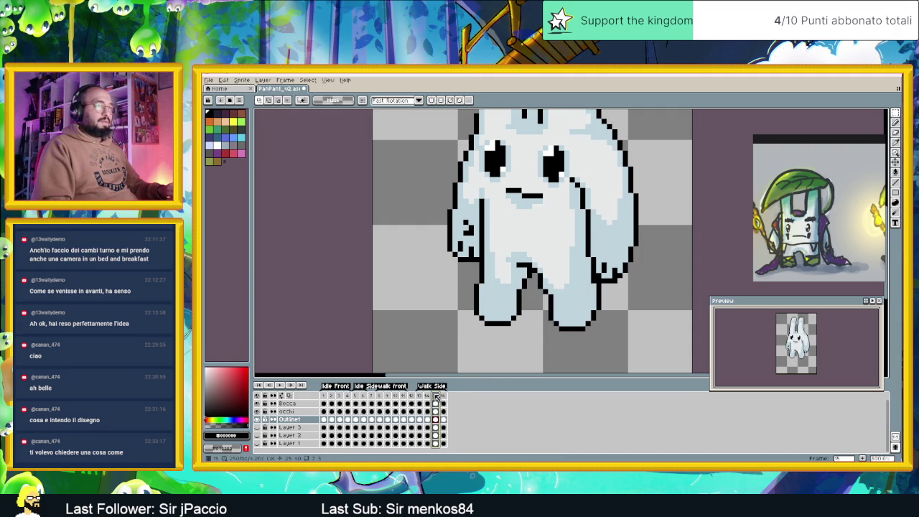
click(443, 396)
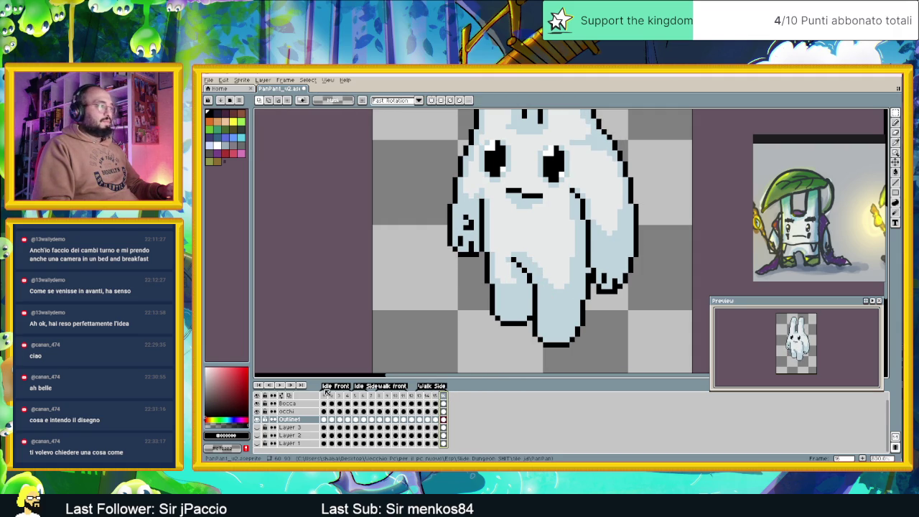
Step: Play the walk animation, zooming the canvas out and back in while it runs
click(282, 385)
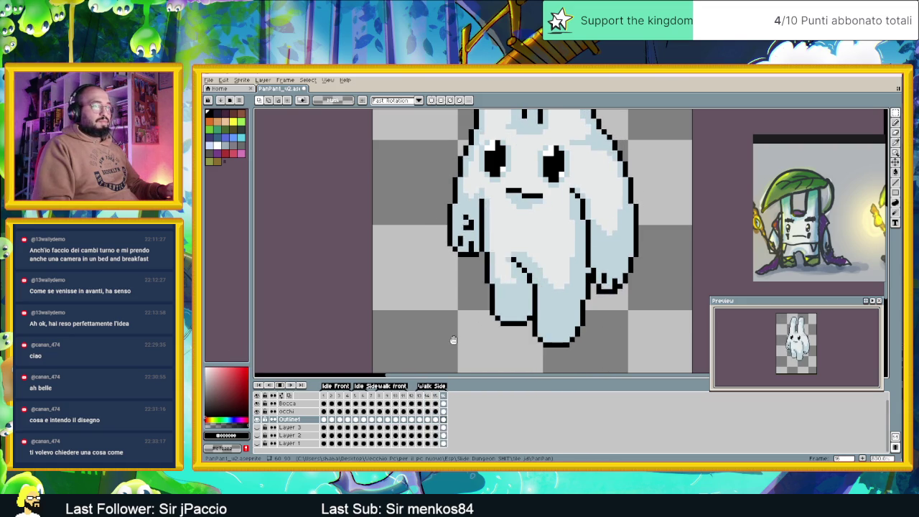
scroll(454, 340, down, 1)
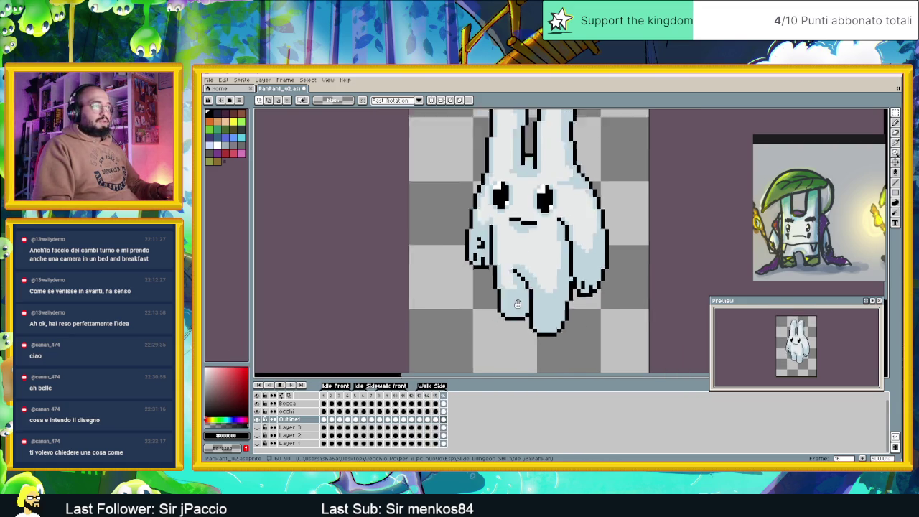
scroll(555, 318, down, 2)
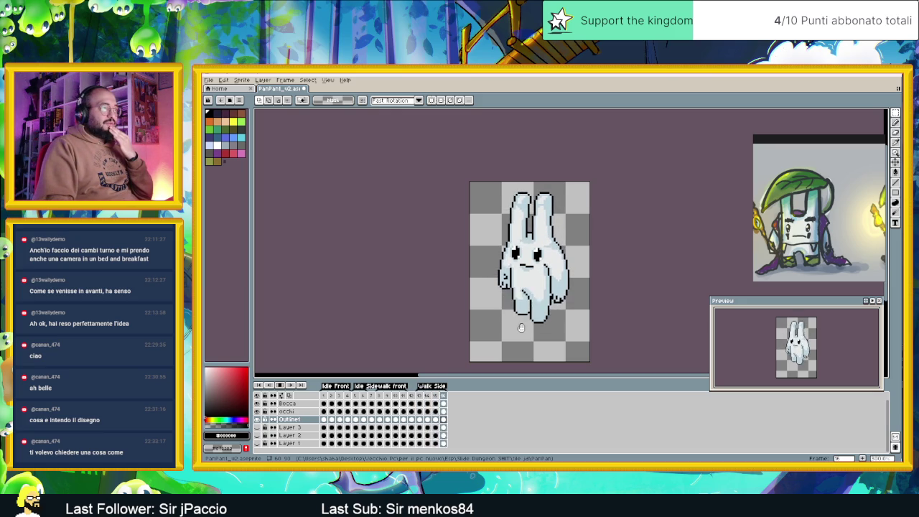
scroll(539, 311, up, 3)
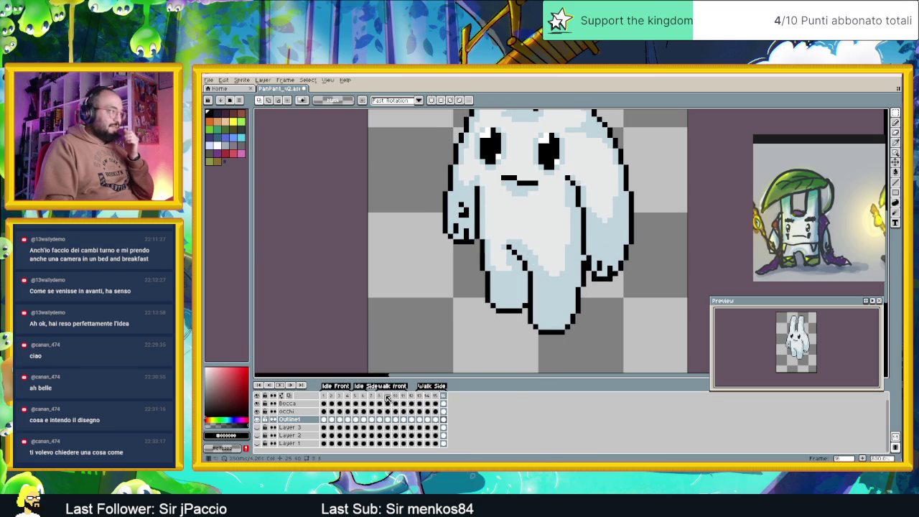
Step: Enable onion skinning, check frames 13 and 14, then go to front-walk frame 9
click(290, 397)
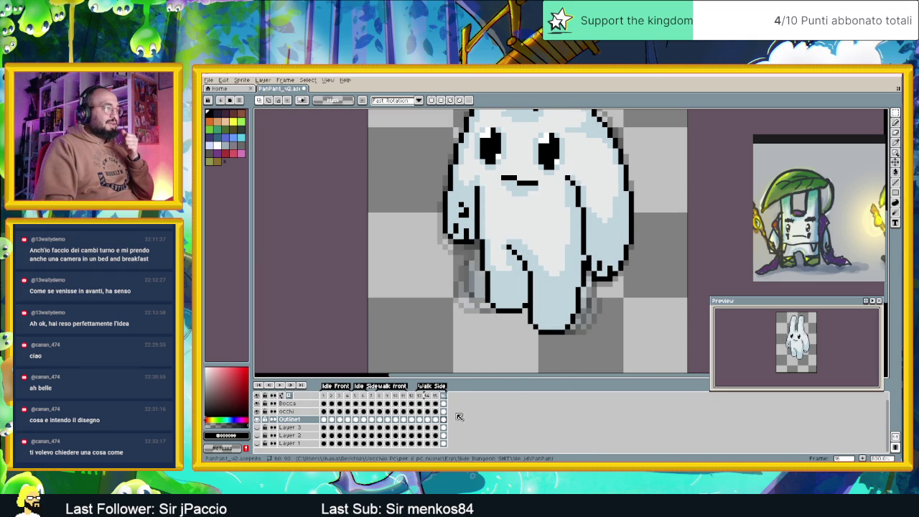
click(422, 395)
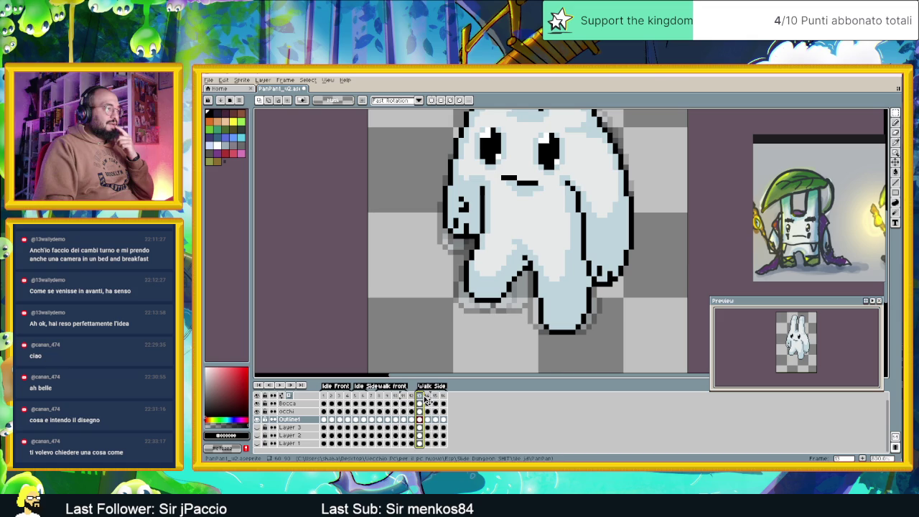
click(427, 396)
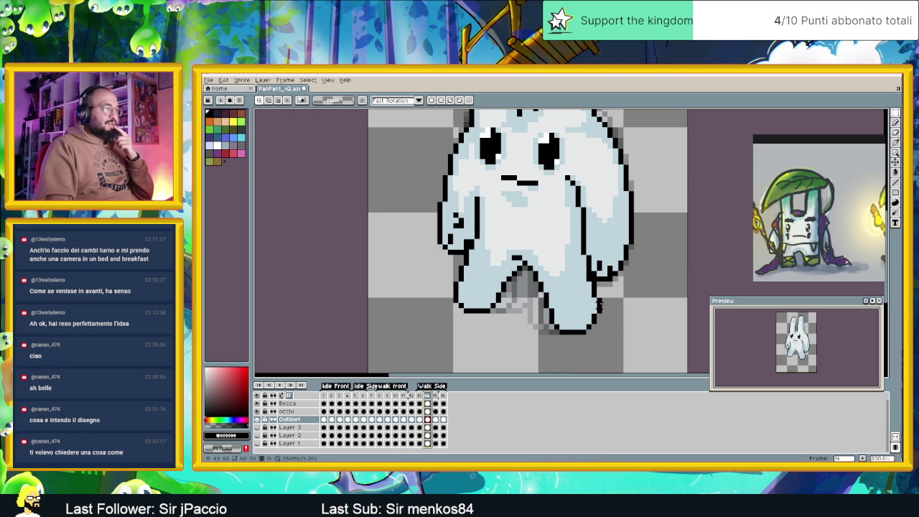
click(388, 405)
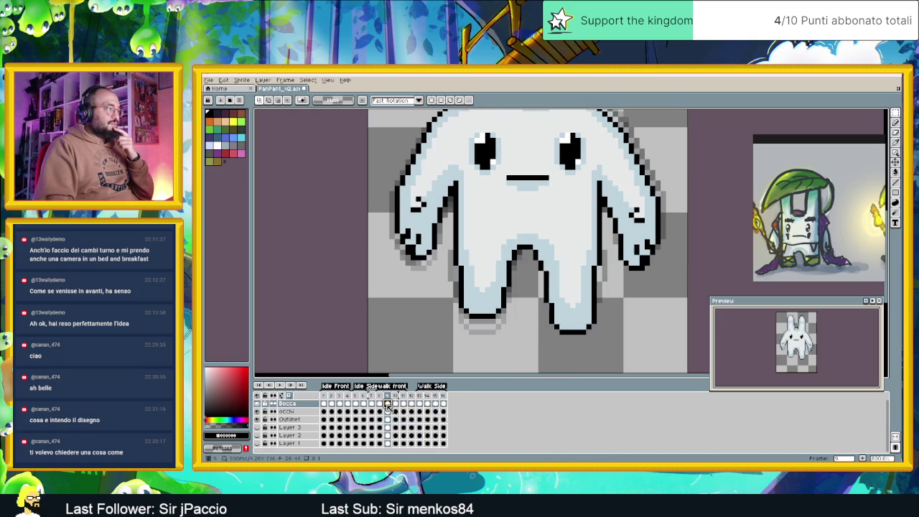
Step: Add a new layer and draw a short red guide line beside the foot on frame 14
right_click(311, 404)
mouse_move(338, 412)
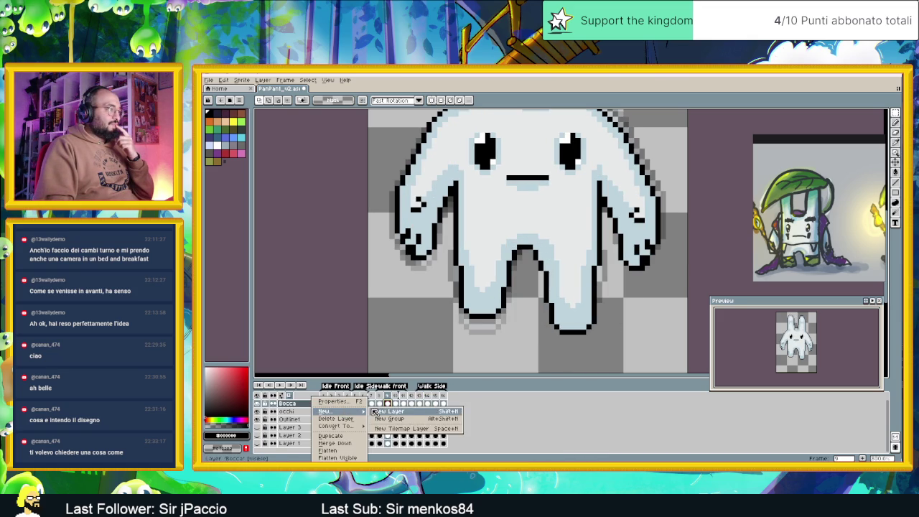
click(388, 411)
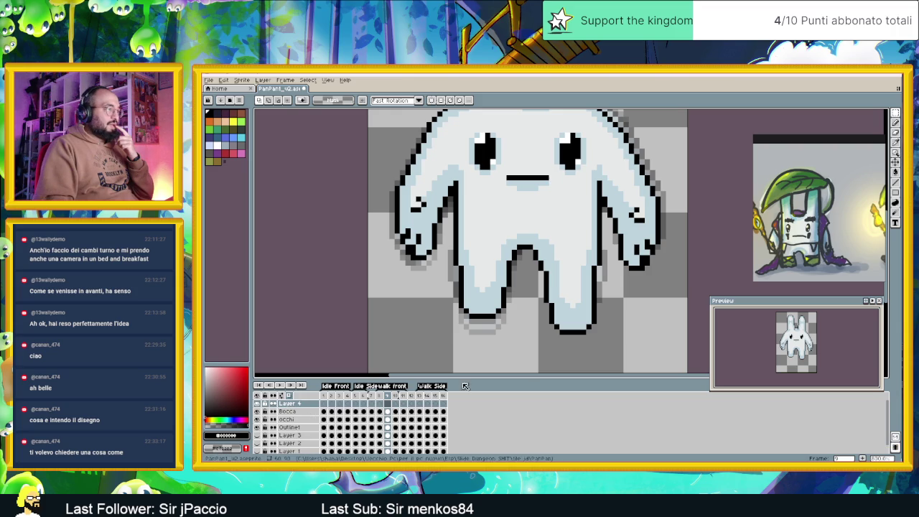
click(420, 404)
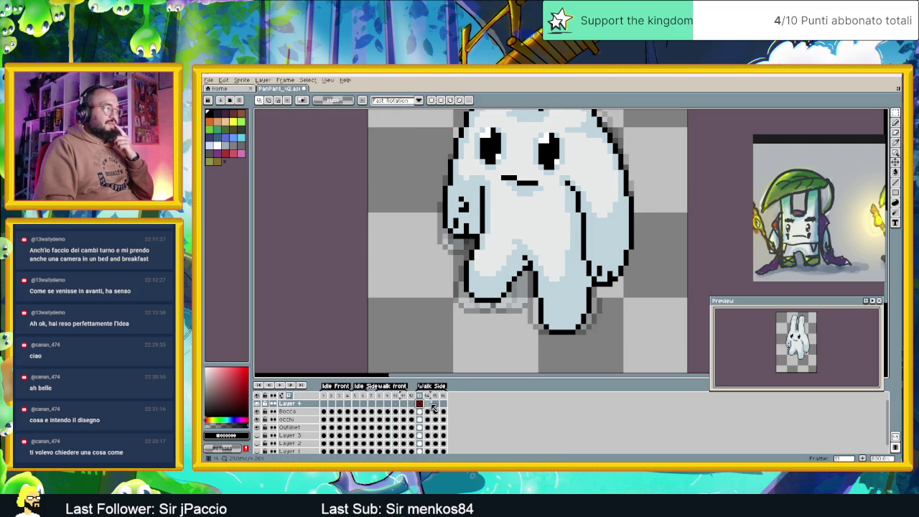
click(429, 405)
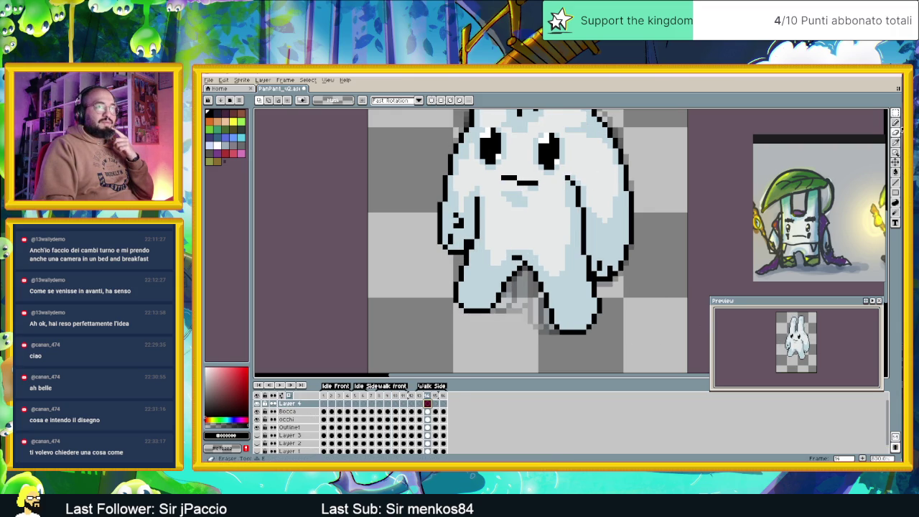
click(895, 122)
click(225, 152)
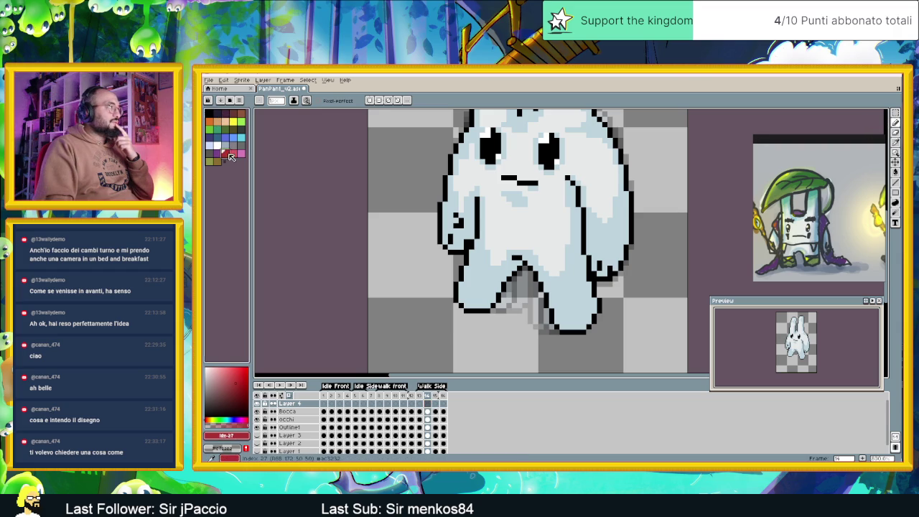
click(246, 372)
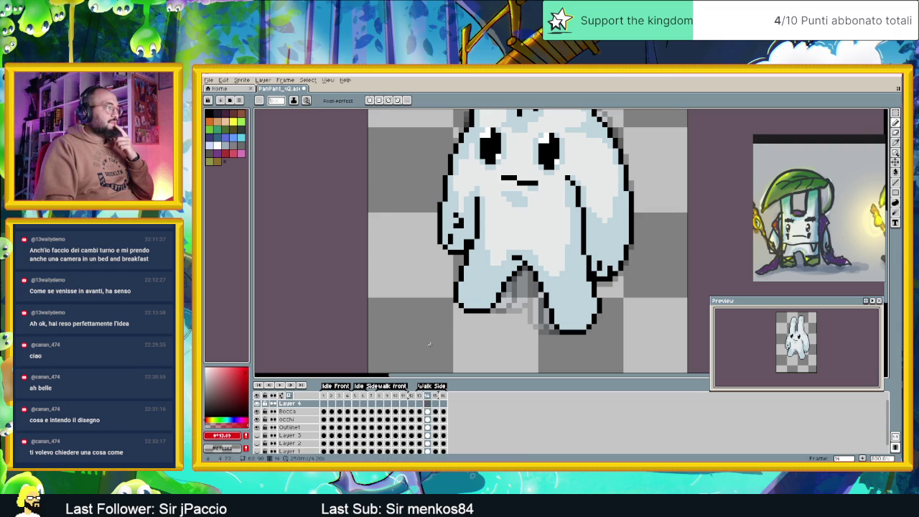
drag(605, 301, 604, 312)
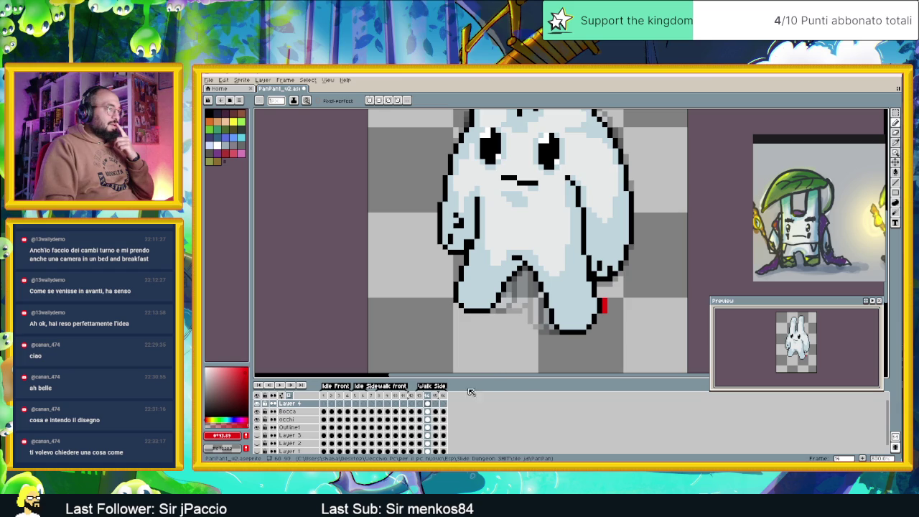
Step: Draw a red L-shaped foot guide on frame 16
click(436, 404)
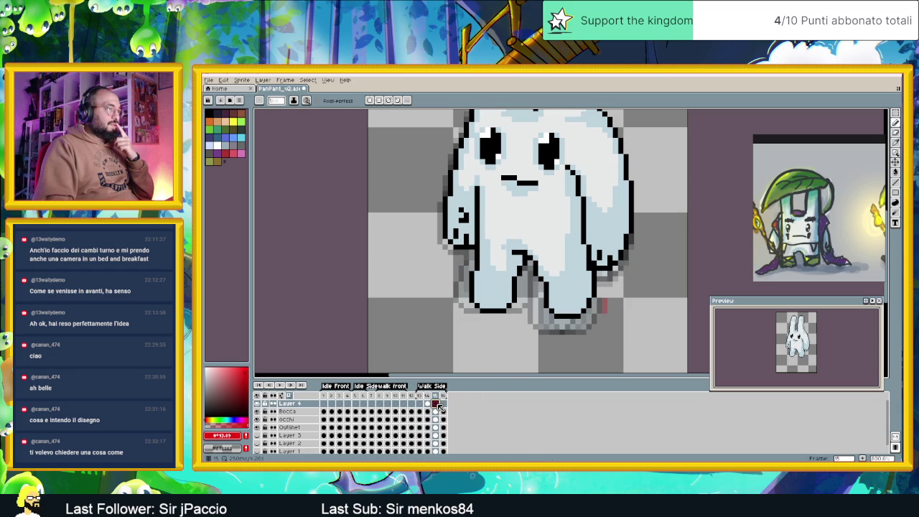
click(446, 403)
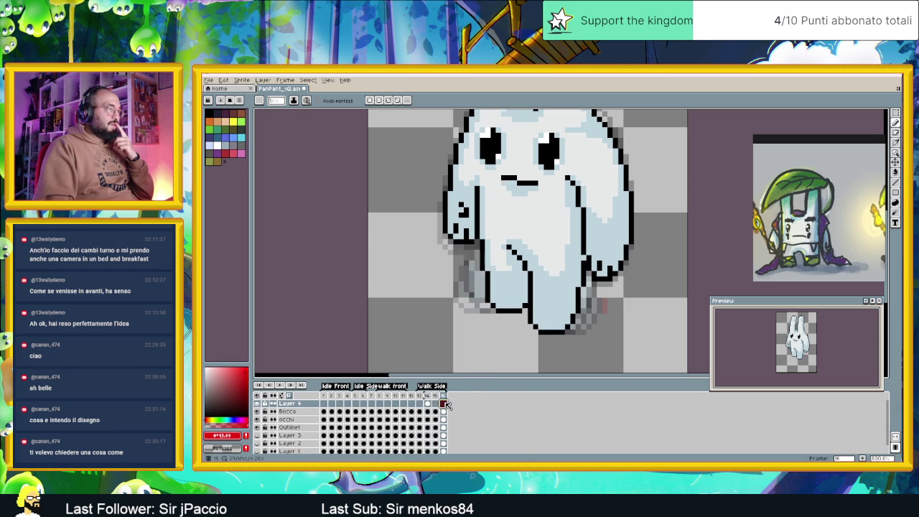
drag(525, 311, 525, 323)
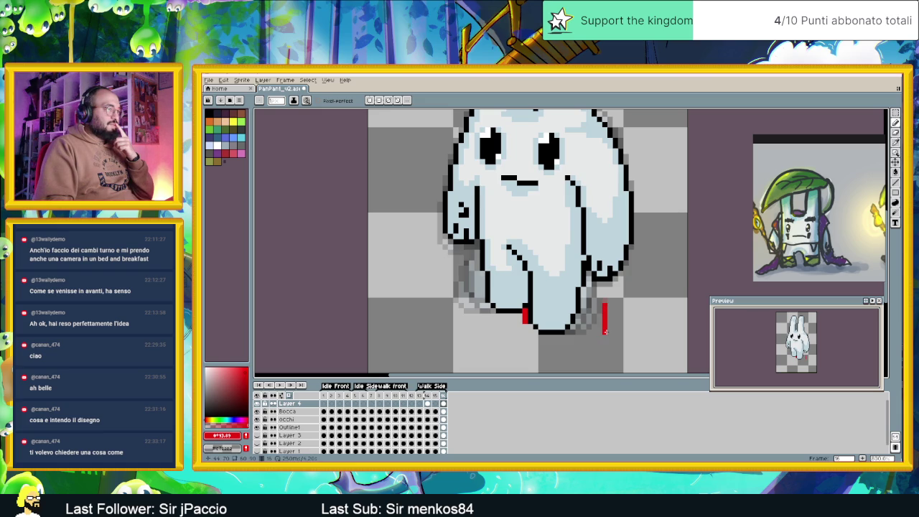
drag(603, 334, 588, 336)
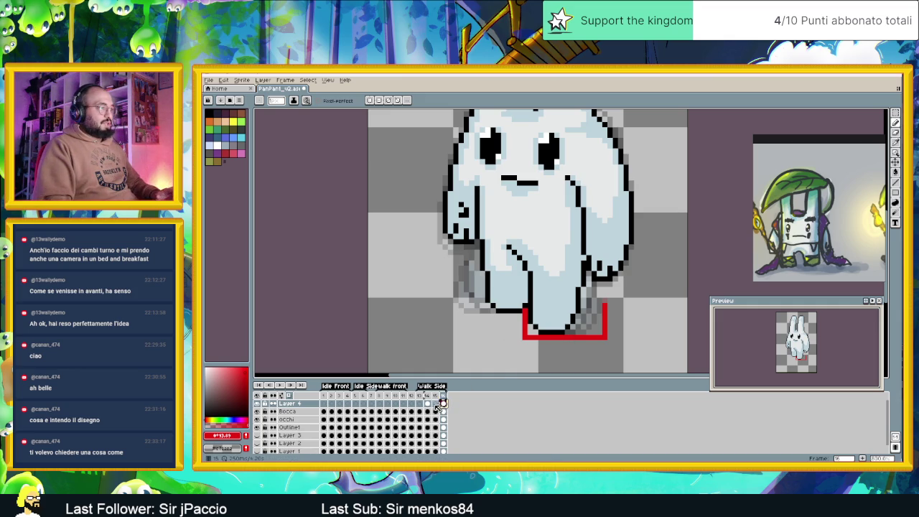
Step: Step back to frame 13 and play the side-walk cycle to check the guides
click(434, 404)
click(426, 404)
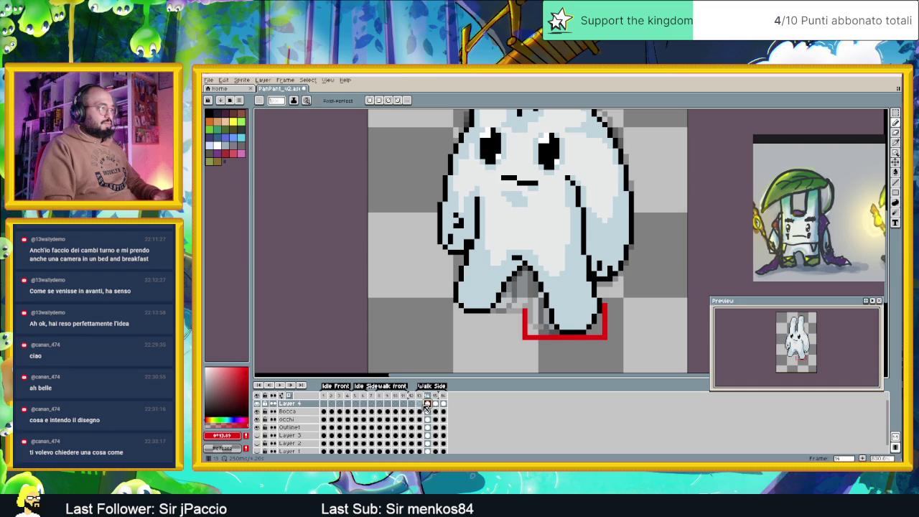
click(420, 403)
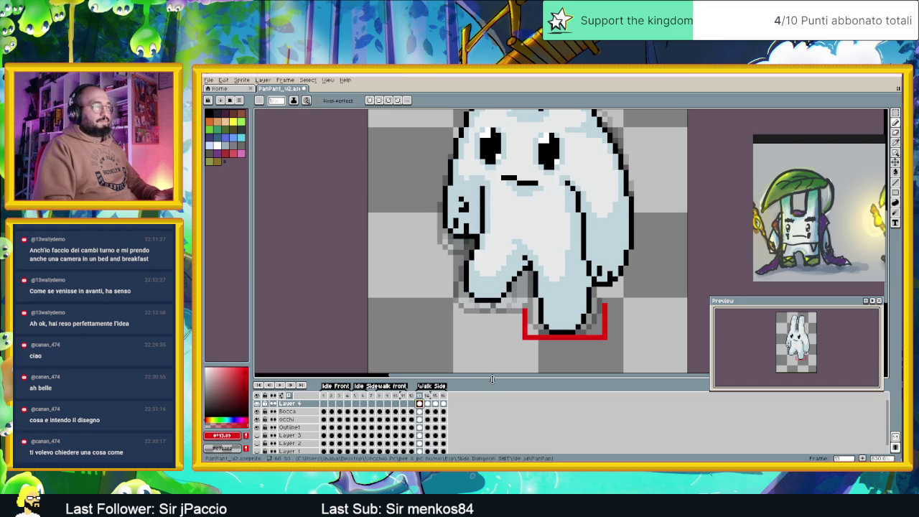
click(280, 386)
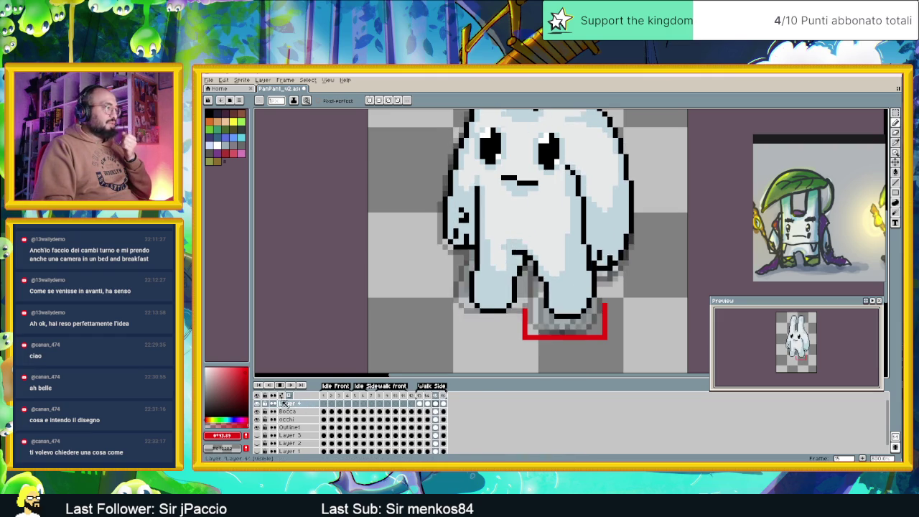
click(290, 405)
right_click(292, 405)
mouse_move(316, 411)
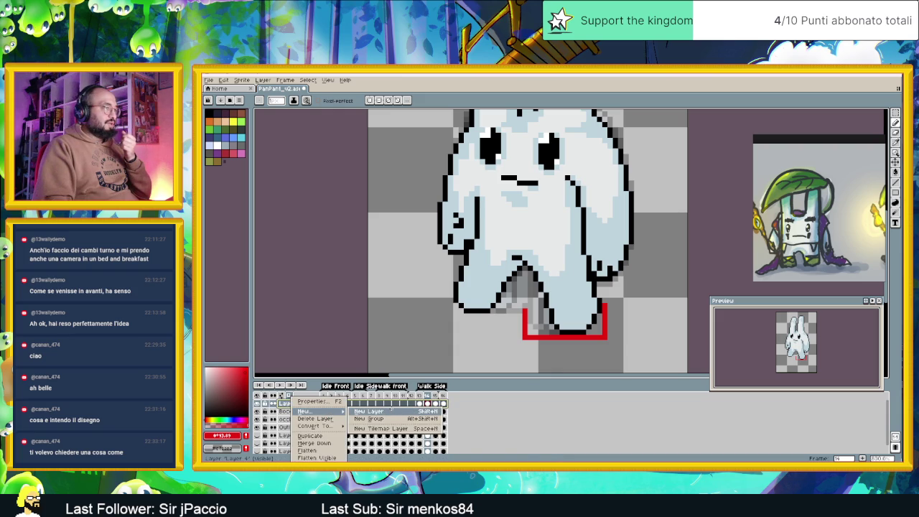
Step: Create Layer 5 and draw a light-green guide under the front foot on frame 14
click(394, 412)
click(420, 403)
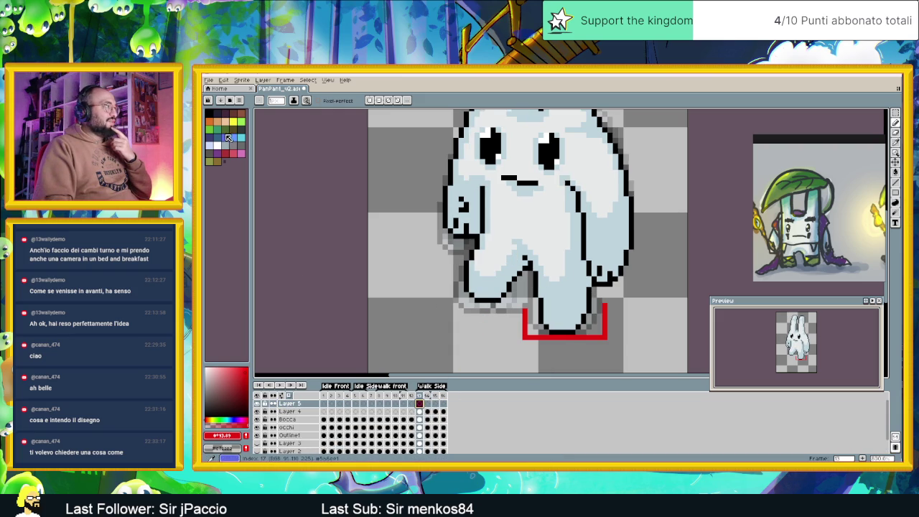
click(241, 122)
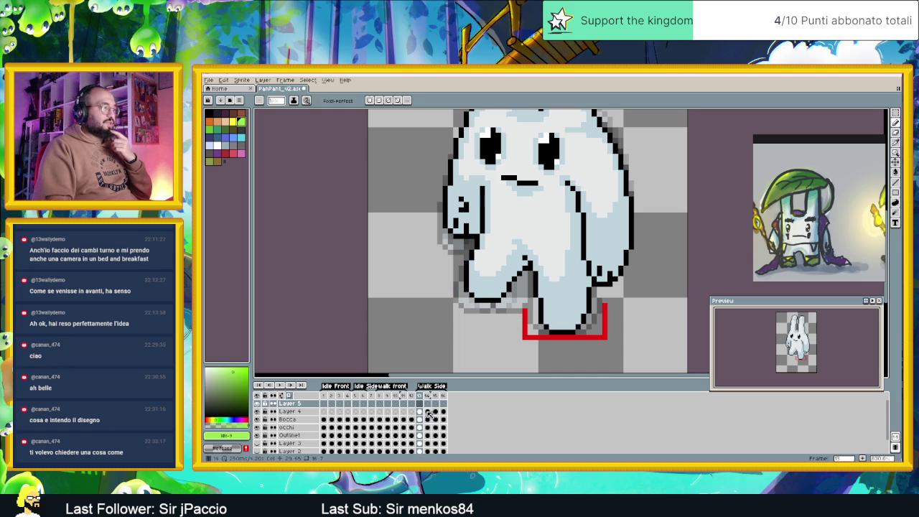
click(428, 404)
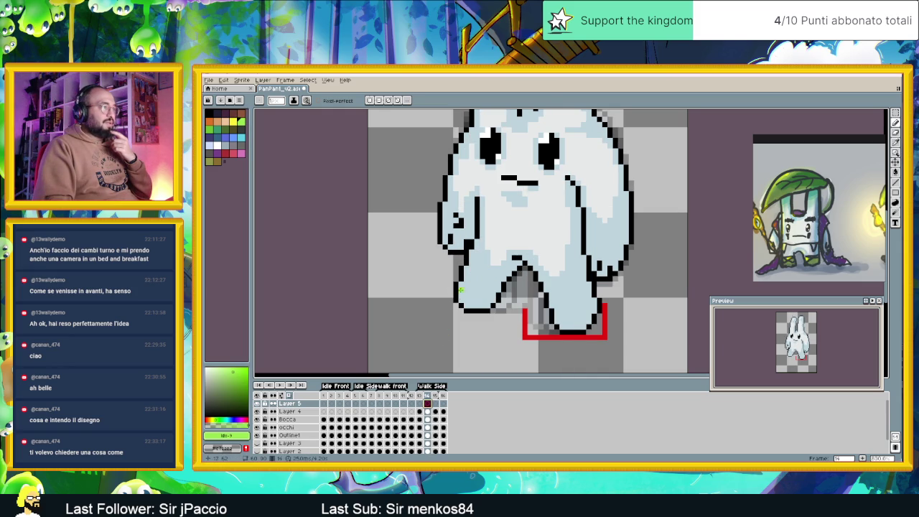
drag(450, 310, 469, 313)
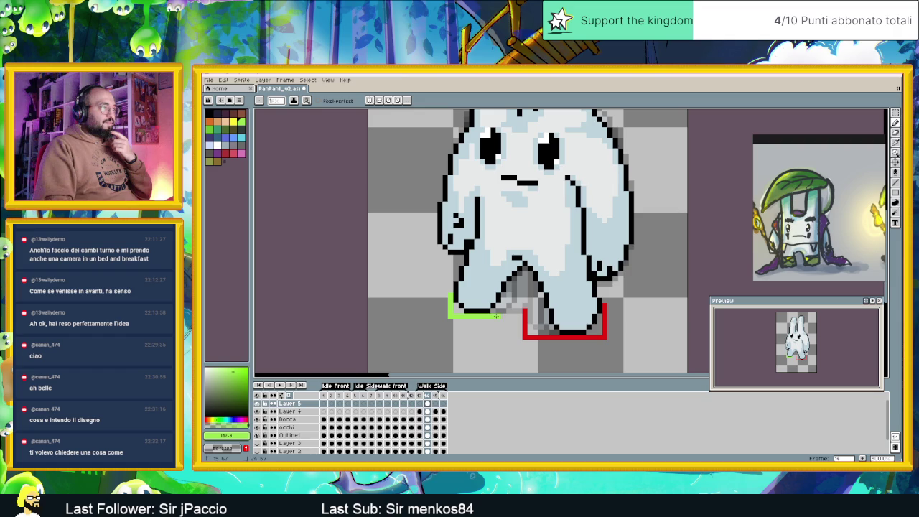
Step: Step through side-walk frames 13 to 16 to compare the green foot guide
click(439, 399)
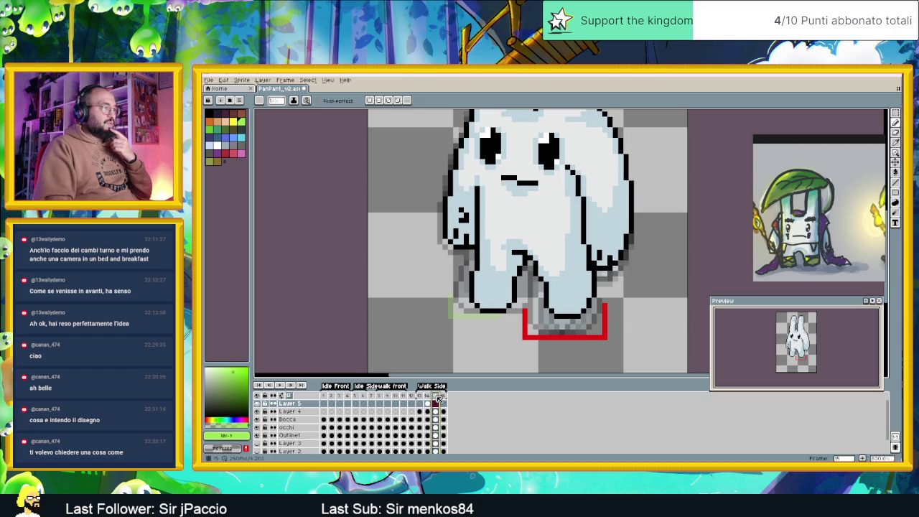
click(445, 397)
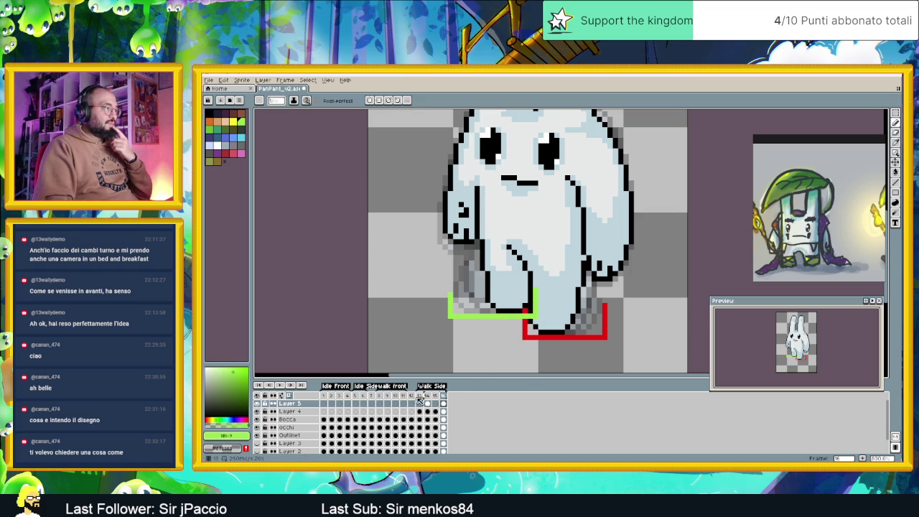
click(423, 397)
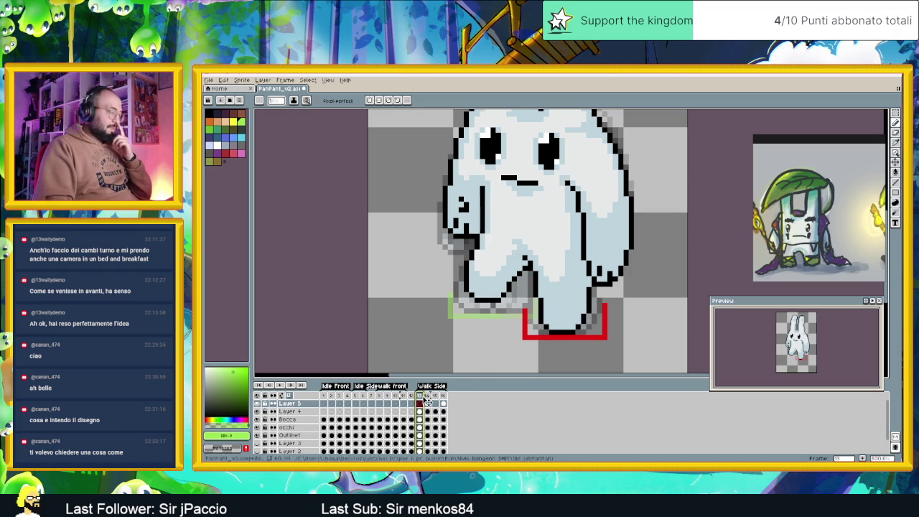
click(429, 404)
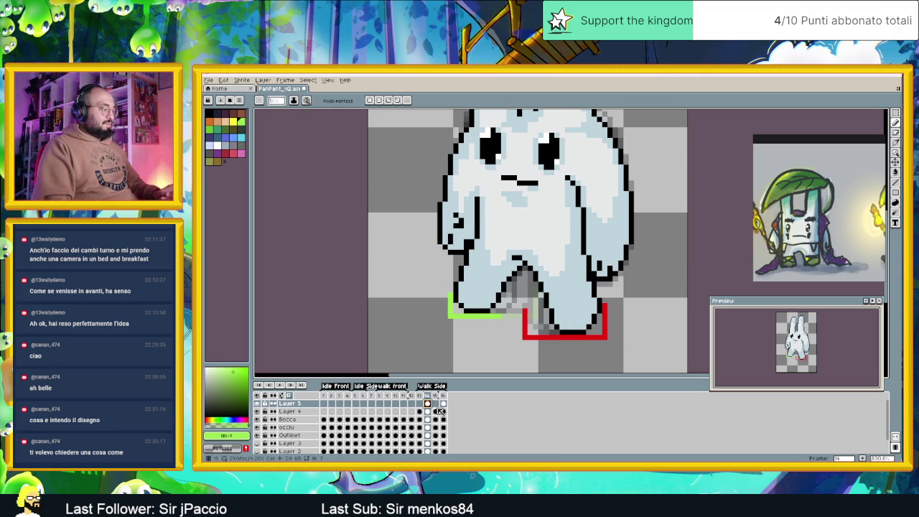
click(444, 404)
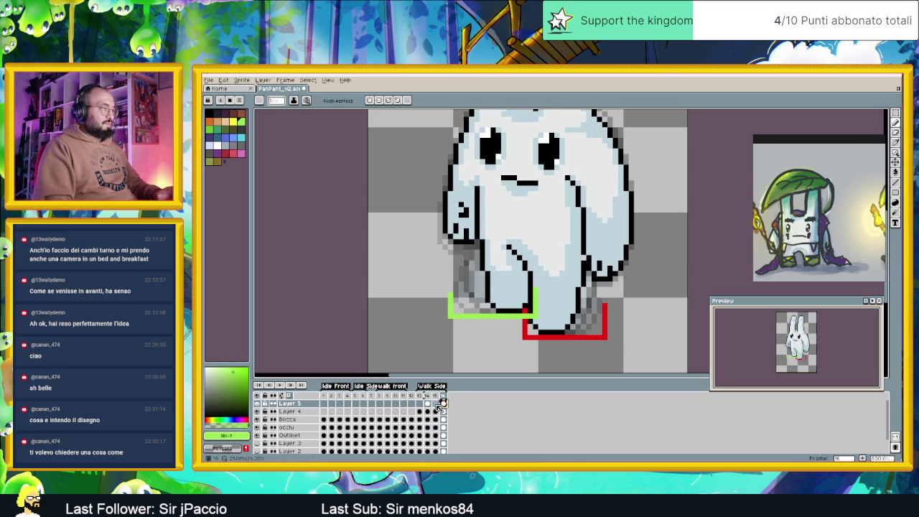
click(427, 404)
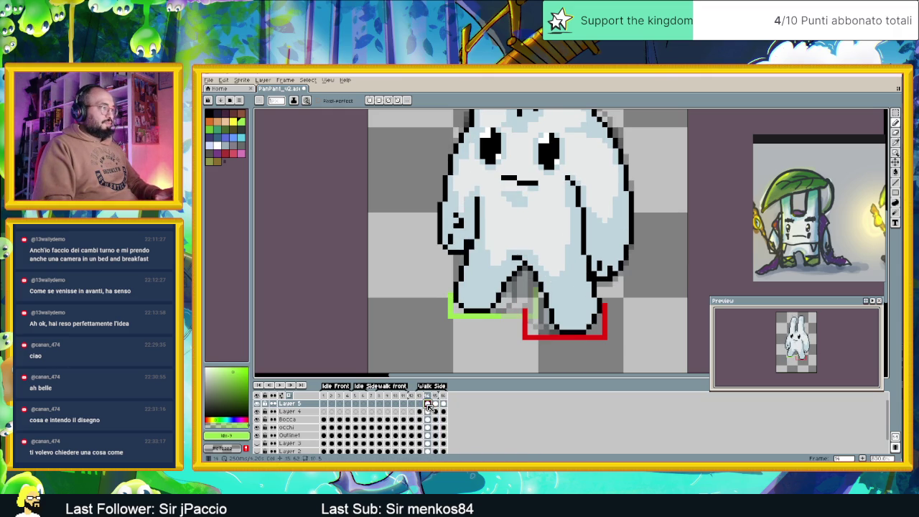
click(418, 406)
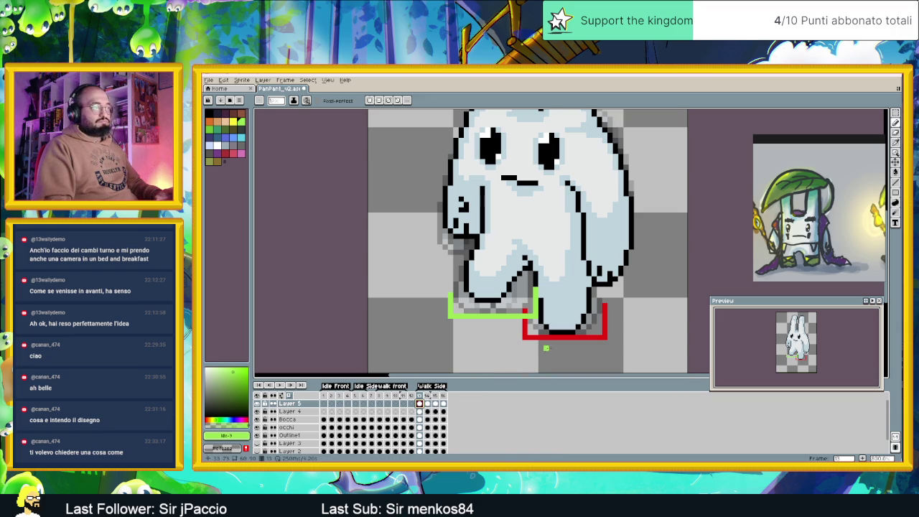
Step: Marquee-select the bunny's lower body and legs and move them up and left
key(m)
drag(570, 285, 500, 264)
drag(349, 233, 543, 342)
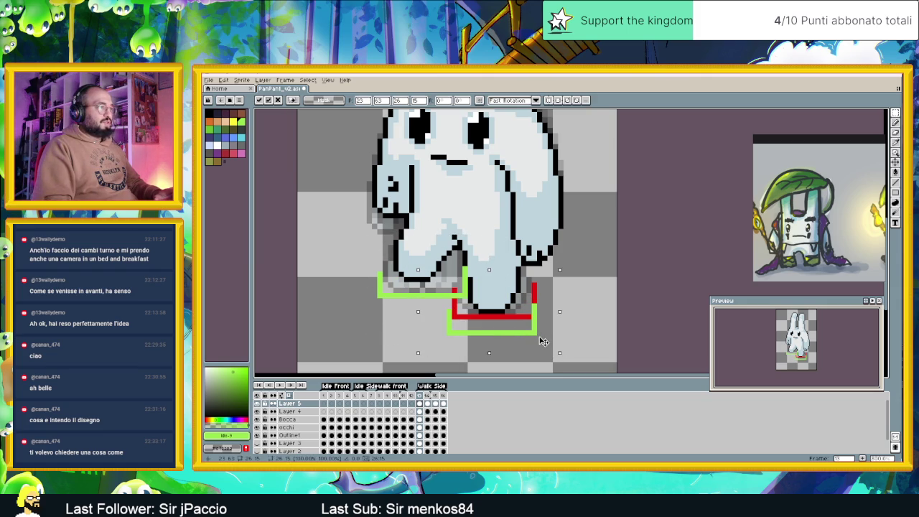
drag(543, 342, 480, 306)
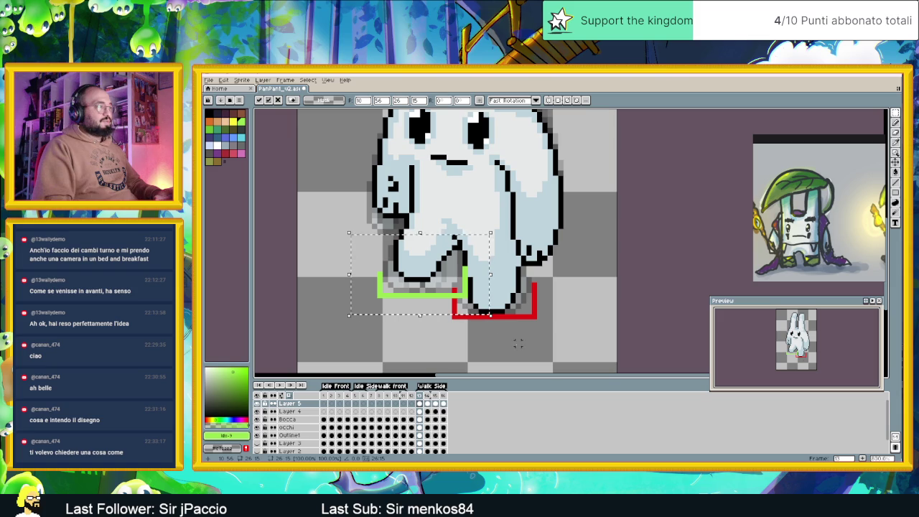
click(443, 323)
scroll(399, 255, up, 2)
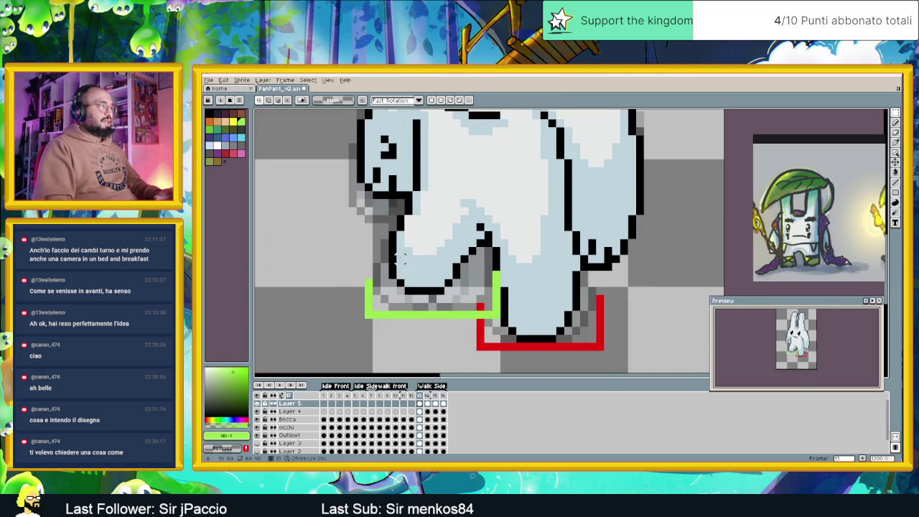
scroll(400, 255, down, 3)
scroll(416, 273, up, 1)
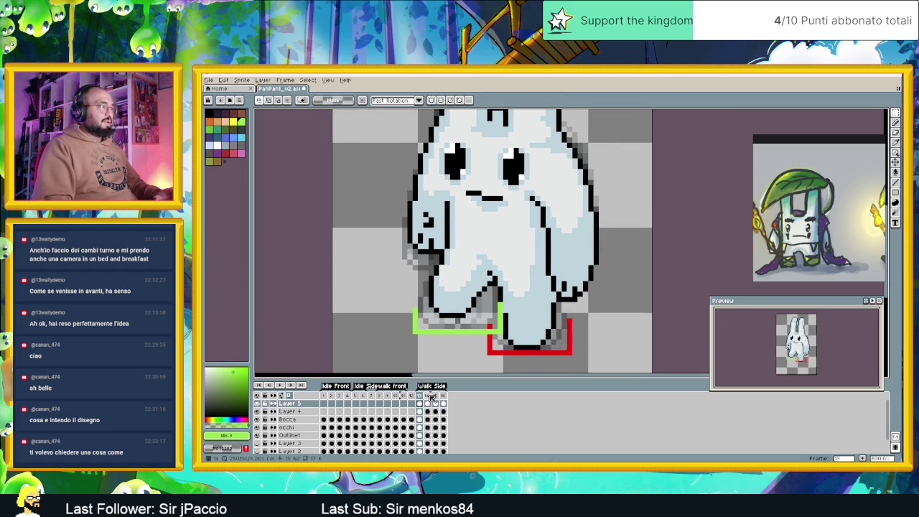
Step: On frame 14, move the Outline1 left-foot outline into the green guide and switch to black
click(427, 404)
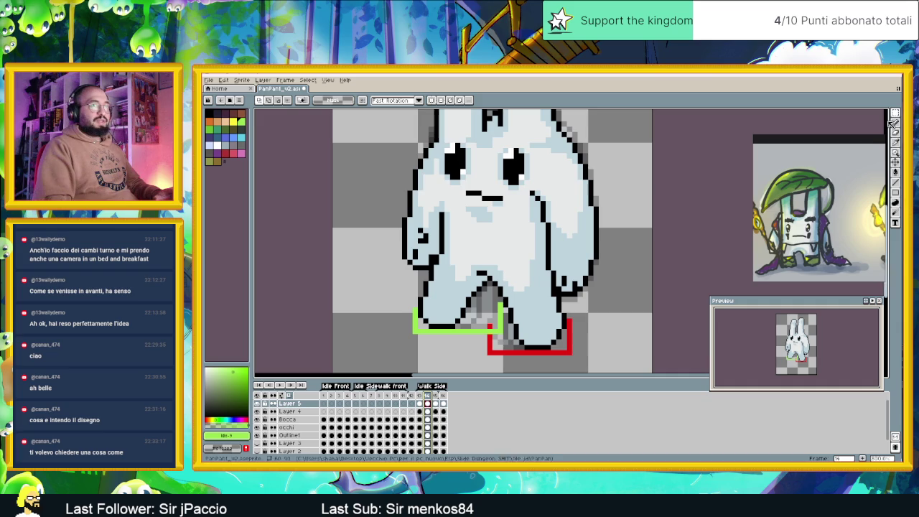
drag(419, 320, 468, 297)
drag(465, 329, 445, 319)
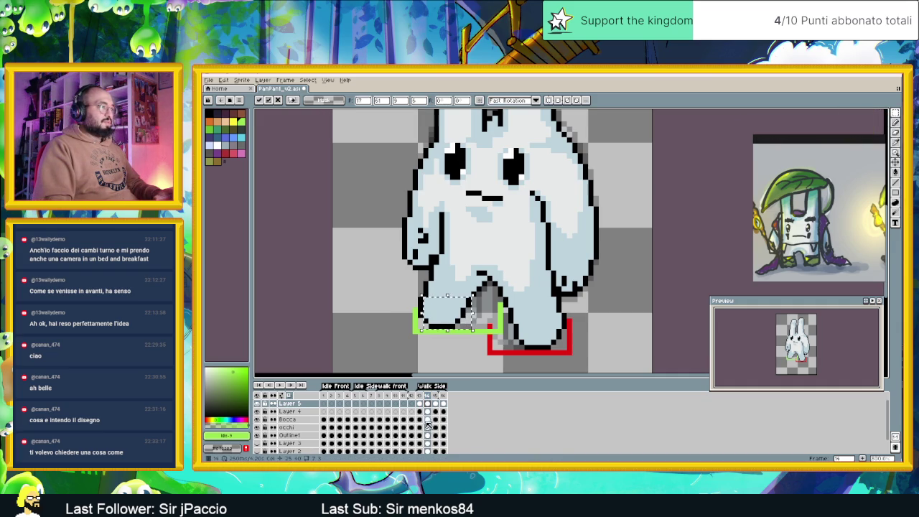
click(428, 420)
scroll(428, 420, down, 1)
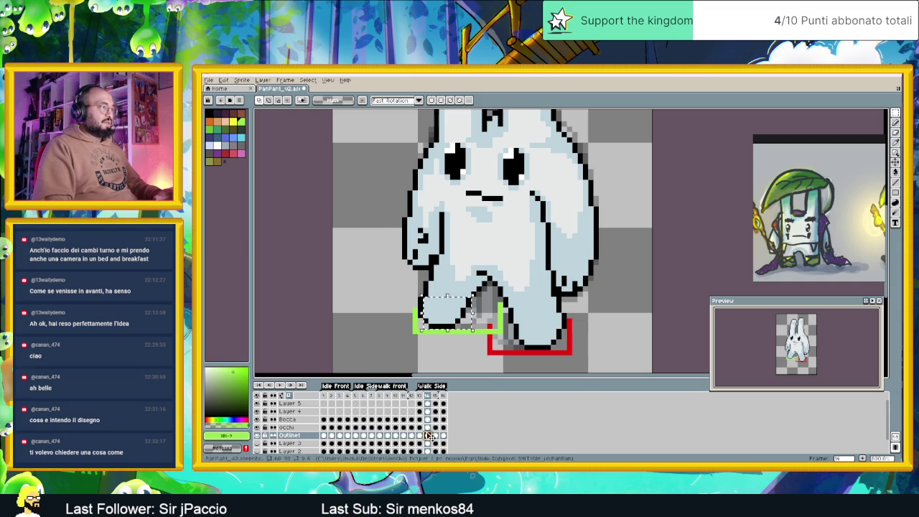
click(427, 419)
click(413, 301)
mouse_move(415, 295)
mouse_down()
mouse_move(468, 331)
mouse_move(456, 327)
mouse_up()
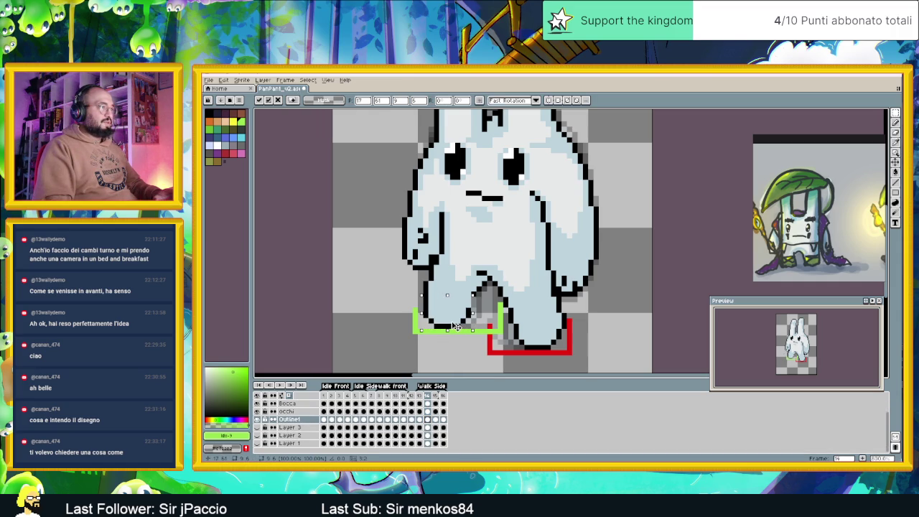
key(Return)
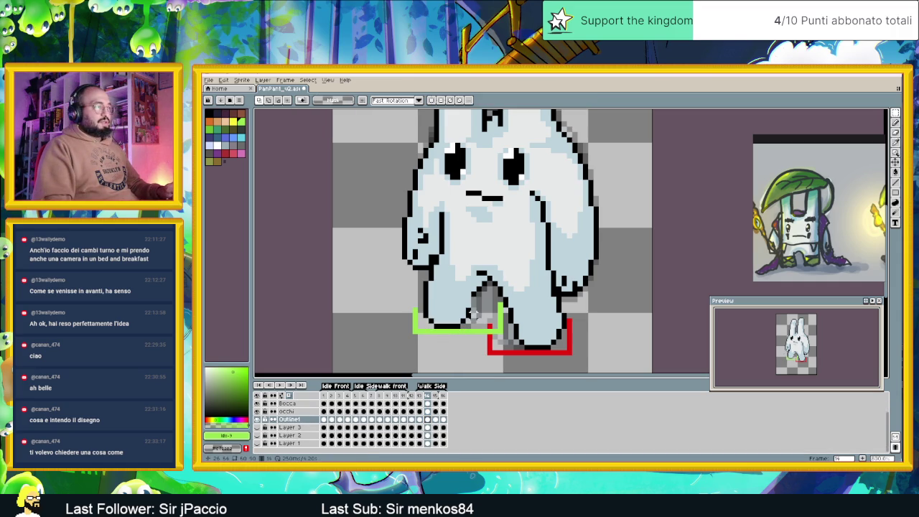
click(896, 183)
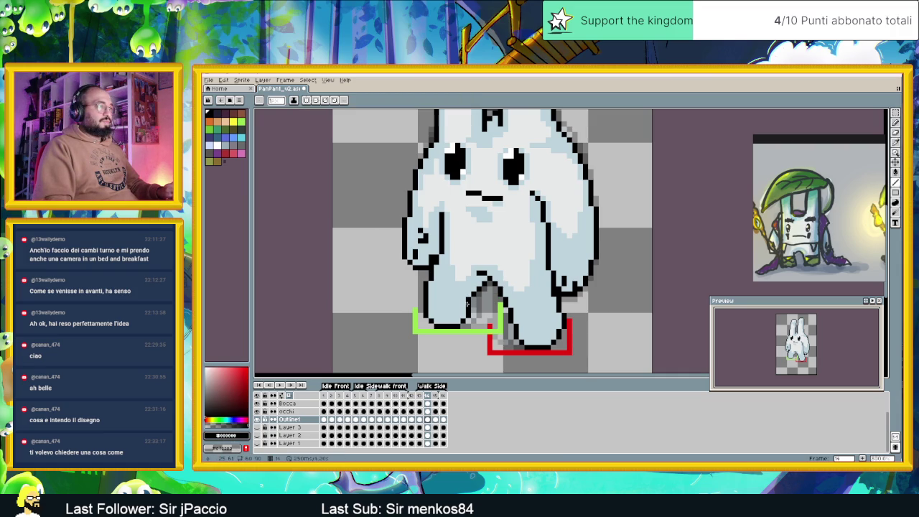
scroll(532, 356, down, 1)
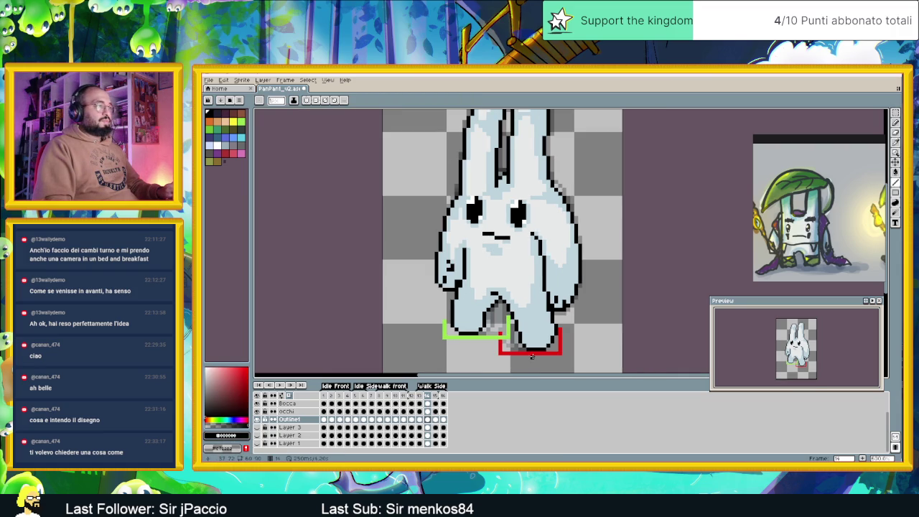
Step: Hide Layer 4's foot guides, then view side-walk frames 14, 15 and 16
scroll(260, 413, up, 1)
click(259, 414)
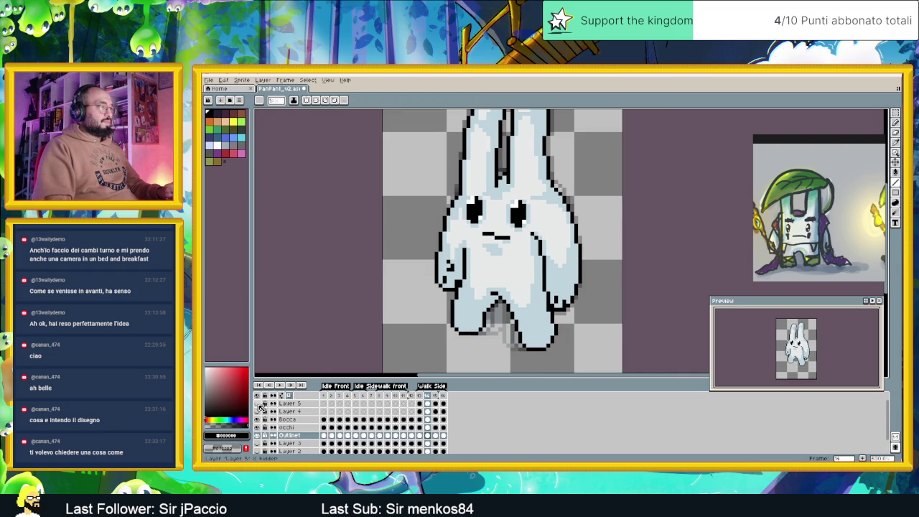
scroll(470, 338, down, 1)
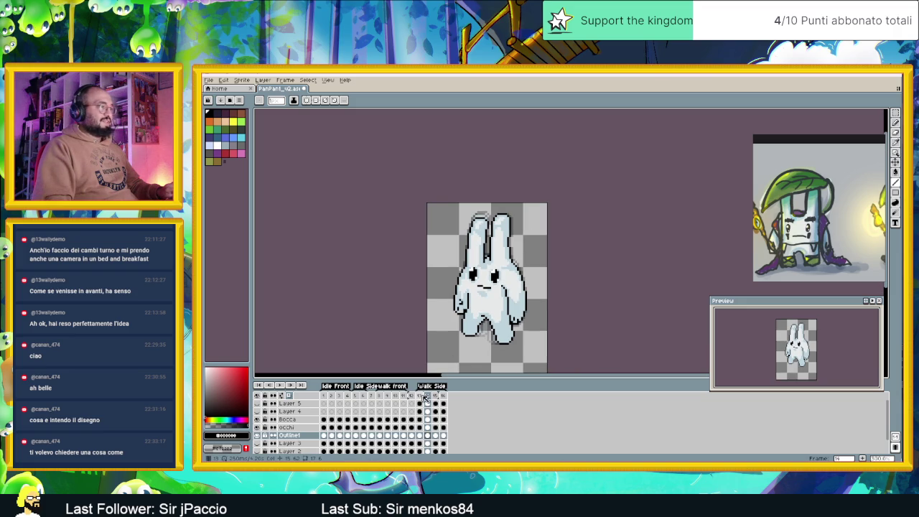
click(428, 397)
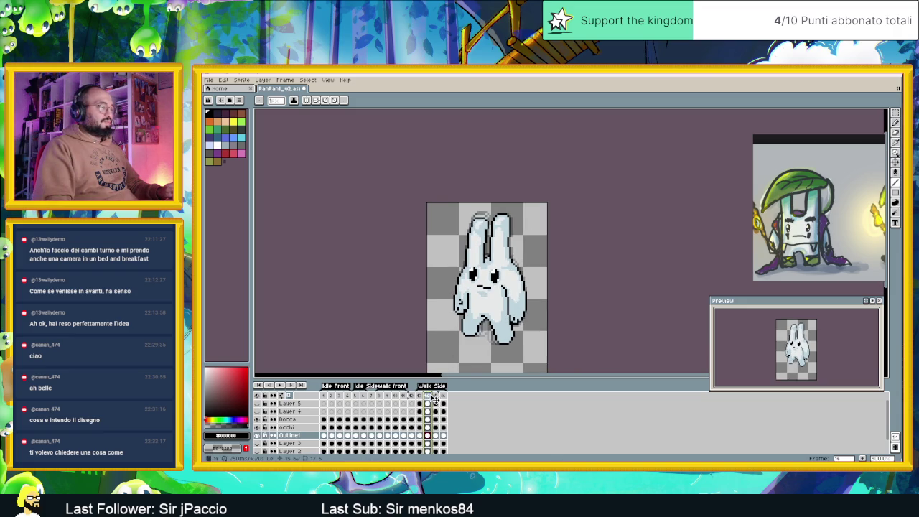
click(436, 397)
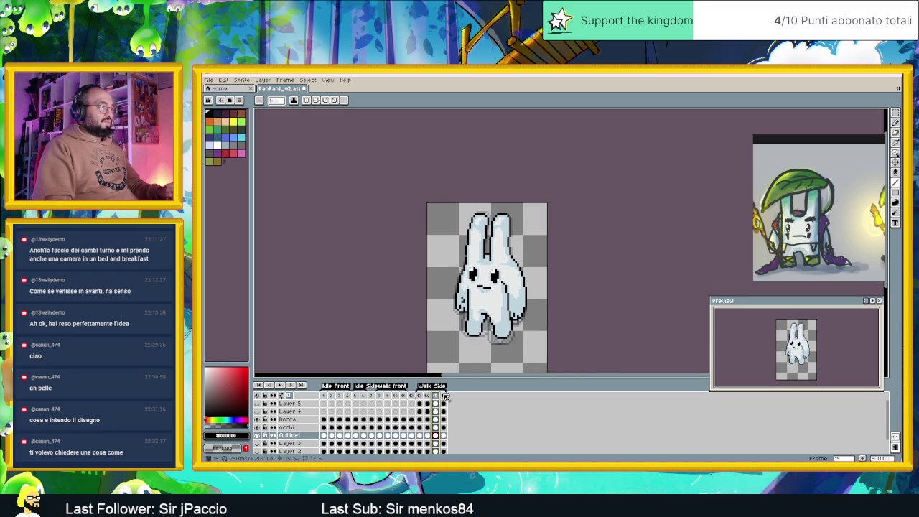
click(443, 395)
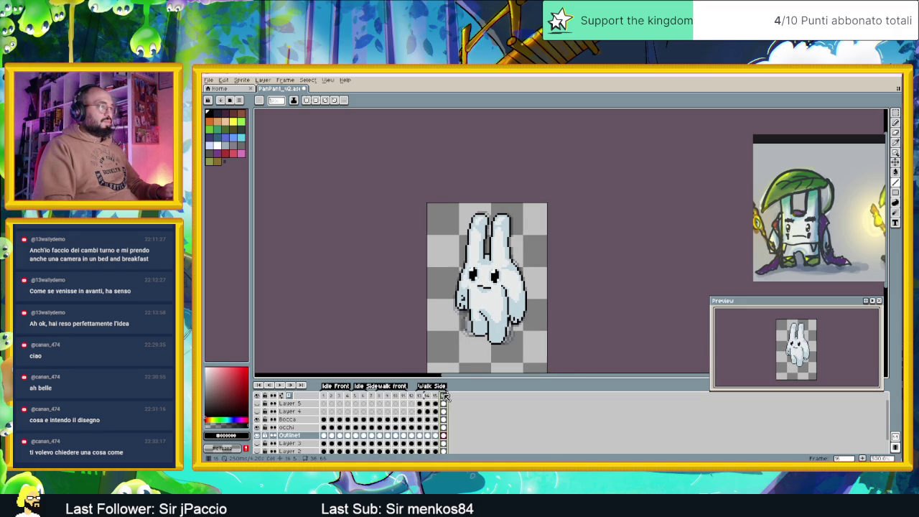
Step: Flip through side-walk frames 14, 15, 16 and back to 13, zooming in on the legs
click(280, 383)
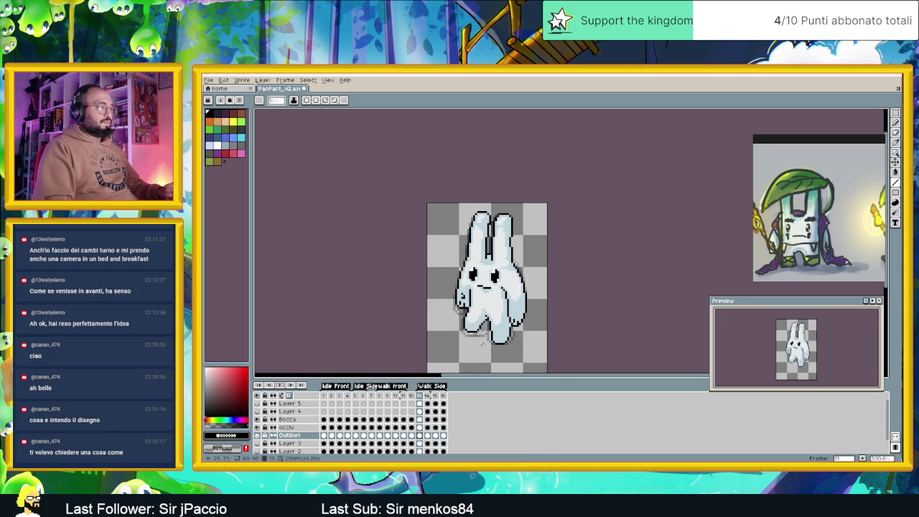
scroll(491, 339, up, 2)
click(430, 397)
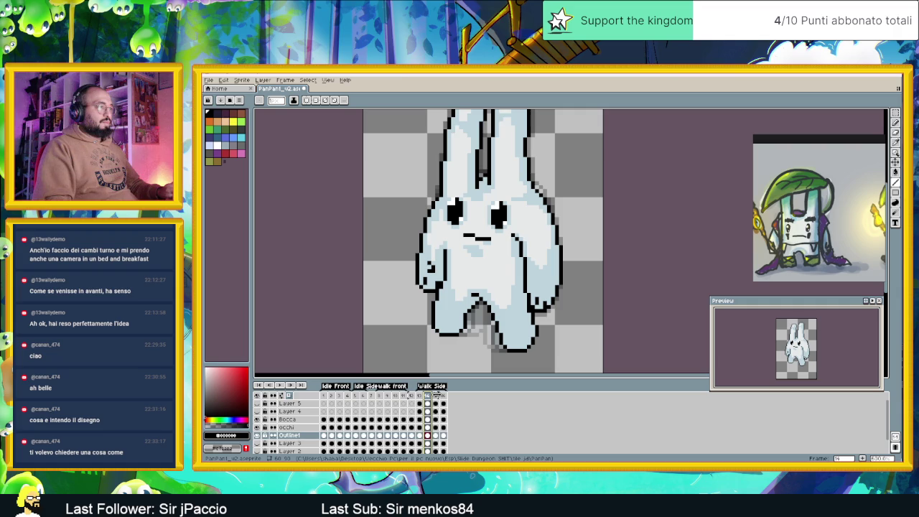
click(437, 396)
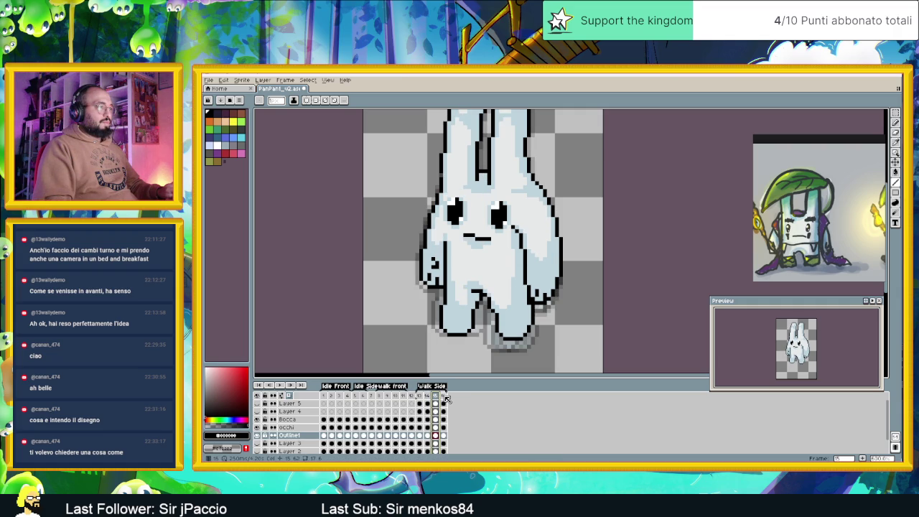
click(444, 396)
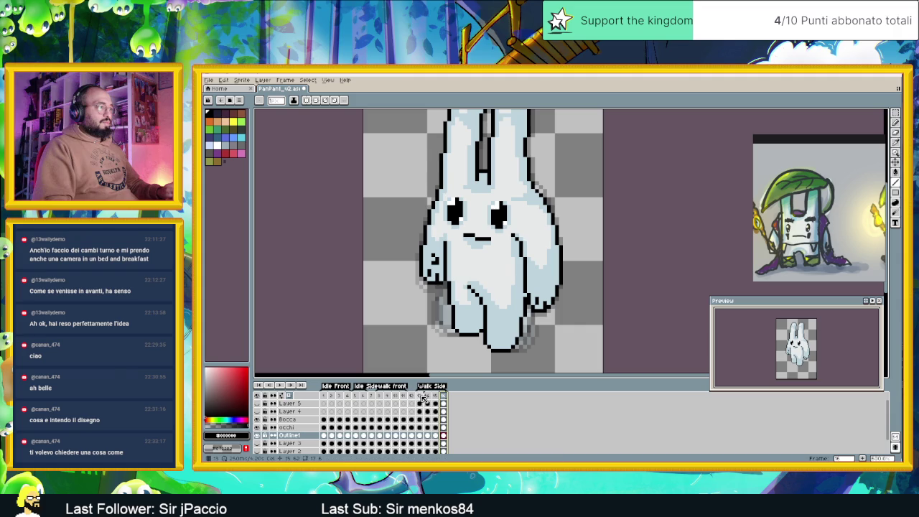
click(420, 395)
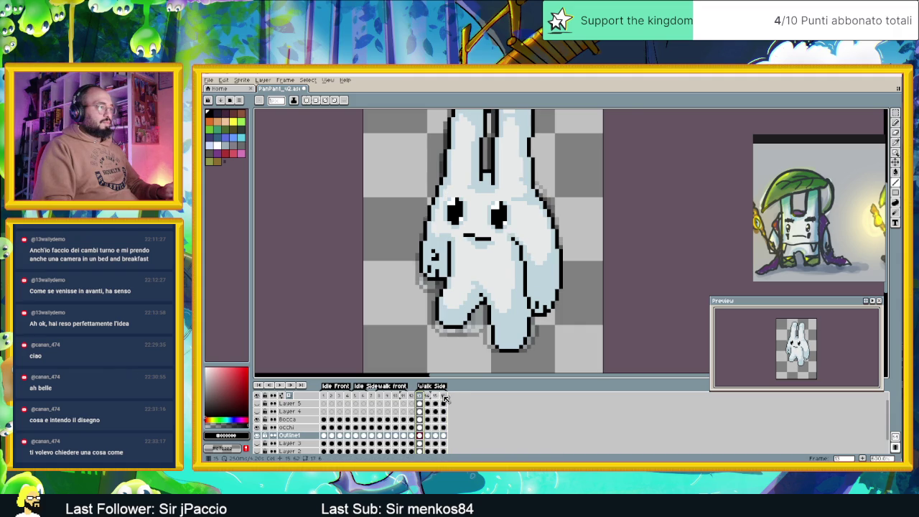
key(plus)
key(plus)
click(435, 395)
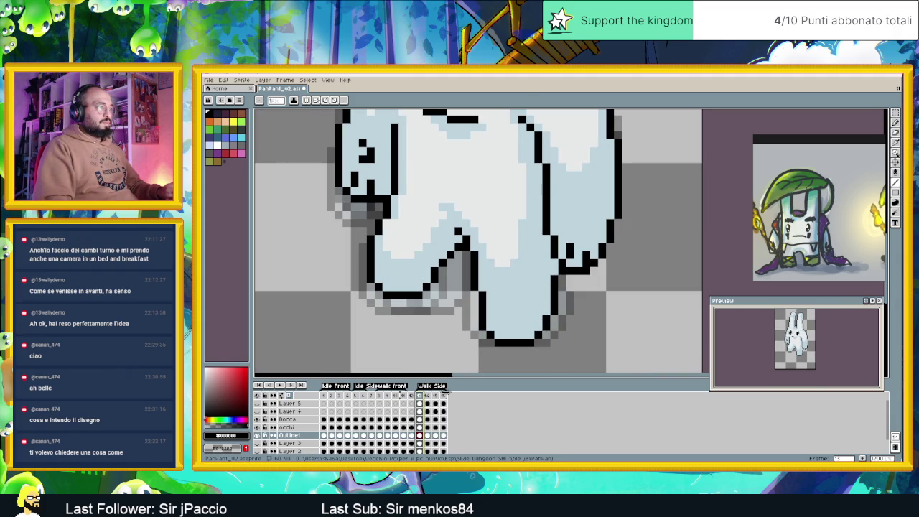
Step: Compare frames 15 and 16 leg poses, switch to marquee selection, then go to frame 12
scroll(534, 334, down, 1)
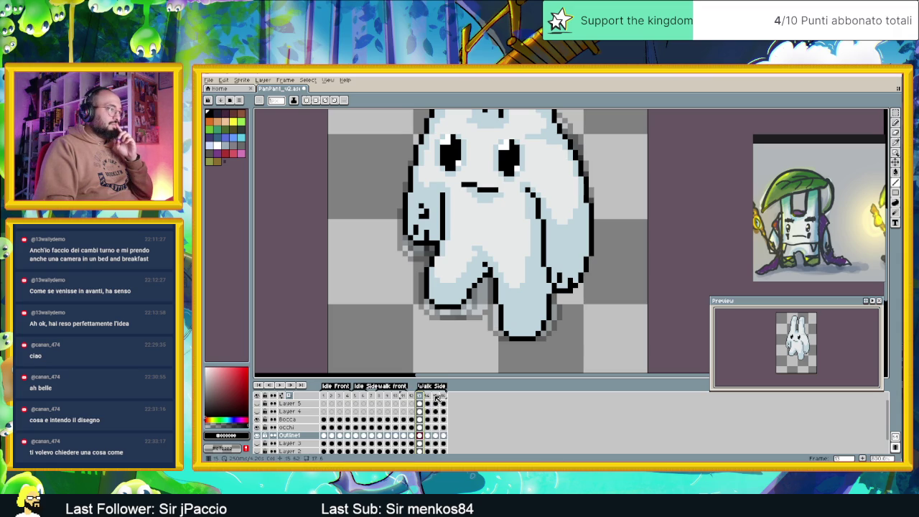
click(436, 396)
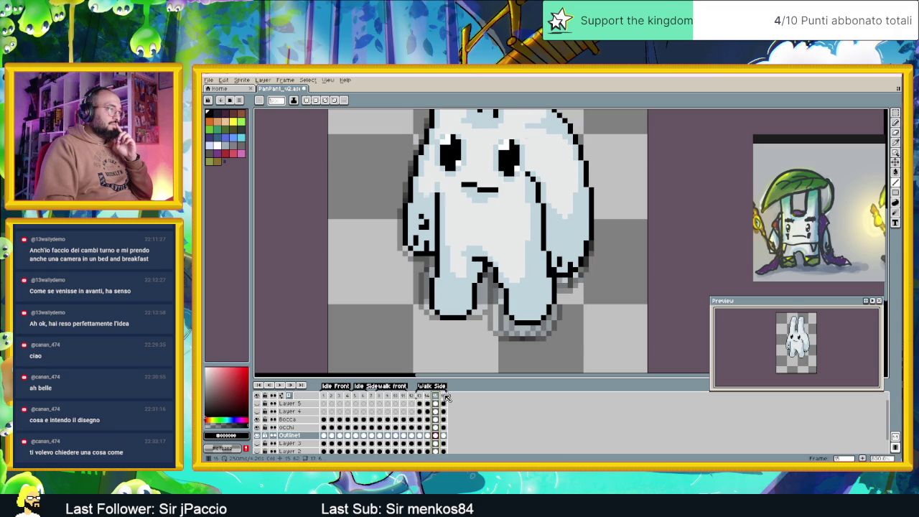
click(444, 396)
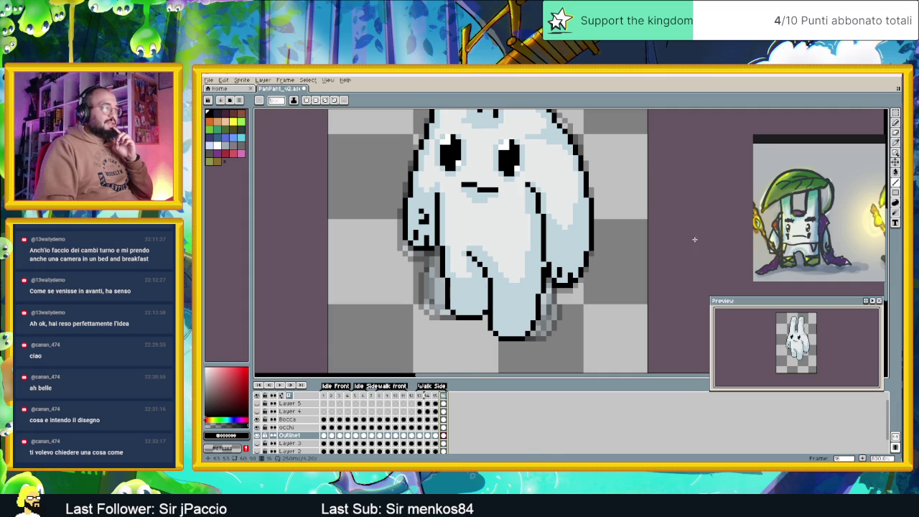
key(m)
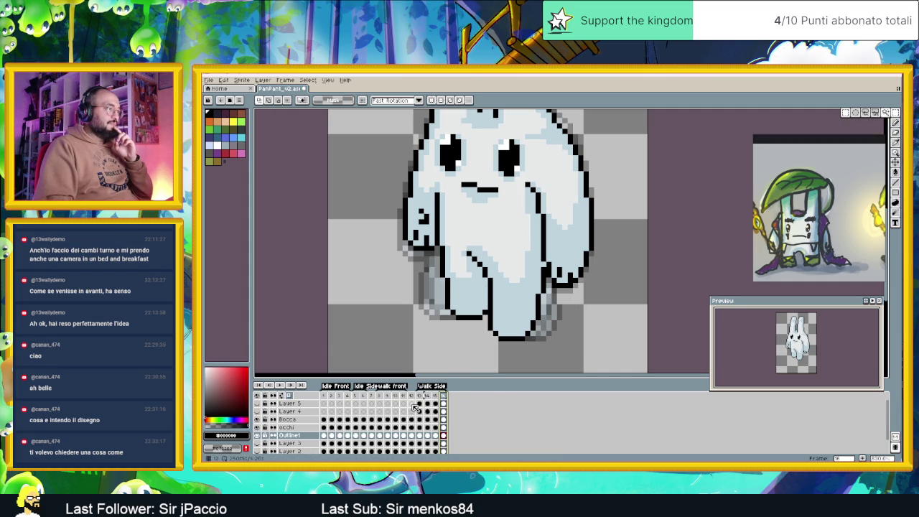
click(412, 436)
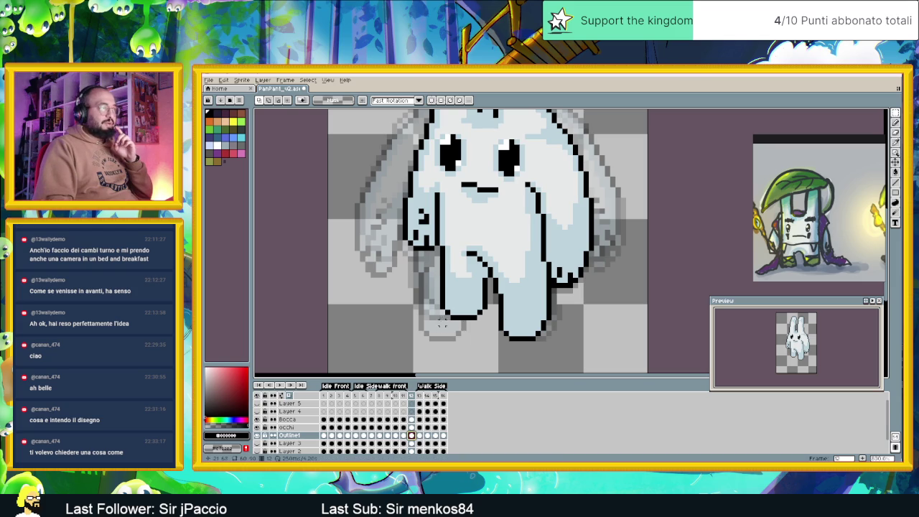
Step: Move the selected leg up and deselect to leave it in place
drag(486, 292, 490, 276)
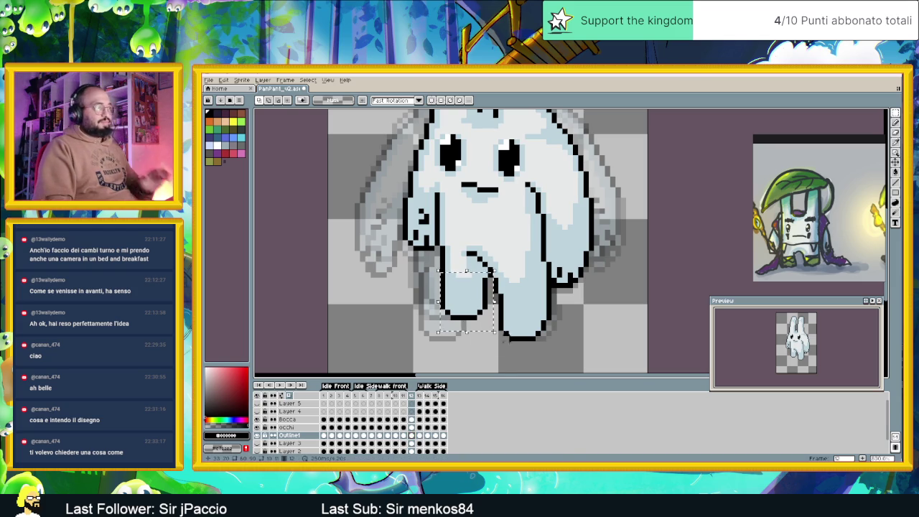
click(444, 403)
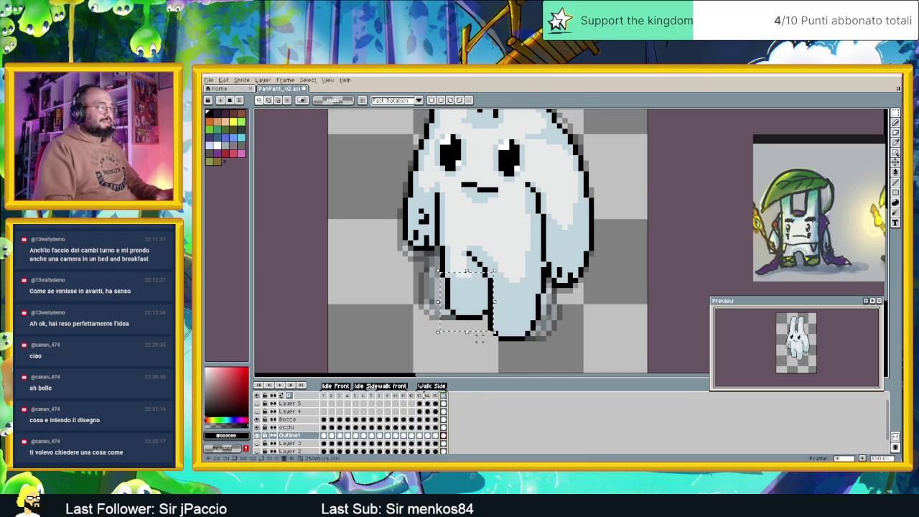
key(ctrl+d)
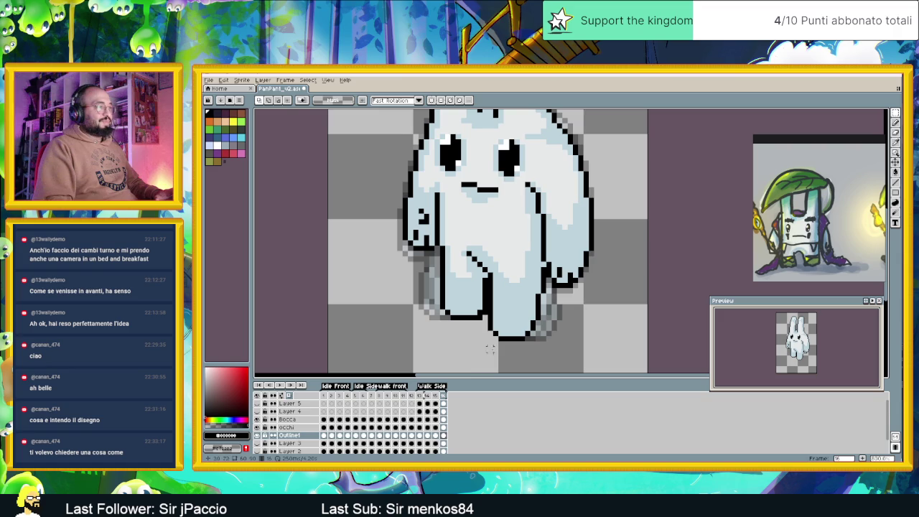
Step: Step through side-walk frames 13–16 and play the walk animation
click(438, 398)
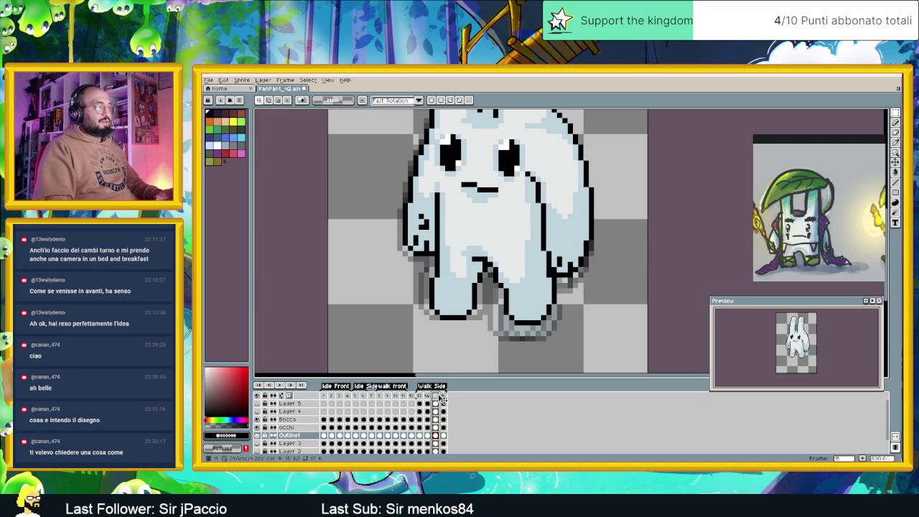
click(445, 396)
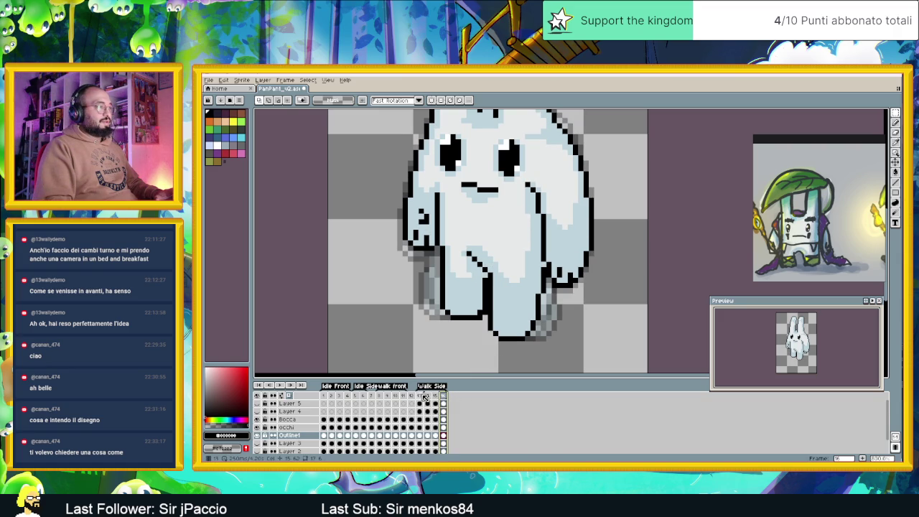
click(423, 396)
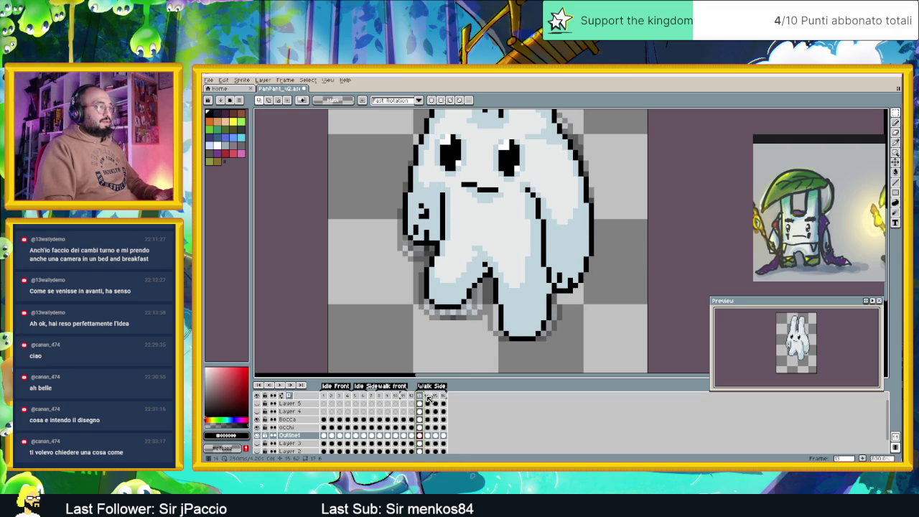
click(429, 397)
click(438, 396)
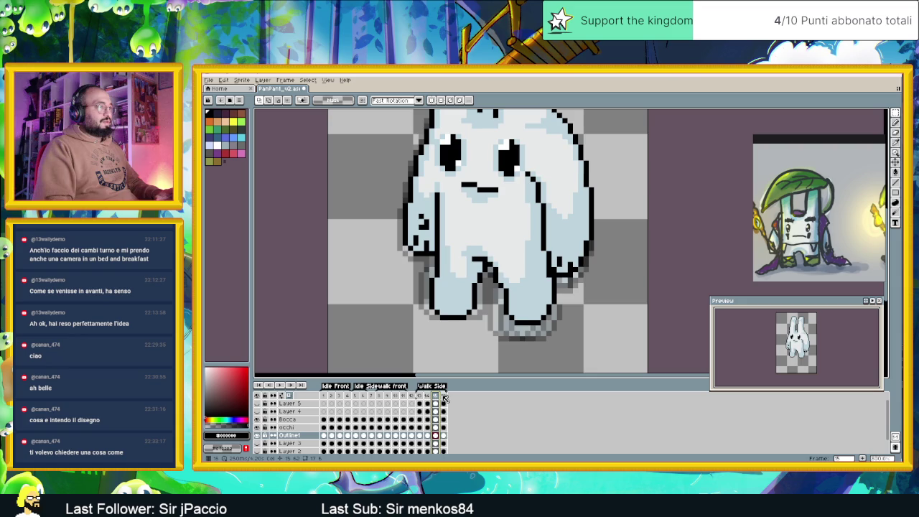
click(443, 396)
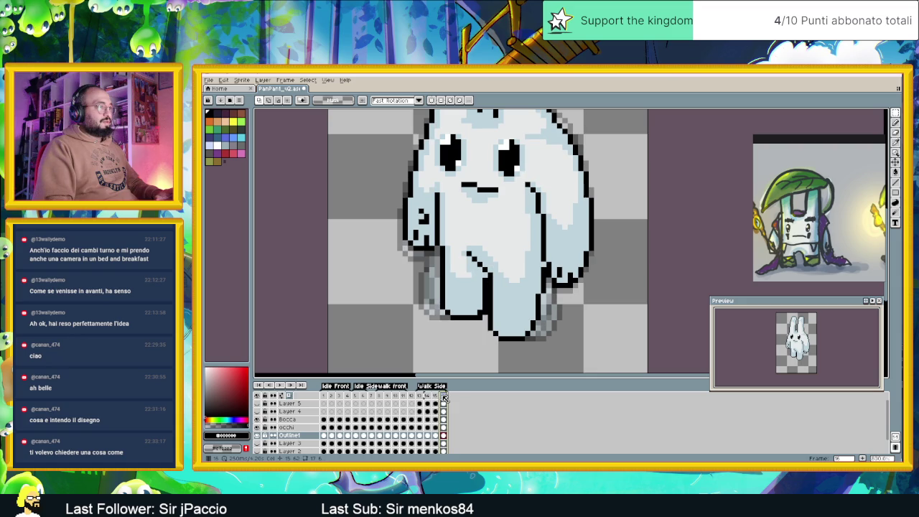
click(291, 386)
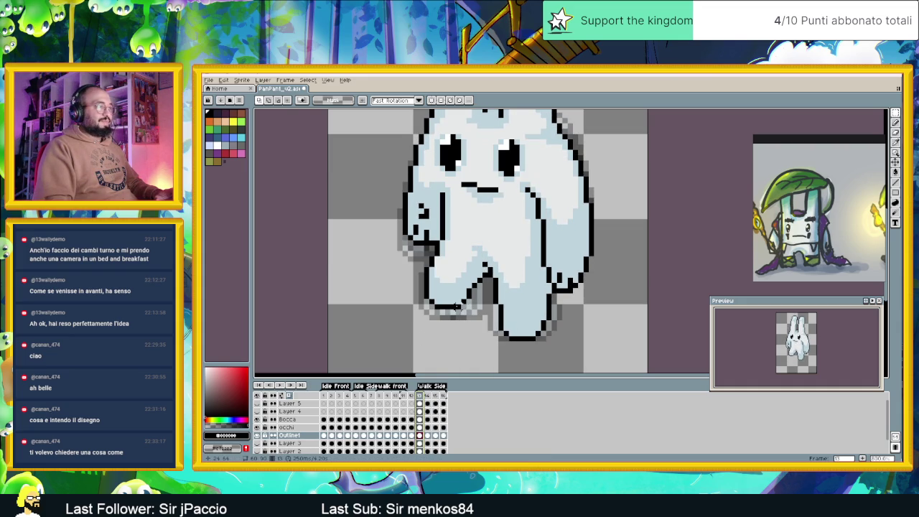
Step: Compare the leg poses of side-walk frames 13 and 14, ending on frame 13
click(429, 397)
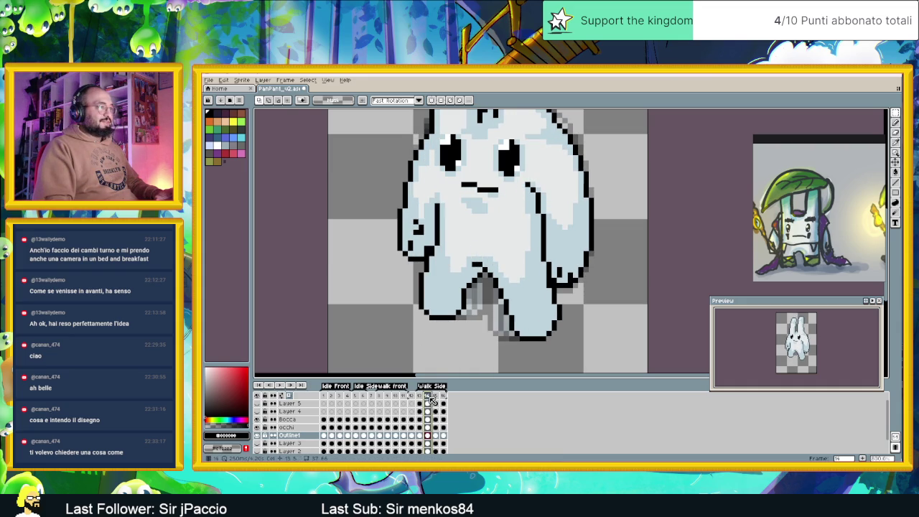
key(Left)
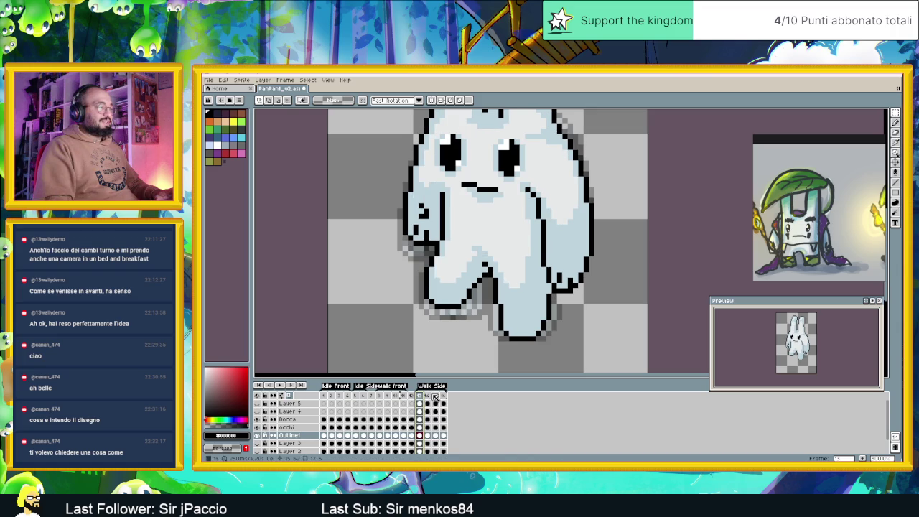
click(430, 396)
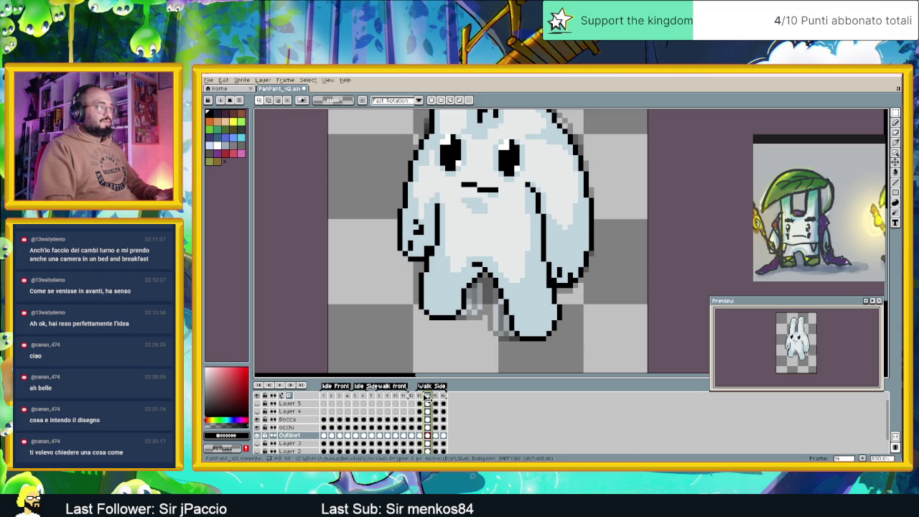
click(420, 396)
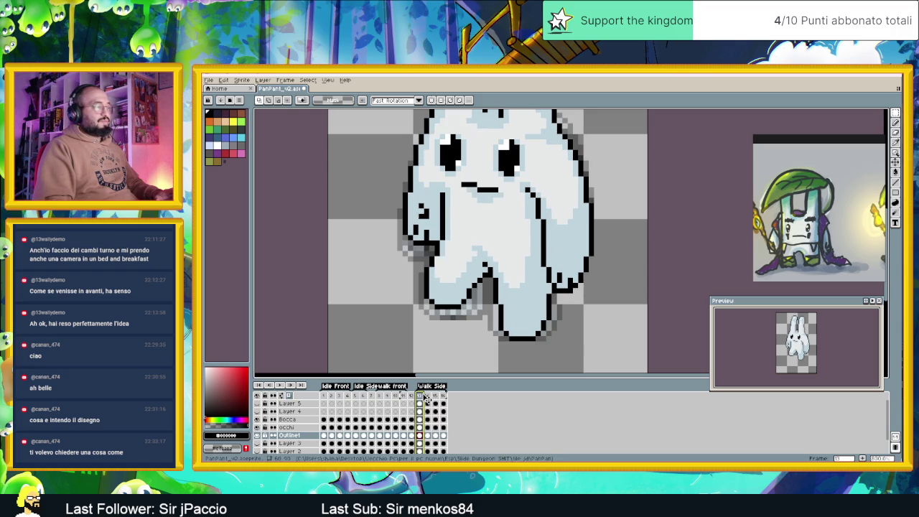
click(427, 396)
click(422, 397)
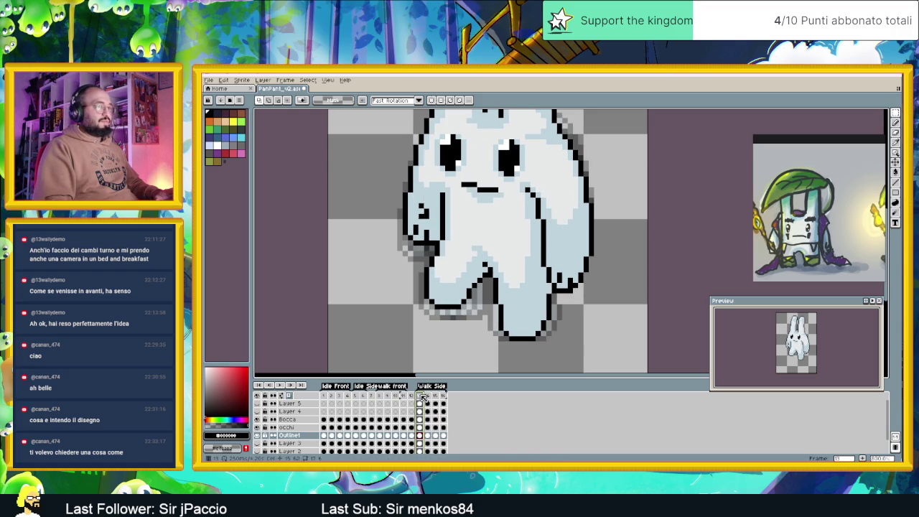
scroll(459, 301, up, 1)
scroll(459, 302, up, 1)
scroll(463, 307, down, 1)
scroll(465, 310, down, 1)
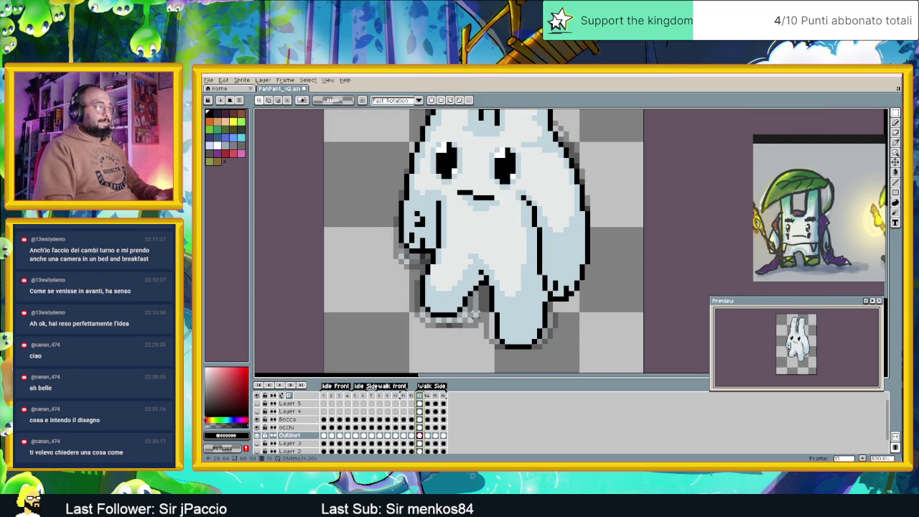
Step: Nudge frame 13's lower-left foot one pixel to the right and commit it
drag(414, 329, 486, 294)
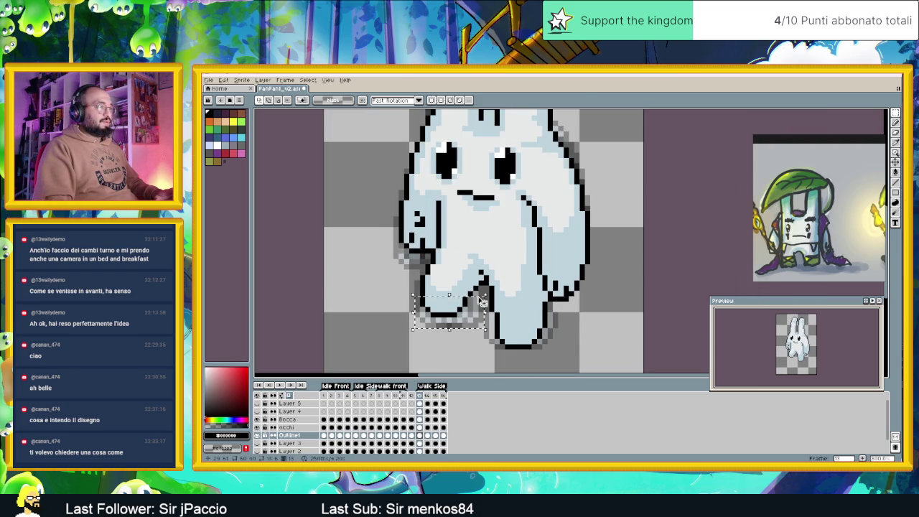
key(Right)
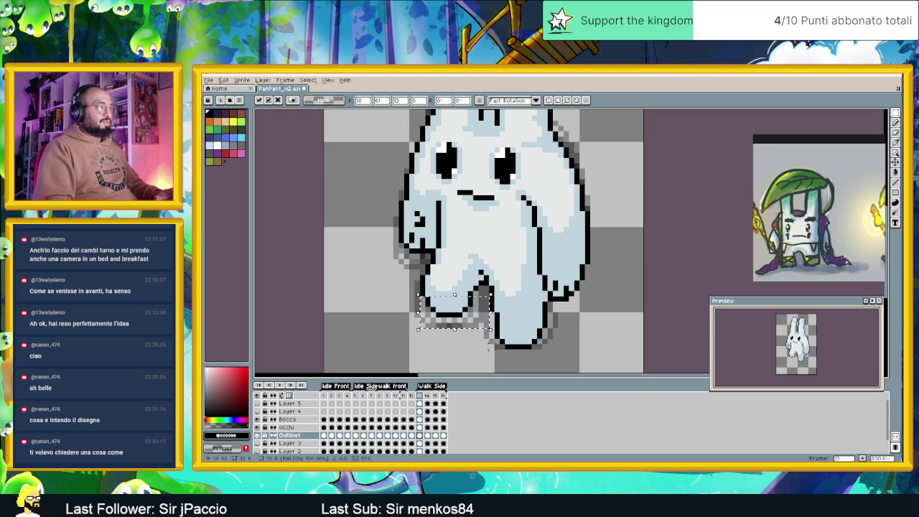
key(ctrl+d)
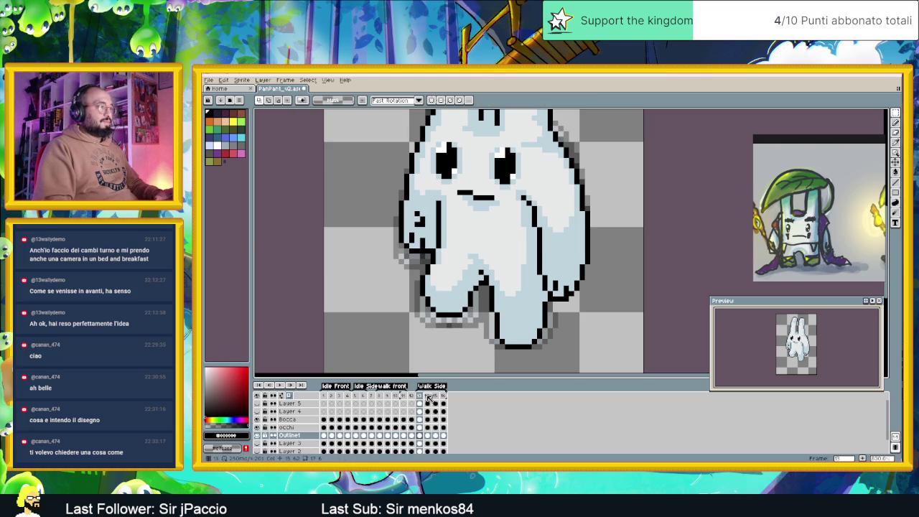
Step: Review side-walk frames 14–16, then step again through frames 13 to 16
click(429, 398)
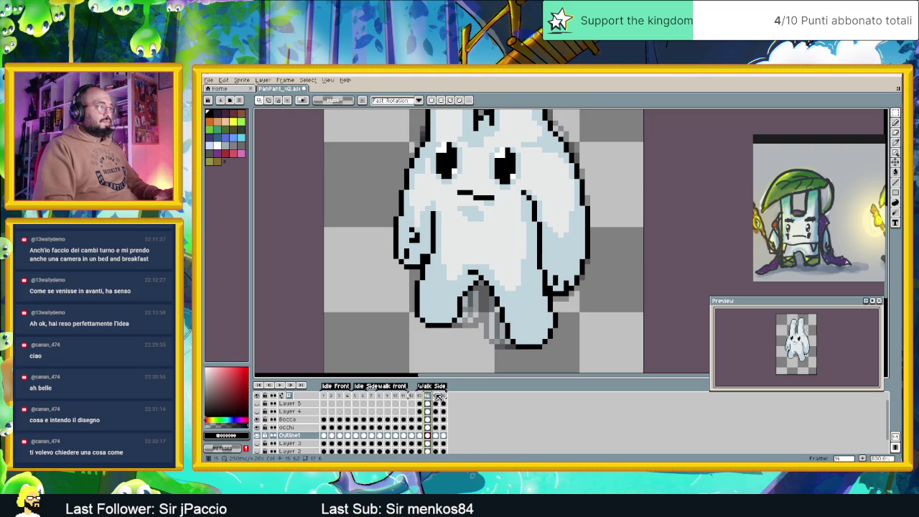
click(436, 396)
click(444, 396)
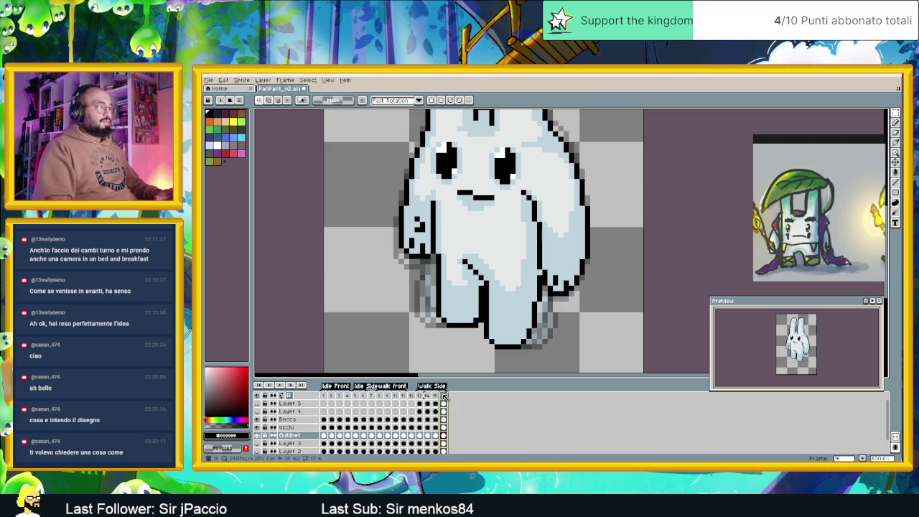
key(Left)
click(444, 397)
click(422, 398)
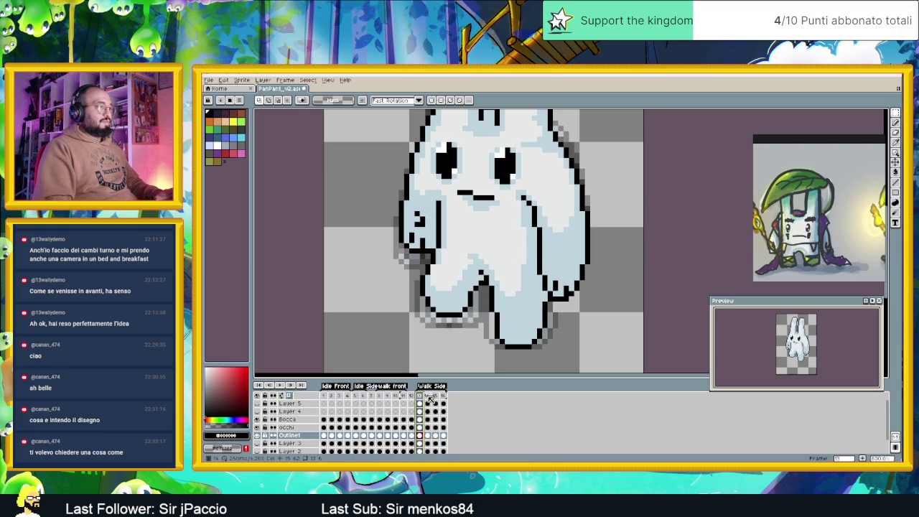
click(429, 399)
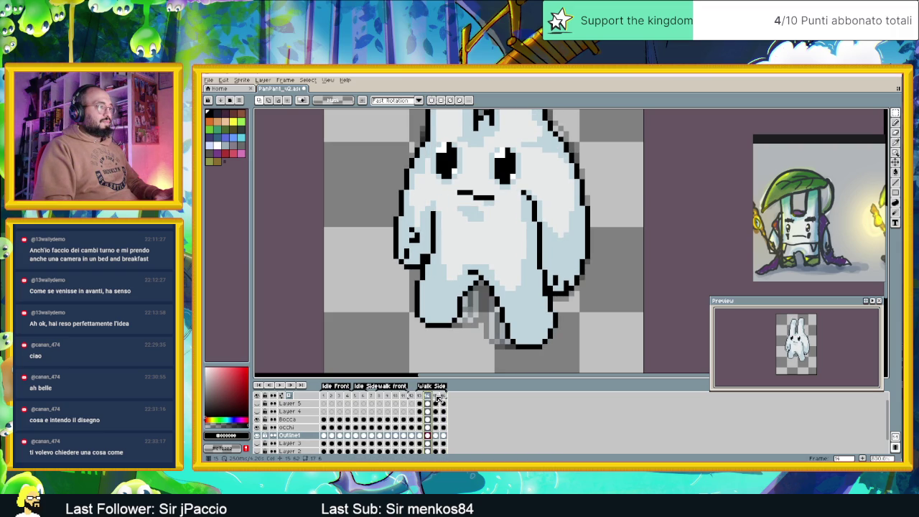
click(436, 396)
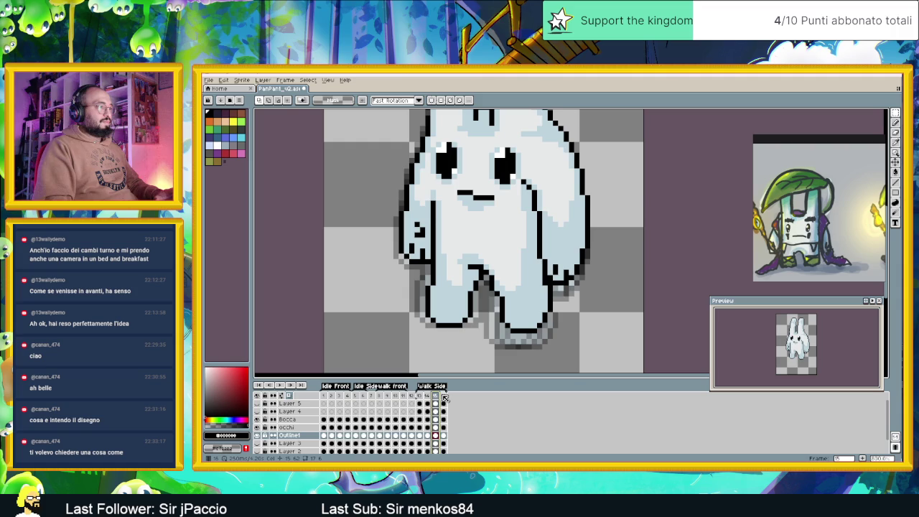
click(443, 397)
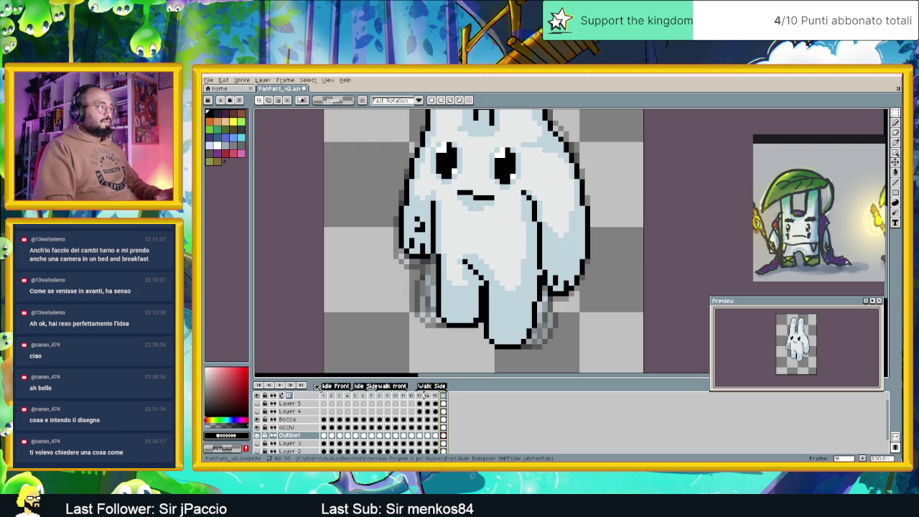
Step: Play the walk cycles, view frame 8 zoomed out, then jump to side-walk frame 13
click(279, 388)
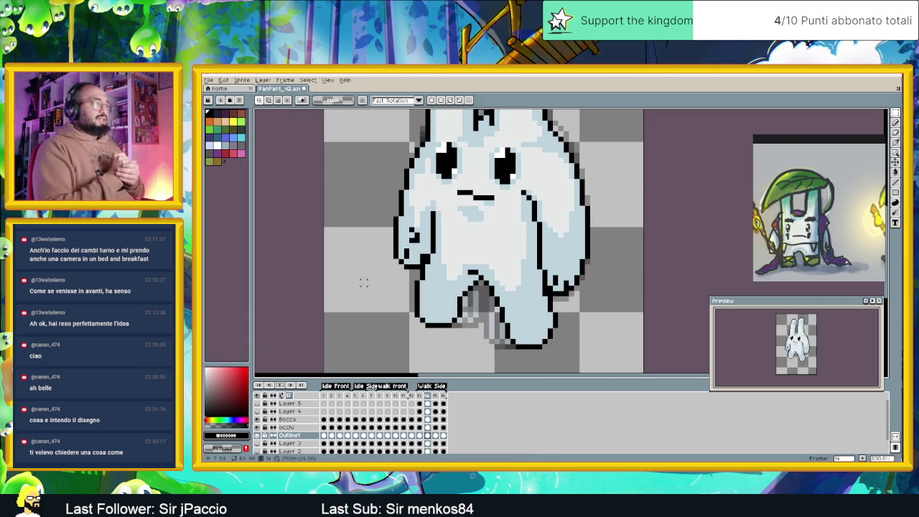
click(380, 397)
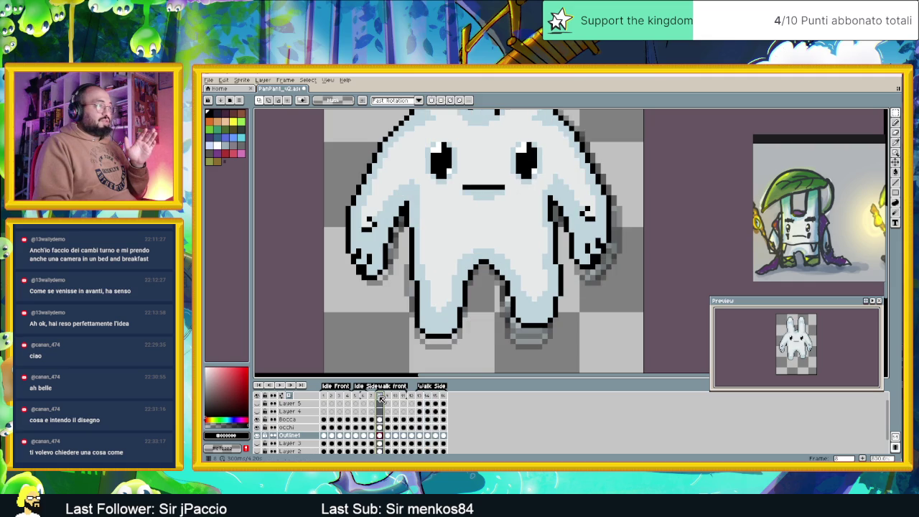
key(minus)
key(minus)
key(minus)
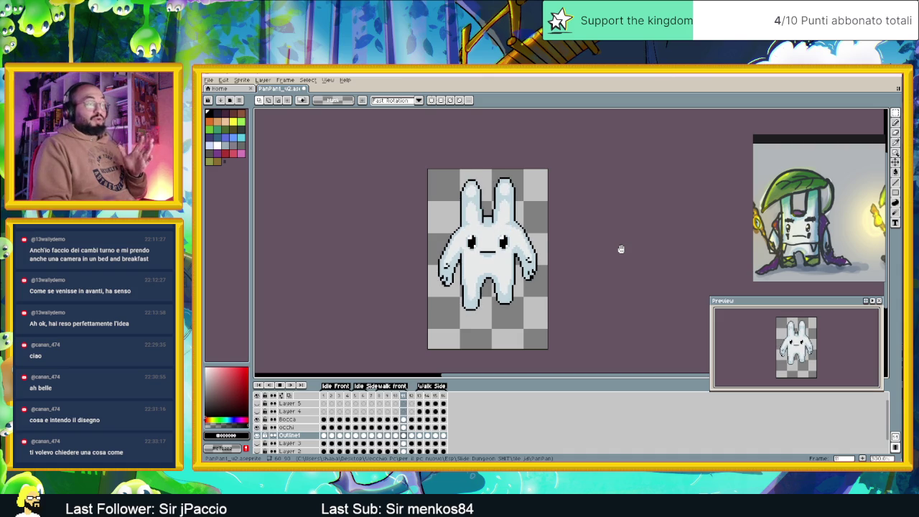
click(419, 396)
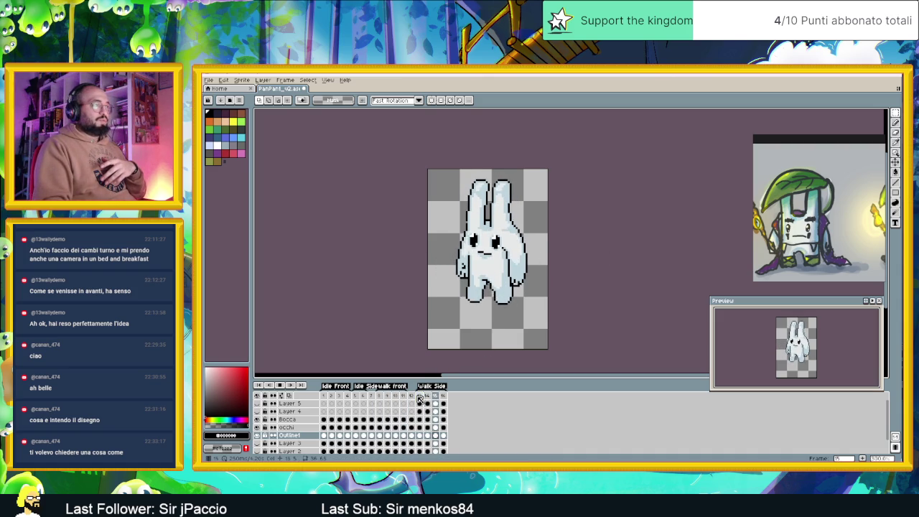